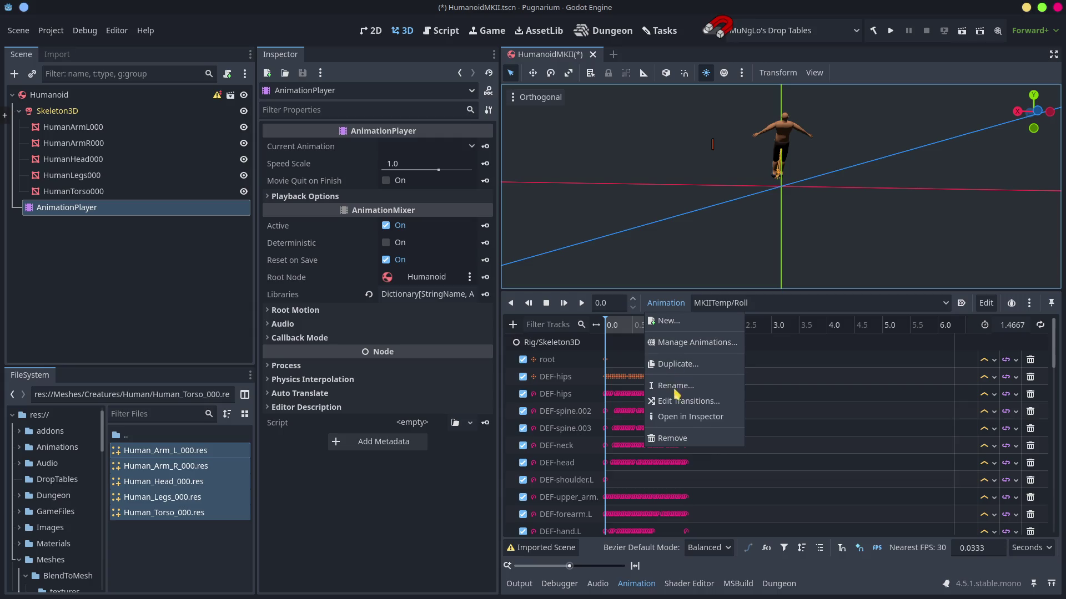
# Enlarge the FileSystem dock, collapse Meshes, and list the contents of res://addons/.
pyautogui.click(384, 551)
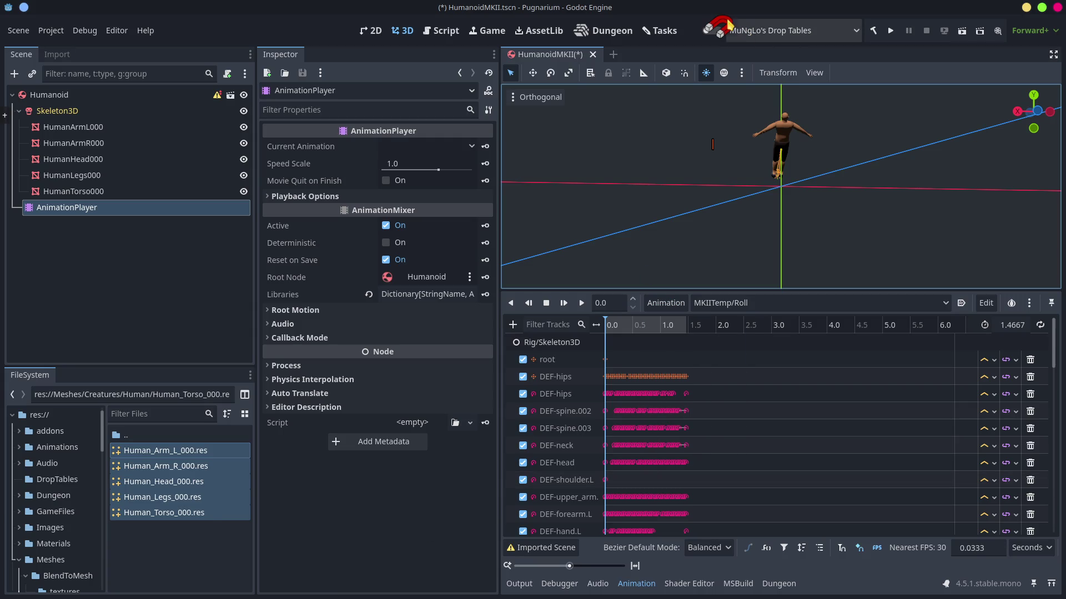
pyautogui.moveTo(719, 36)
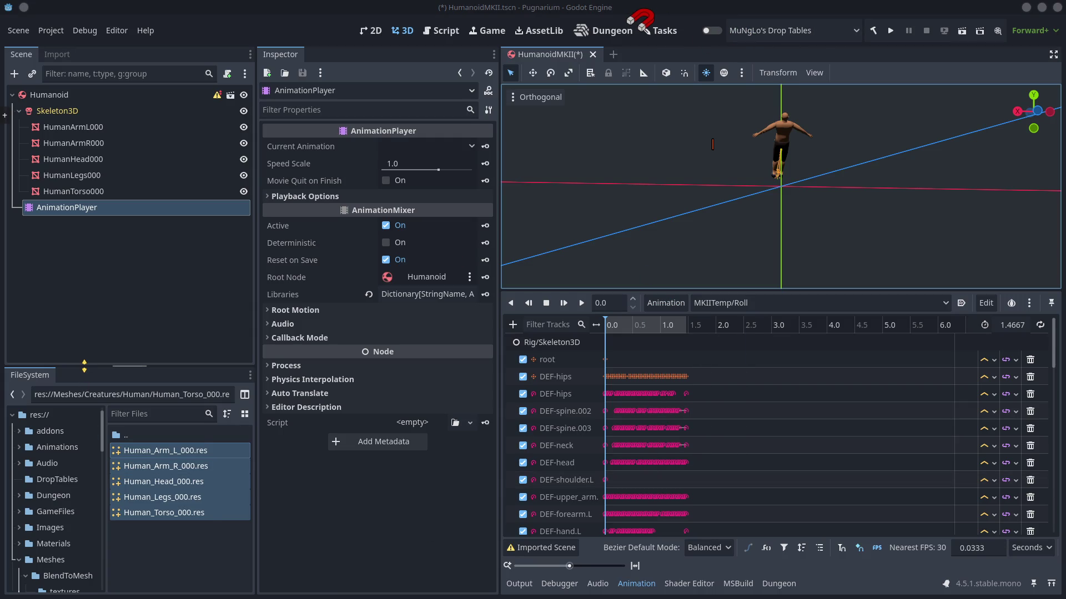
pyautogui.moveTo(88, 368); pyautogui.dragTo(67, 253)
pyautogui.click(20, 444)
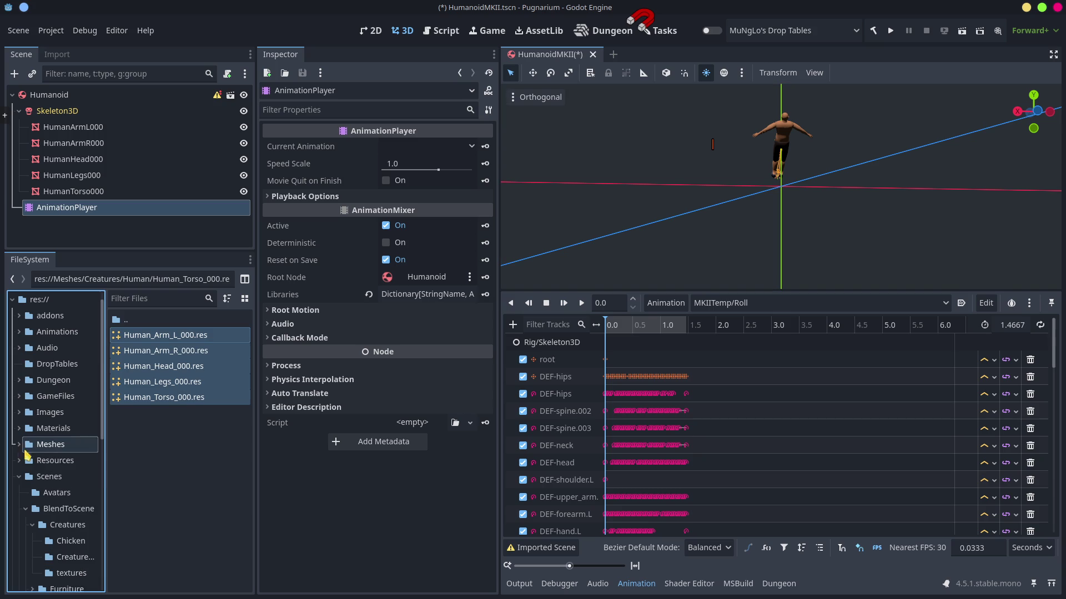
pyautogui.click(48, 317)
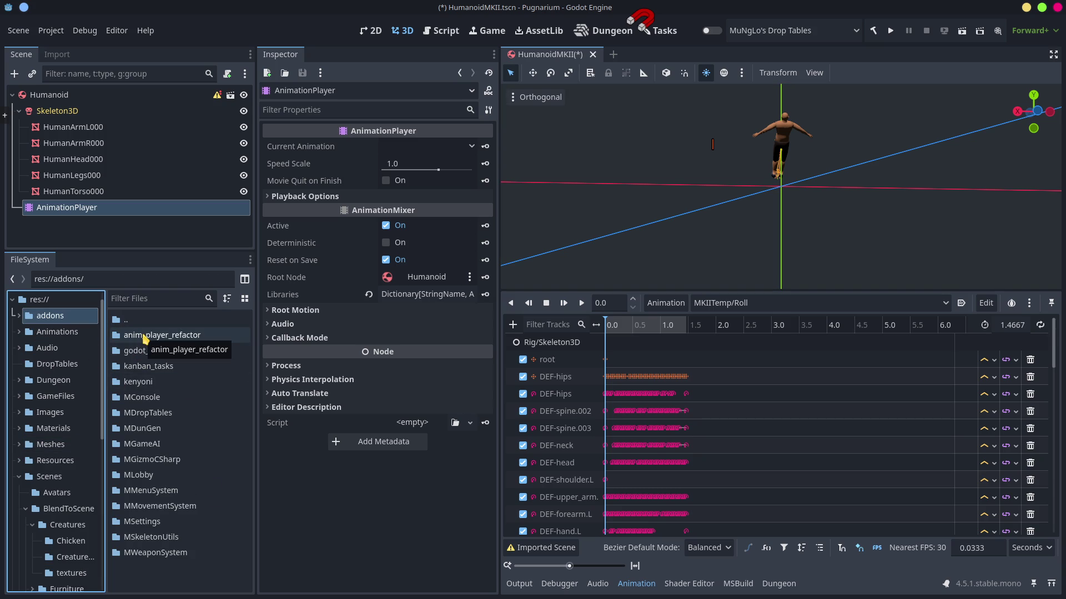
pyautogui.click(49, 32)
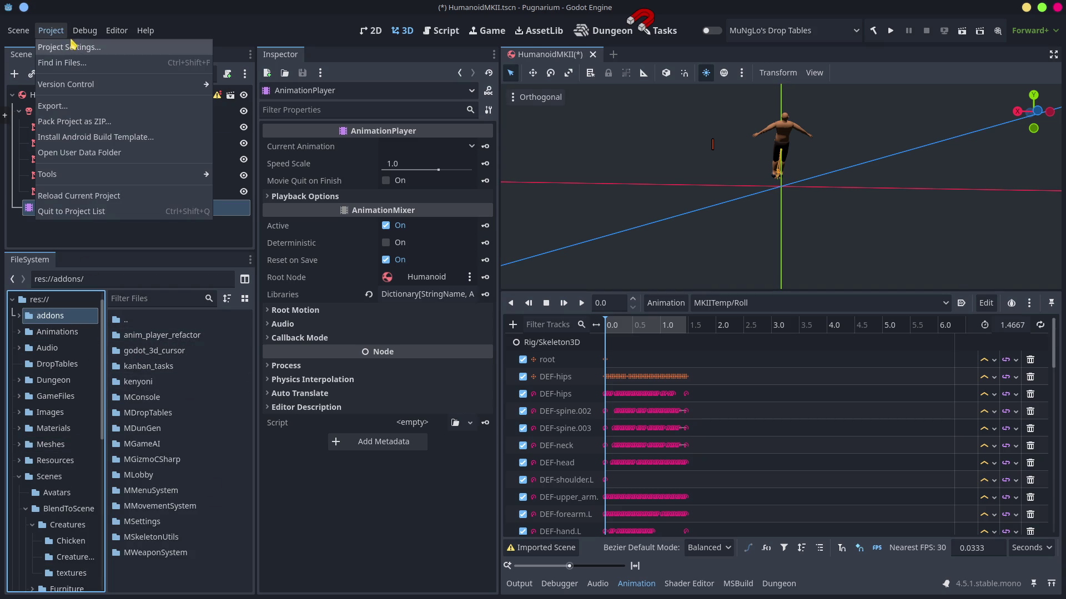
# Check the installed plugins in Project Settings, then show the Kanban Tasks board.
pyautogui.click(72, 49)
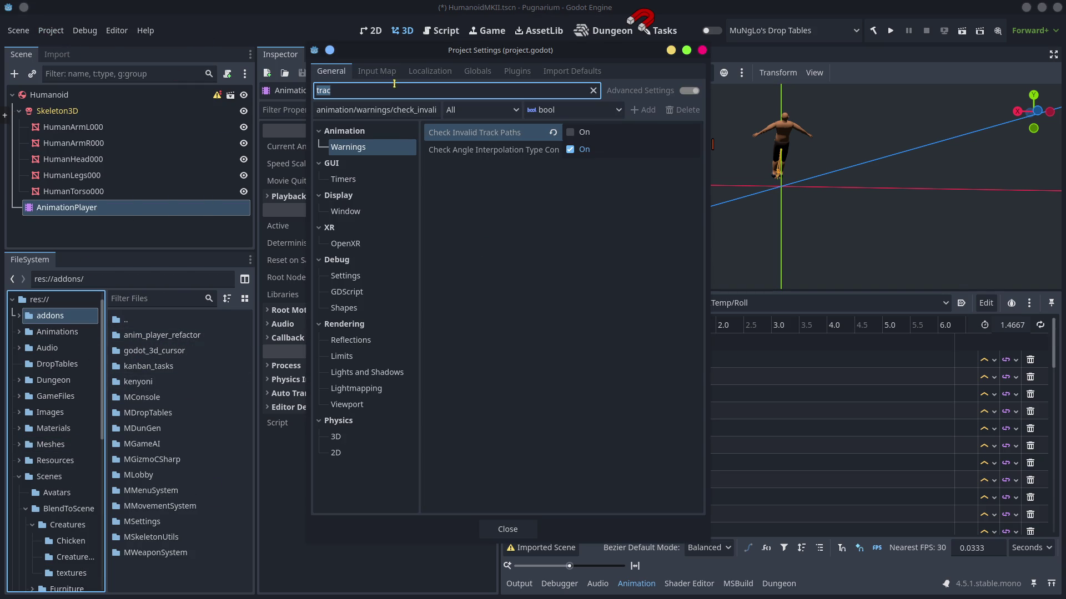
pyautogui.click(517, 71)
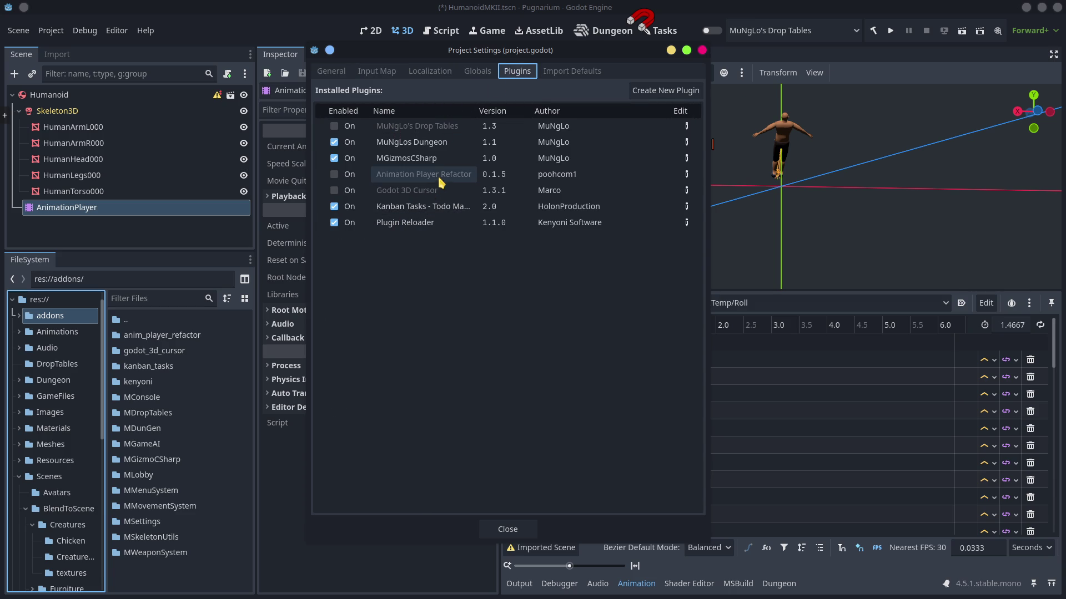
pyautogui.click(702, 51)
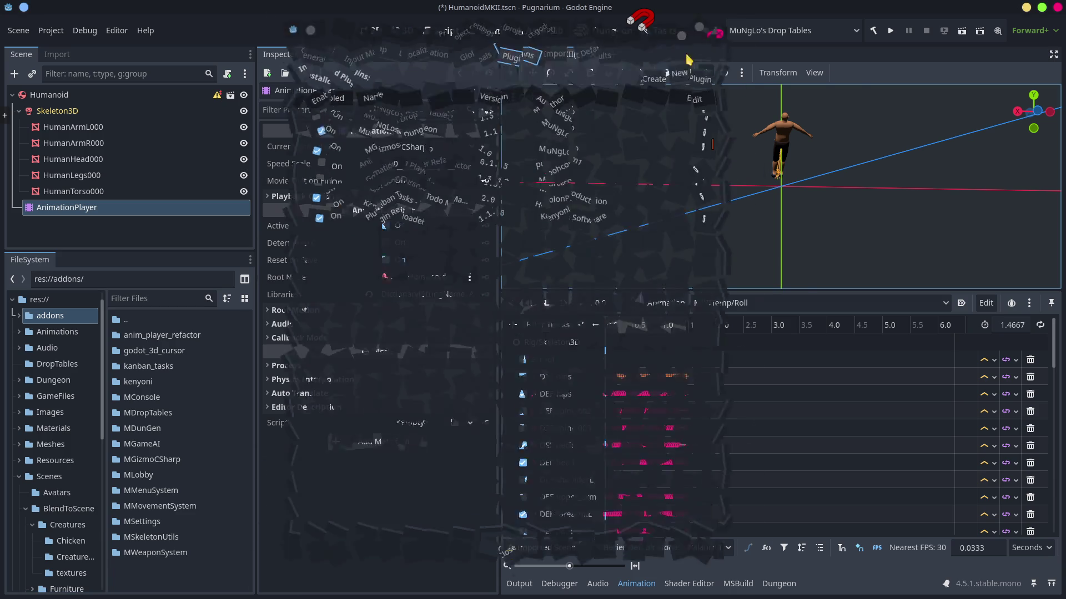
pyautogui.click(664, 32)
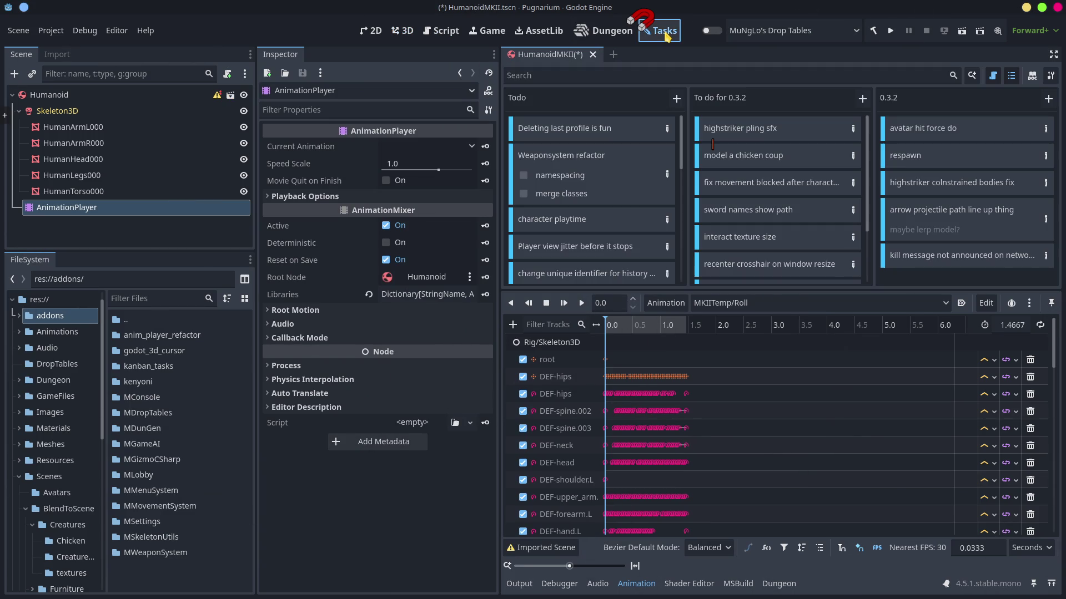
# Search the Asset Library for 'animationpla' and view the AnimationPlayer Refactor asset's details.
pyautogui.click(538, 30)
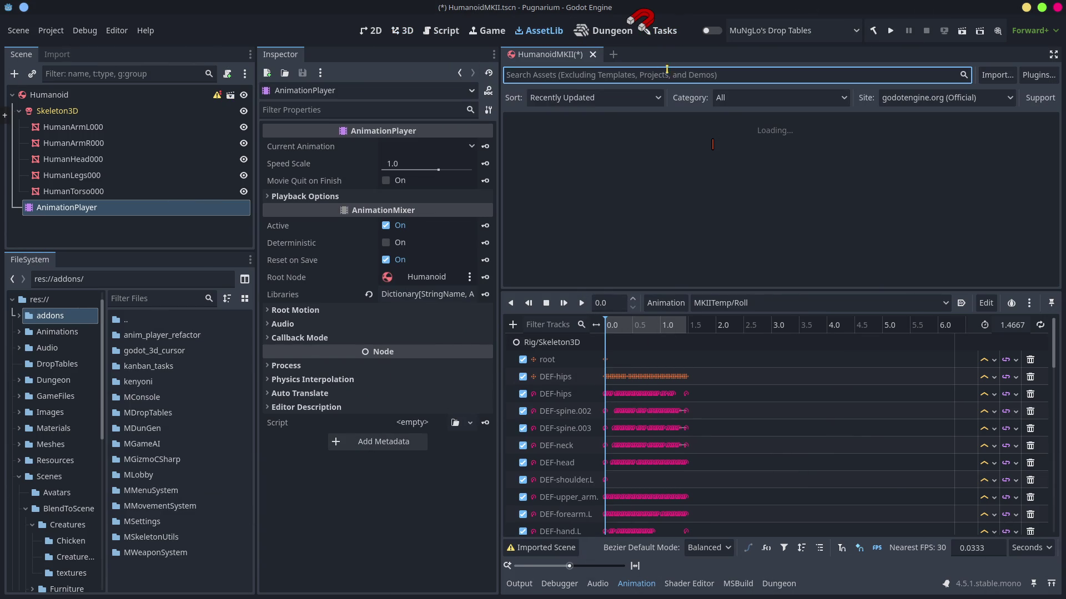
pyautogui.write('an')
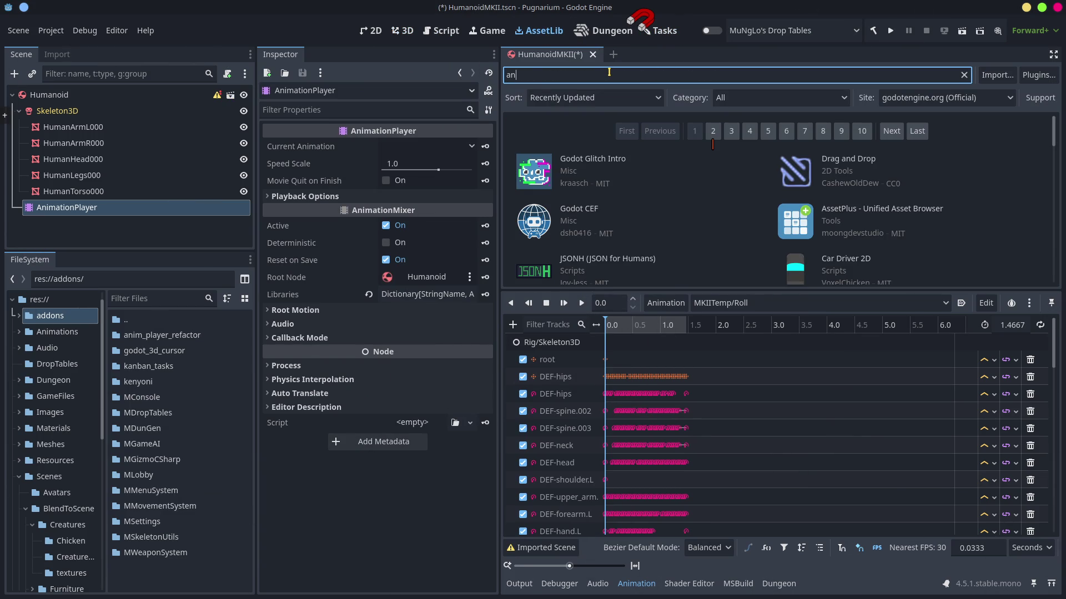
pyautogui.write('imationpla')
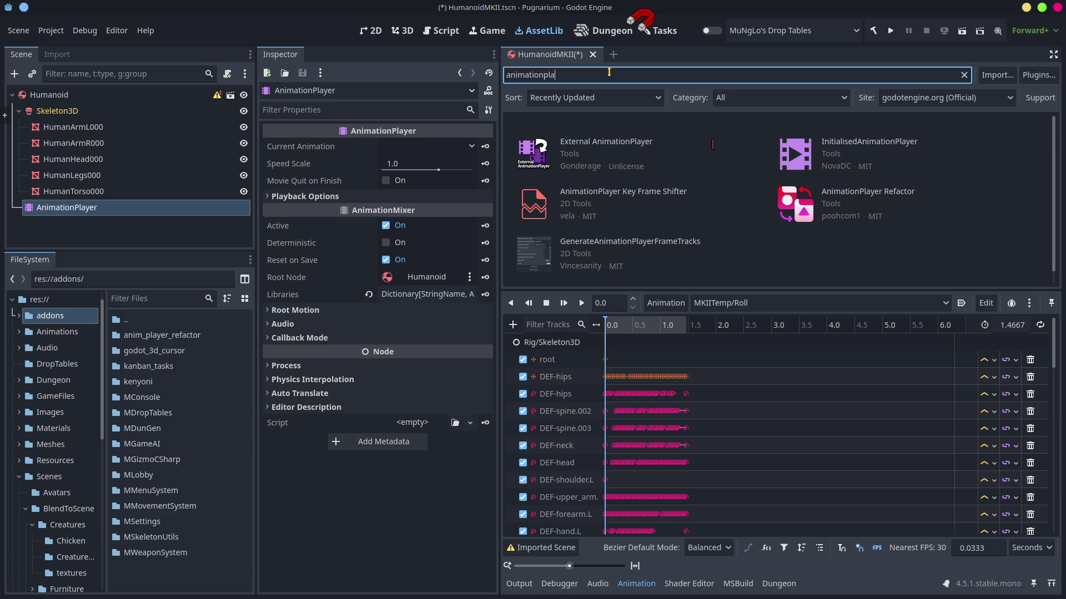
pyautogui.click(846, 195)
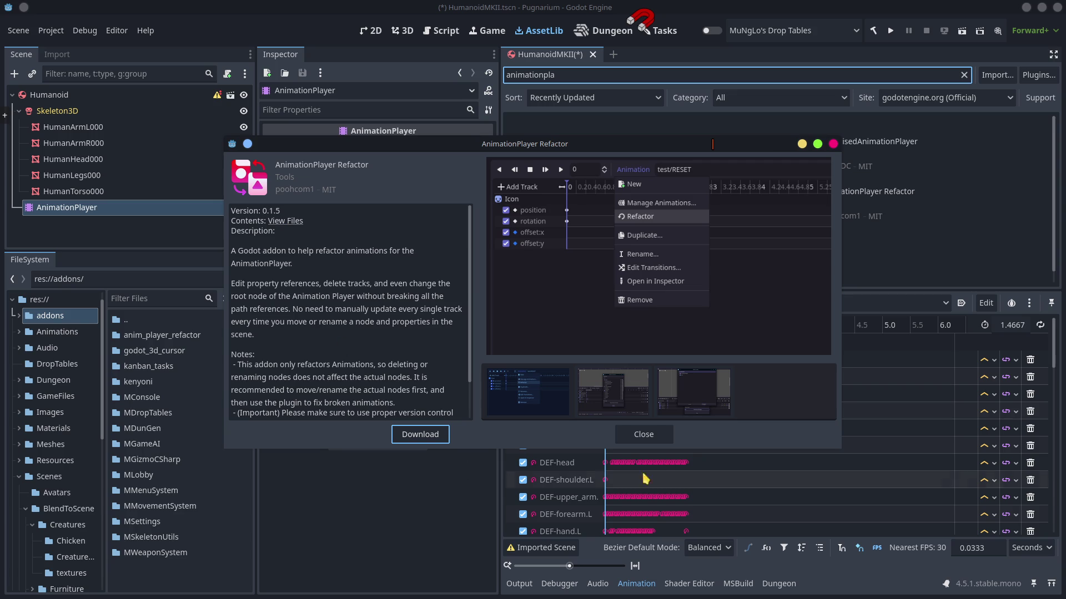
pyautogui.click(644, 434)
# Verify in Project Settings > Plugins that Animation Player Refactor is installed but disabled.
pyautogui.click(51, 31)
pyautogui.click(64, 47)
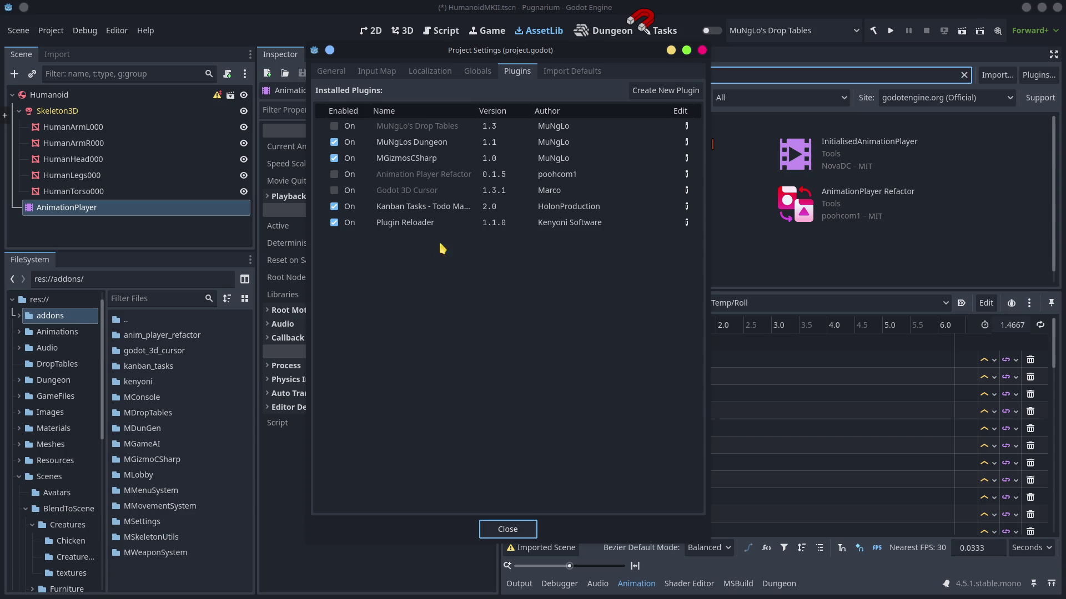
pyautogui.moveTo(420, 180)
pyautogui.click(702, 50)
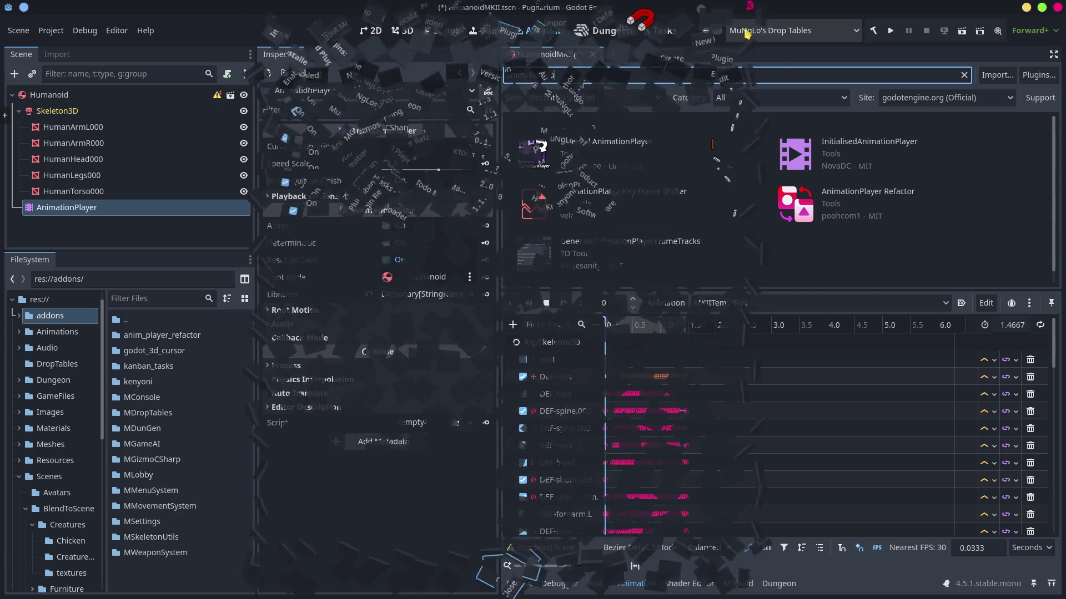
pyautogui.click(777, 30)
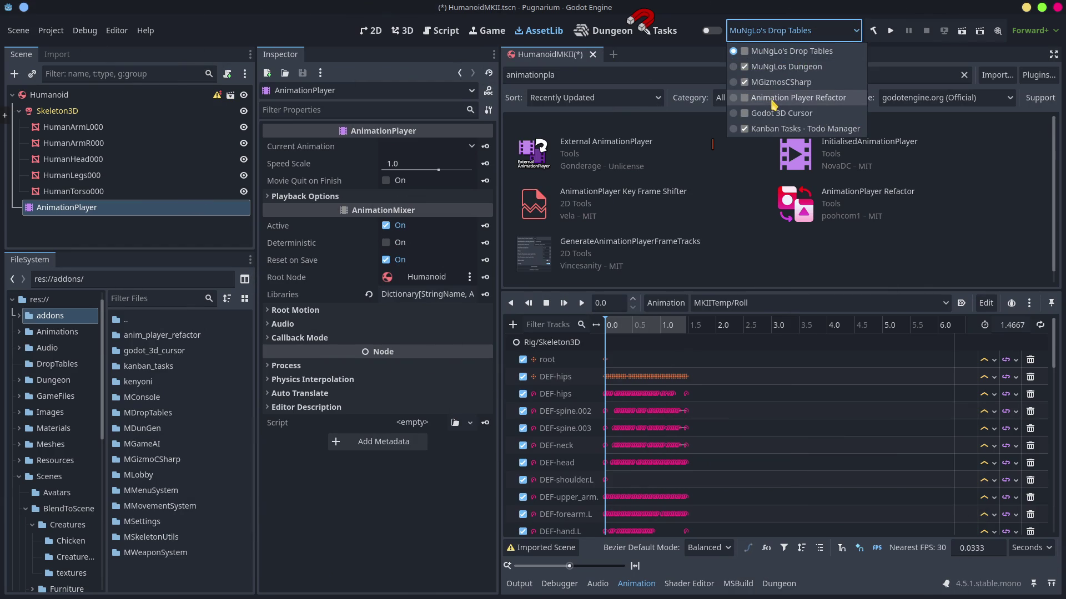
# Enable Animation Player Refactor and start a track refactor with Humanoid as root node.
pyautogui.click(777, 98)
pyautogui.click(716, 31)
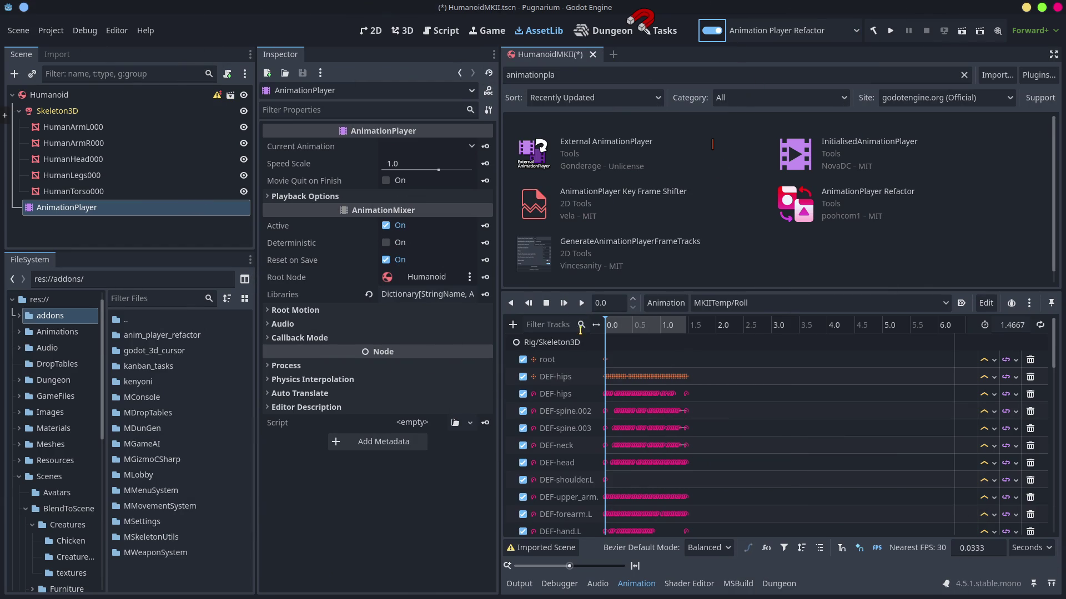
pyautogui.click(666, 304)
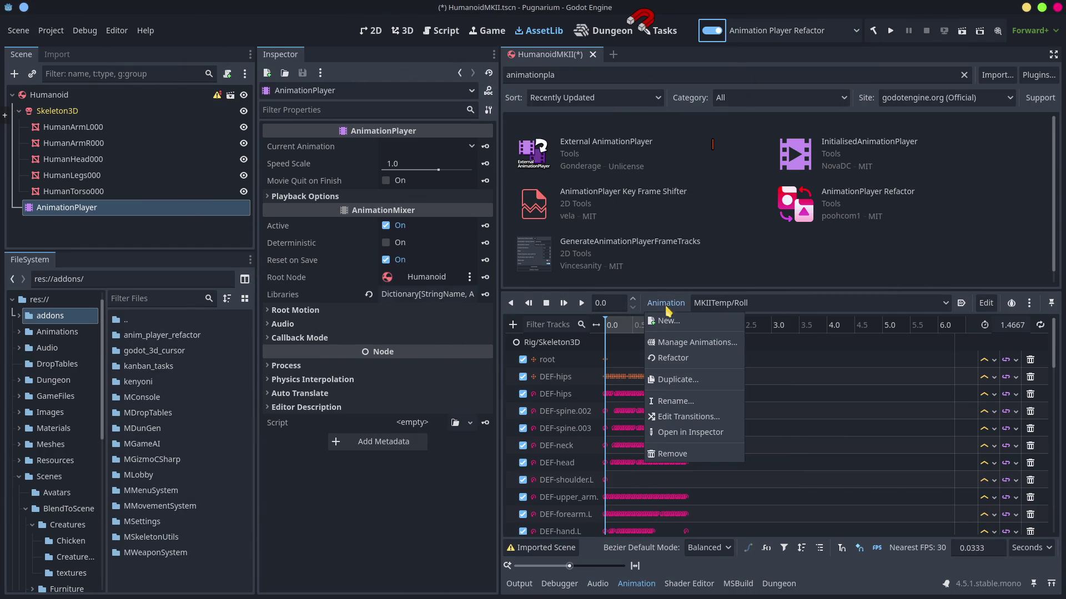
pyautogui.click(660, 360)
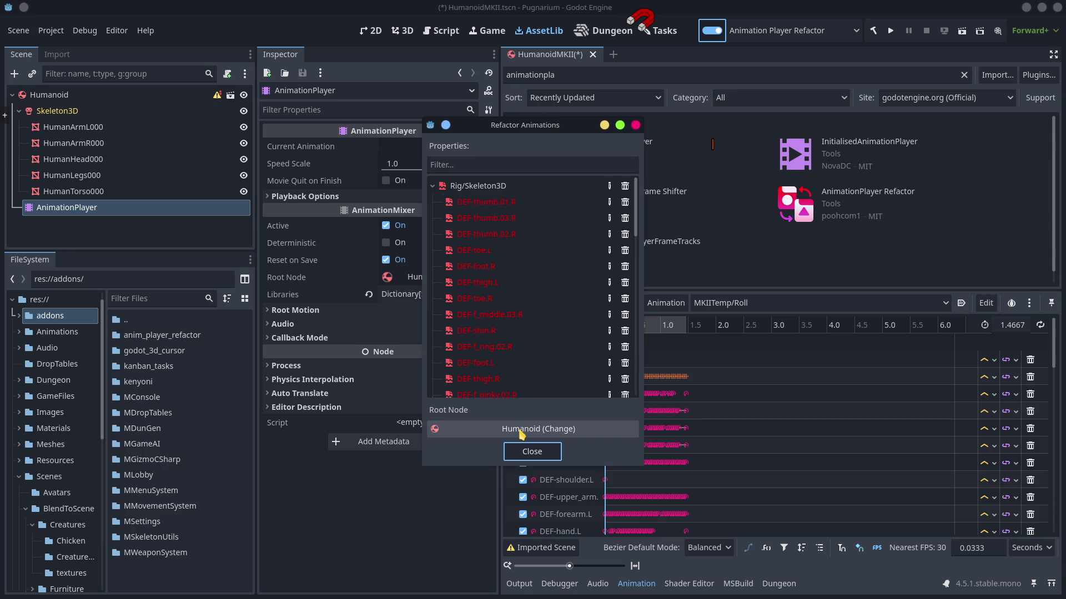
pyautogui.moveTo(530, 123); pyautogui.dragTo(276, 128)
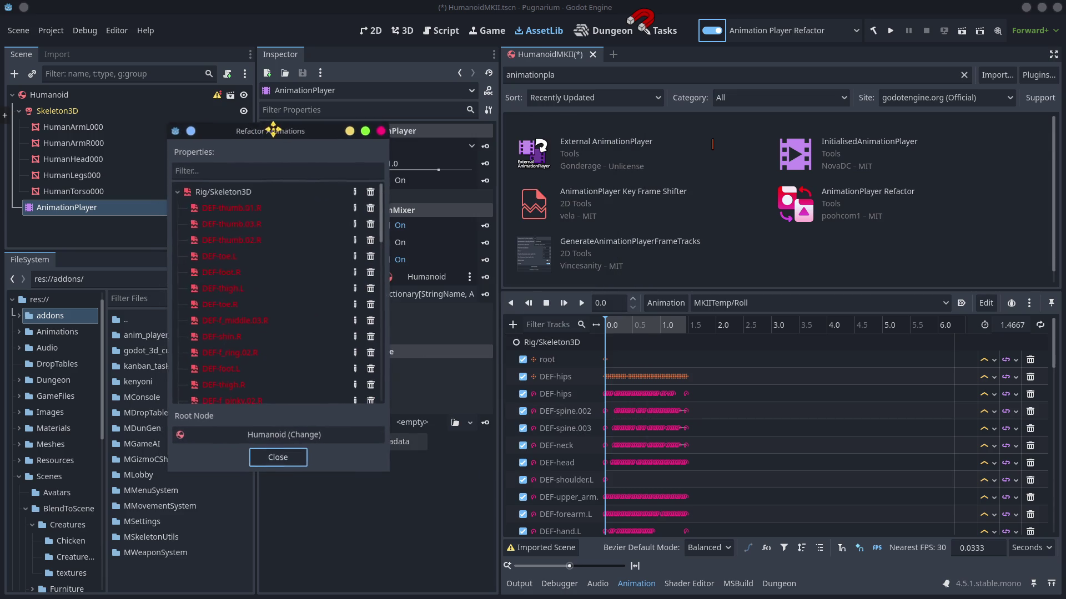
pyautogui.click(284, 437)
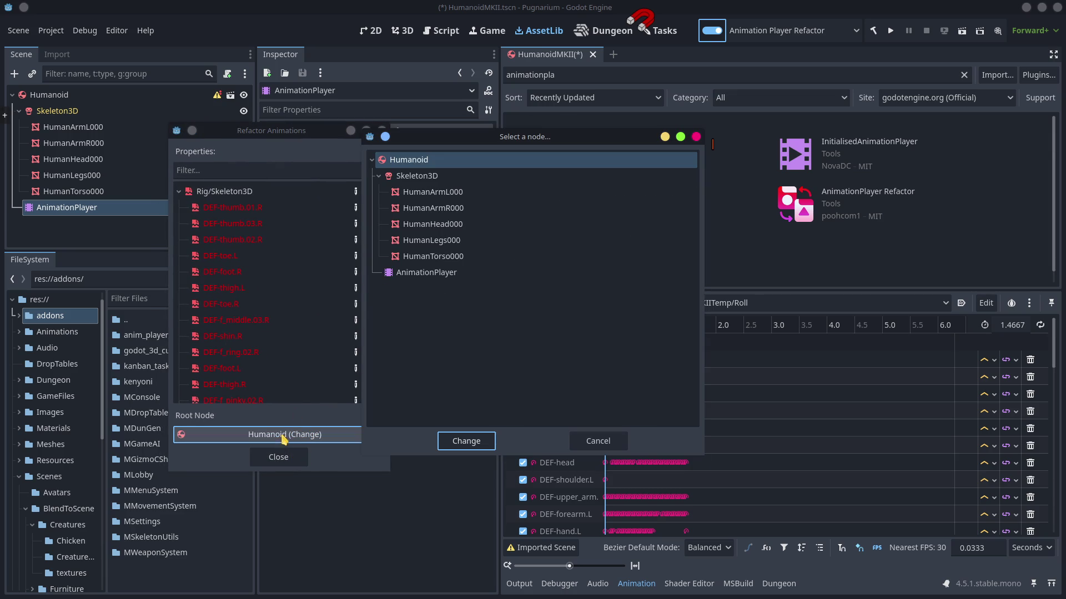
pyautogui.click(403, 164)
pyautogui.click(468, 442)
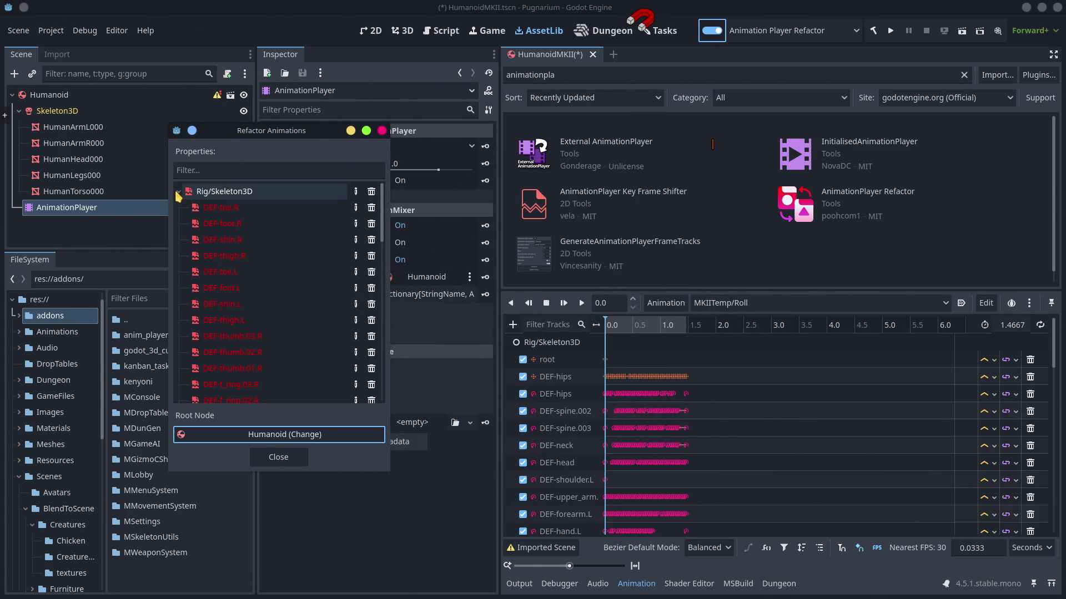
# Rename the Rig/Skeleton3D track path to Skeleton3D and return to the 3D scene.
pyautogui.click(228, 191)
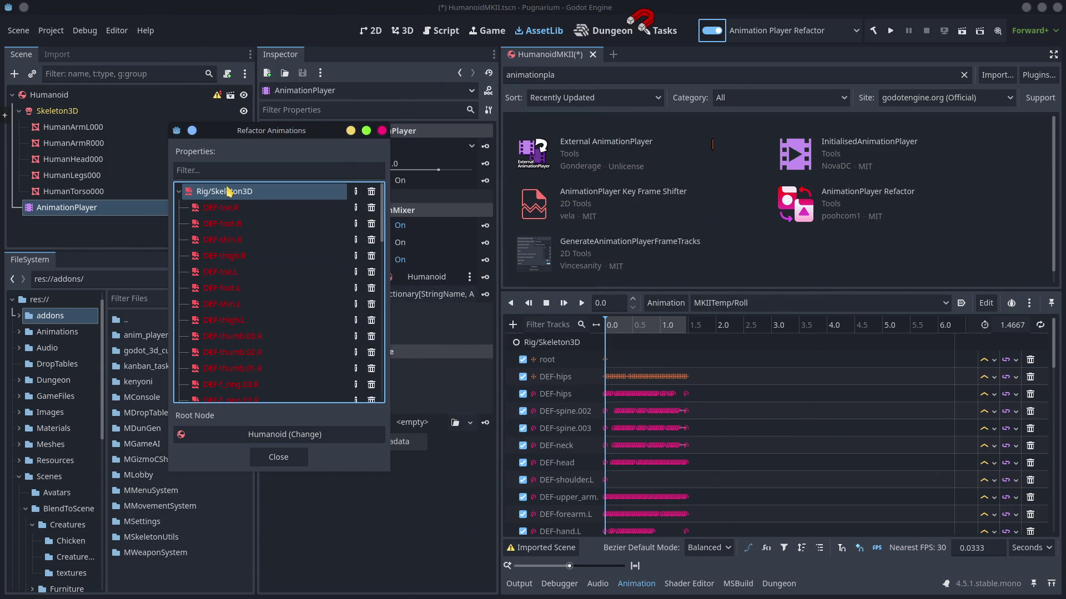
pyautogui.doubleClick(229, 192)
pyautogui.click(513, 359)
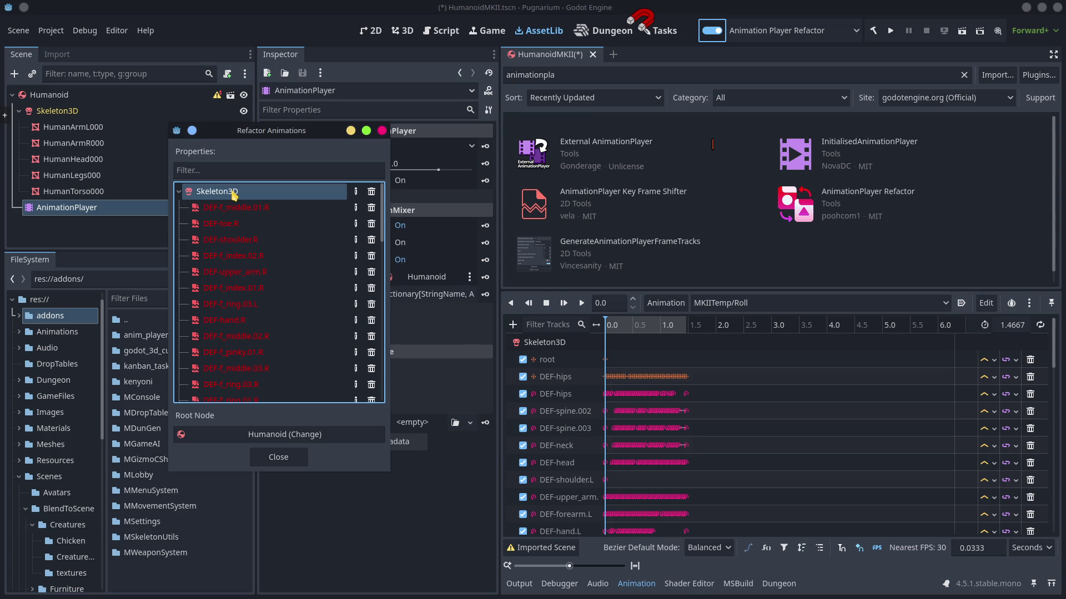
pyautogui.doubleClick(233, 194)
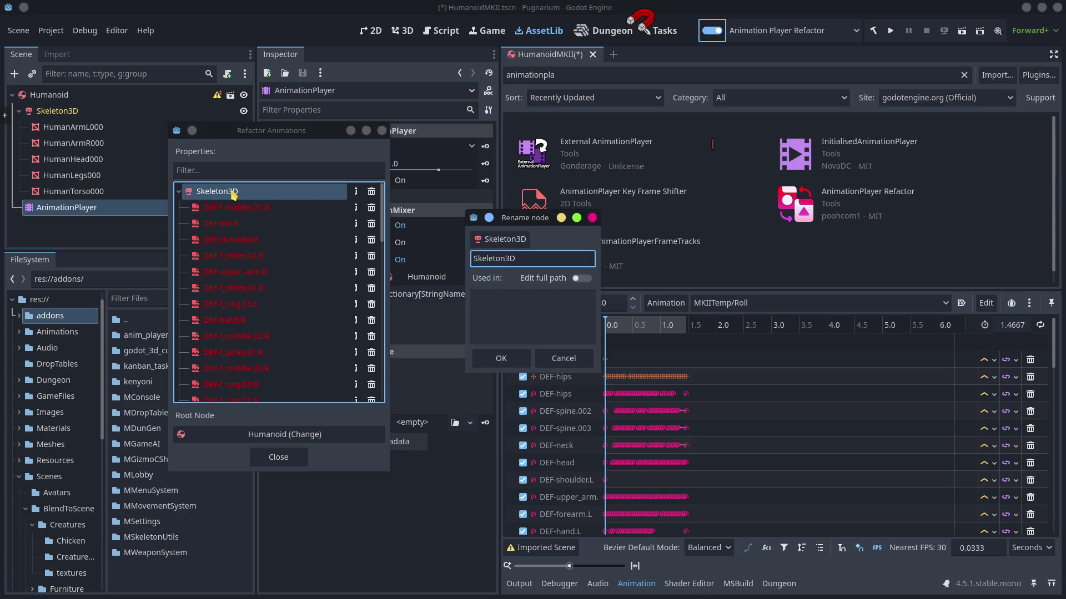
pyautogui.click(491, 358)
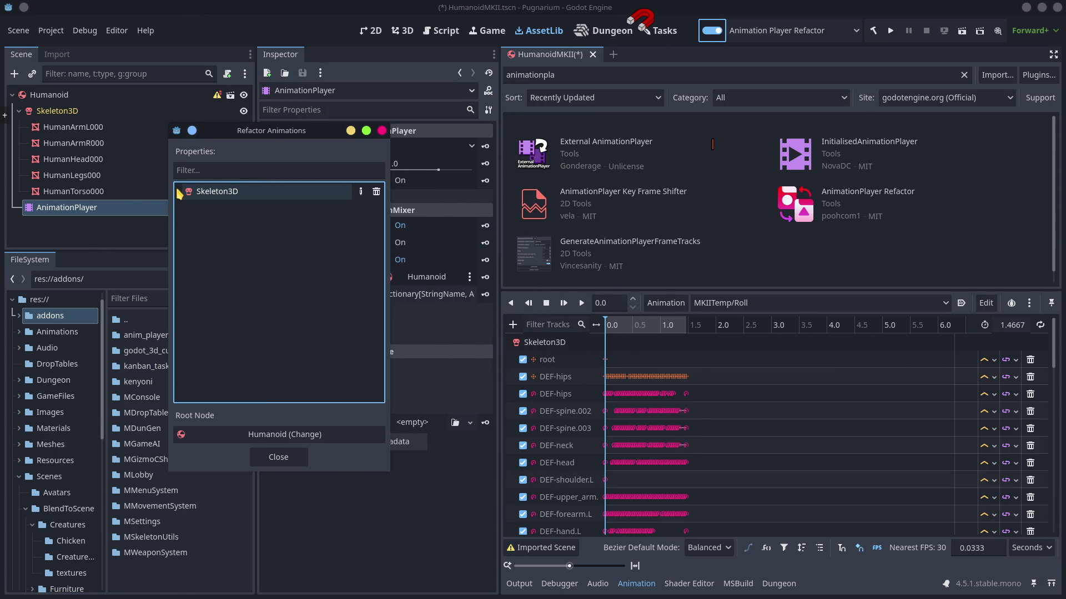
pyautogui.click(279, 457)
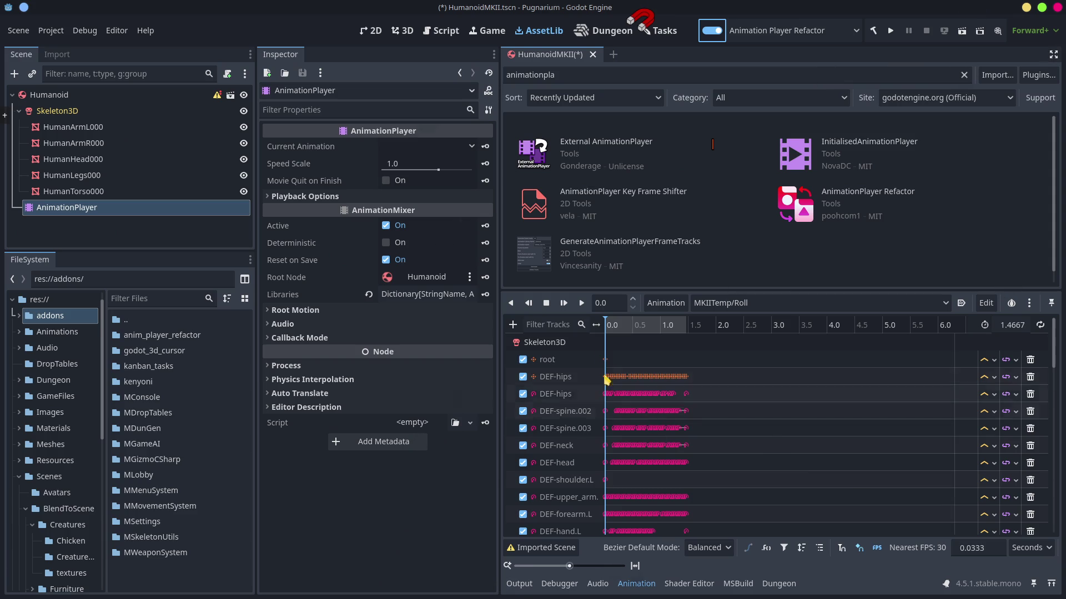
pyautogui.click(402, 31)
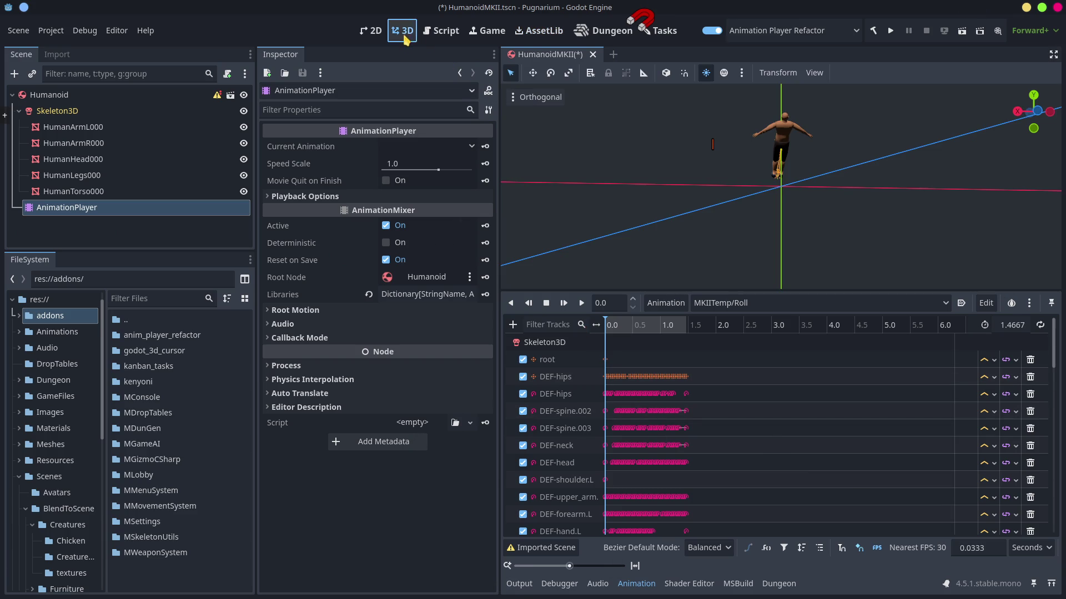
# Reset the Humanoid root node's position and rotation to zero.
pyautogui.moveTo(614, 332)
pyautogui.mouseDown()
pyautogui.moveTo(686, 328)
pyautogui.moveTo(606, 329)
pyautogui.mouseUp()
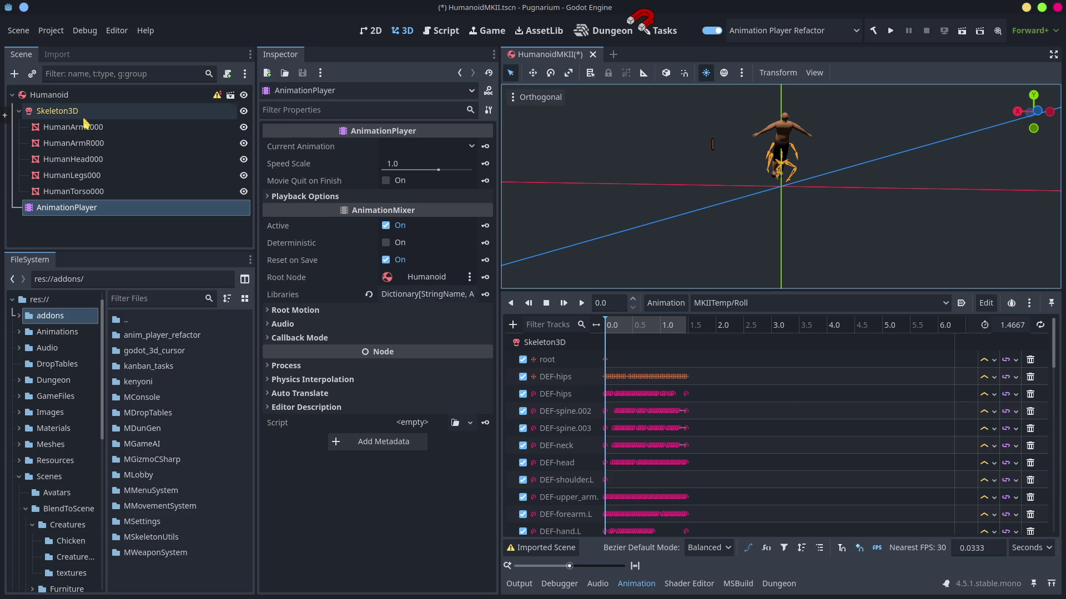
pyautogui.click(216, 111)
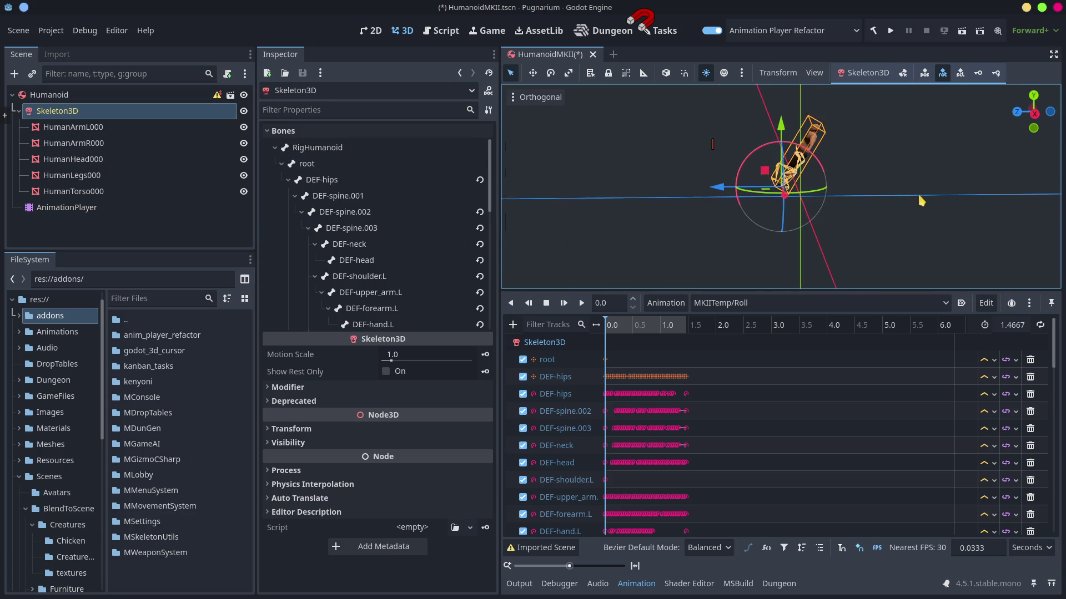
pyautogui.scroll(3, 870, 171)
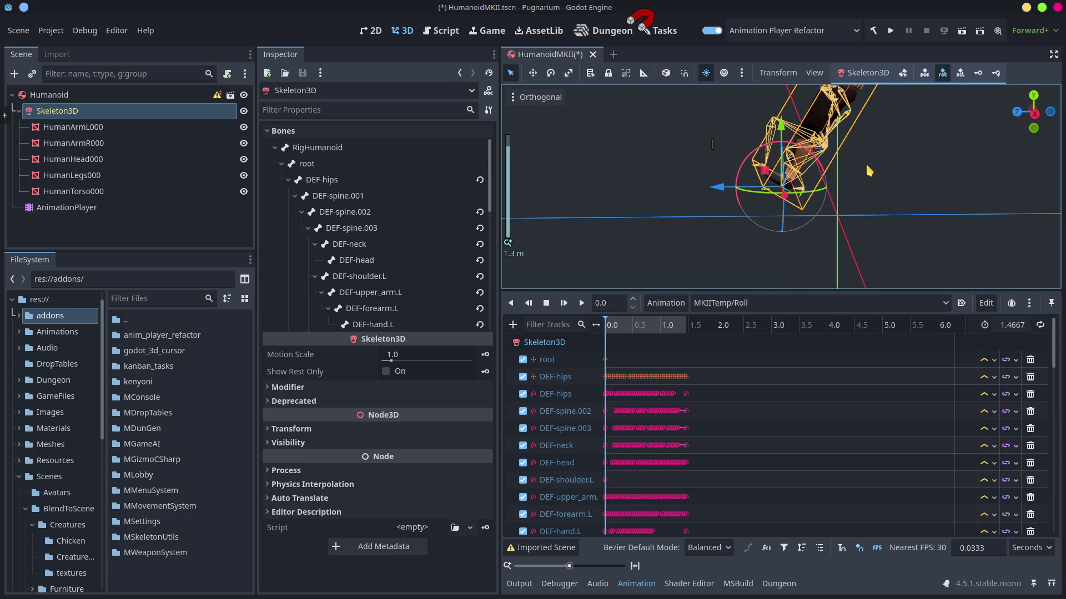
pyautogui.click(67, 95)
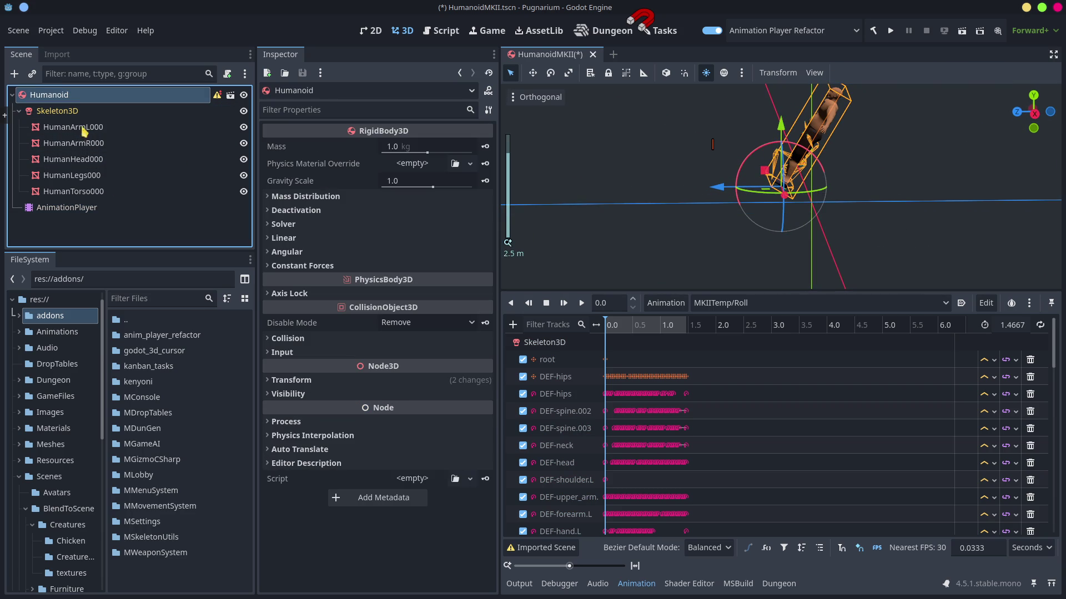
pyautogui.click(307, 381)
pyautogui.click(467, 394)
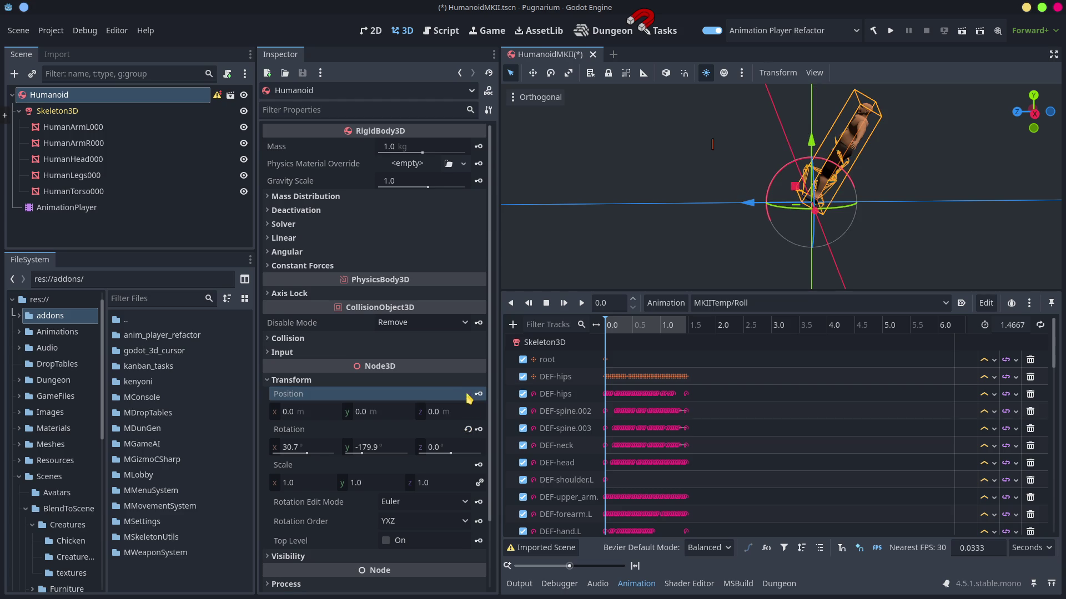
pyautogui.click(468, 429)
# Preview the Roll animation, save HumanoidMKII.tscn, and switch to Blender.
pyautogui.moveTo(615, 327)
pyautogui.mouseDown()
pyautogui.moveTo(668, 327)
pyautogui.moveTo(597, 332)
pyautogui.moveTo(669, 333)
pyautogui.moveTo(598, 338)
pyautogui.mouseUp()
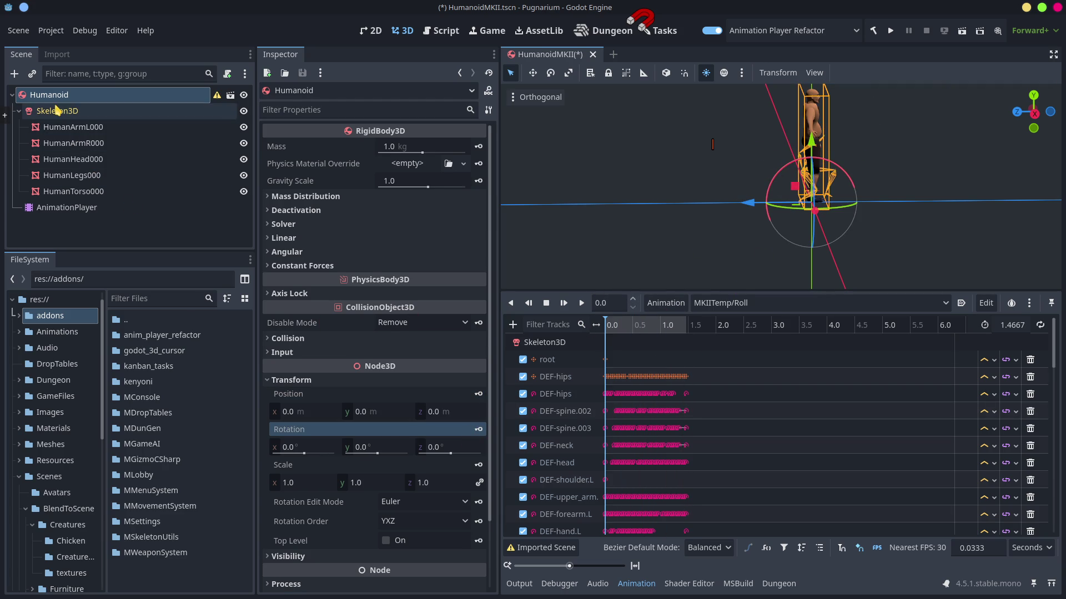
pyautogui.click(57, 111)
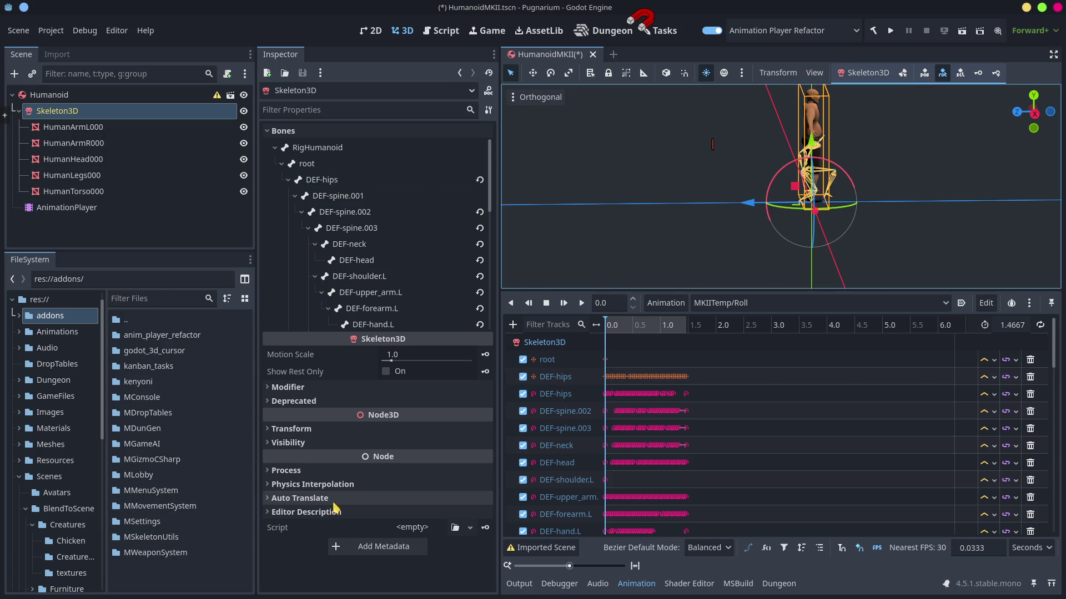
pyautogui.hotkey('ctrl', 's')
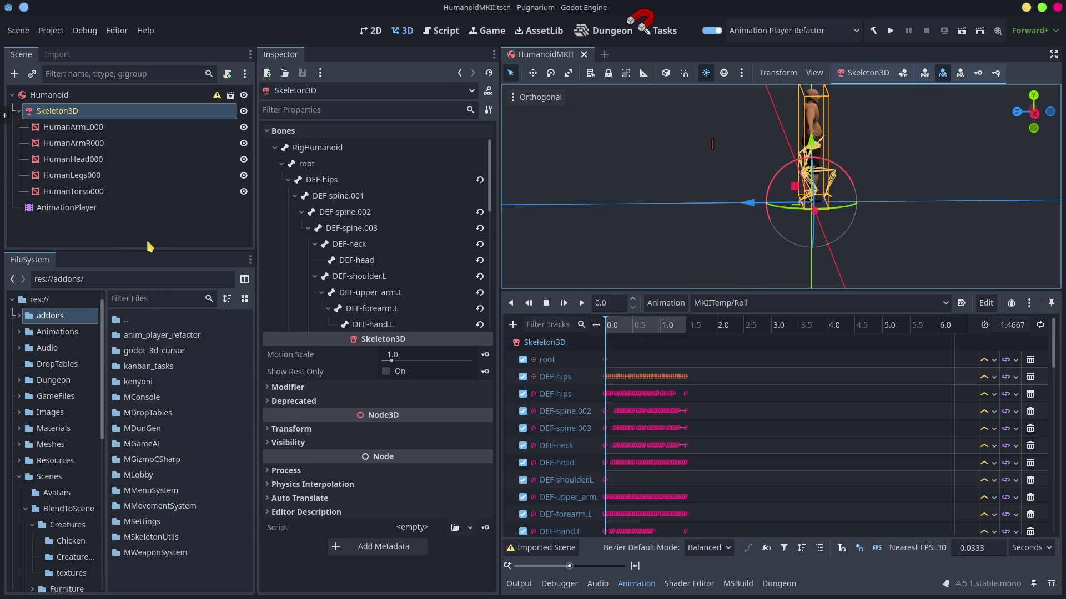
pyautogui.hotkey('alt', 'Tab')
pyautogui.hotkey('alt', 'Tab')
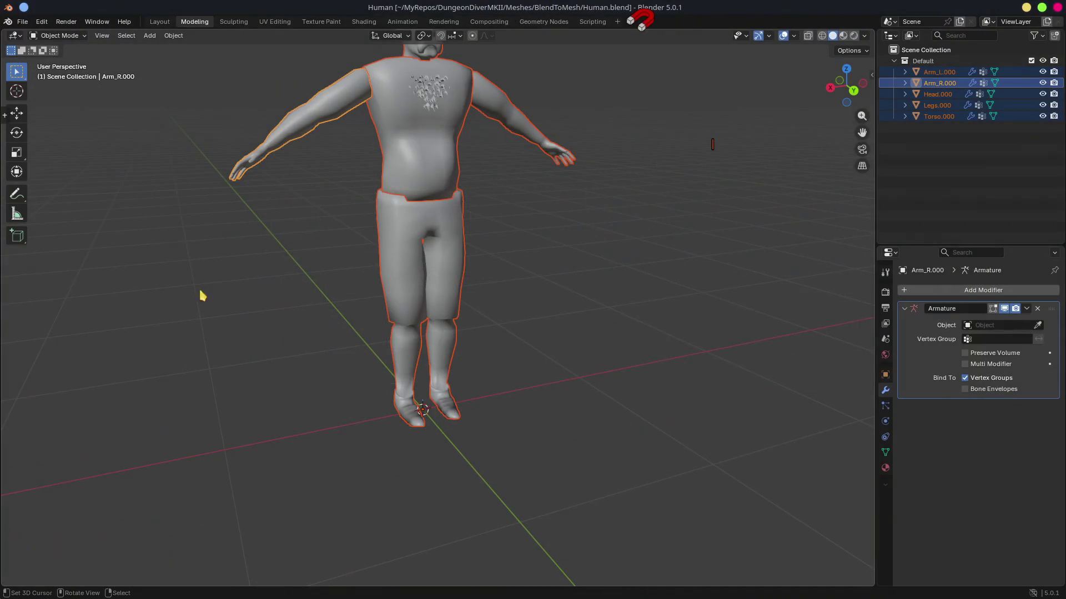
# Dismiss the app launcher and deselect all objects in Human.blend.
pyautogui.hotkey('alt', 'space')
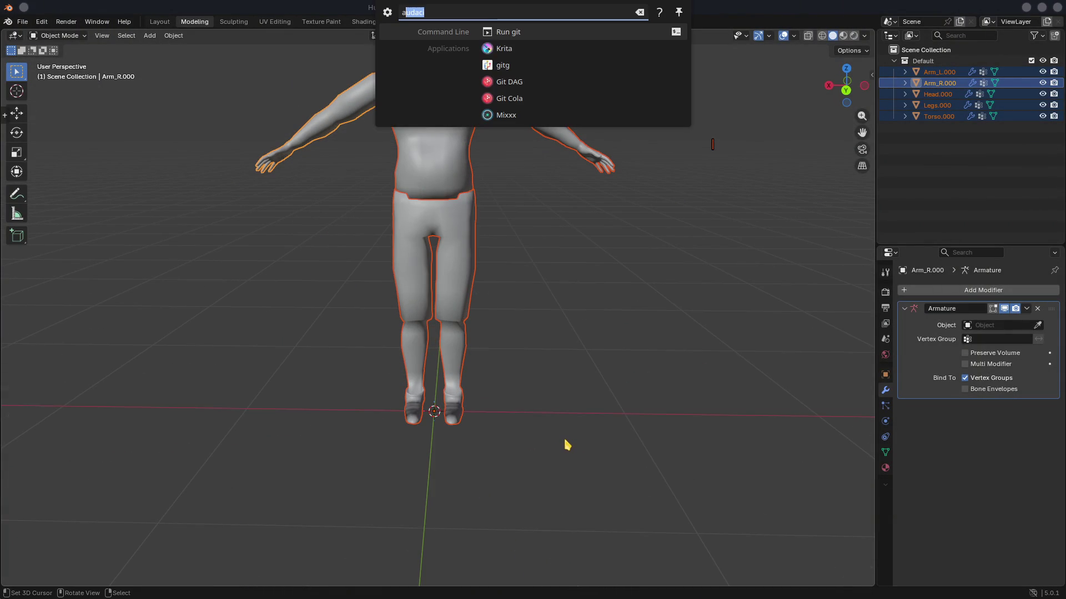
pyautogui.press('Escape')
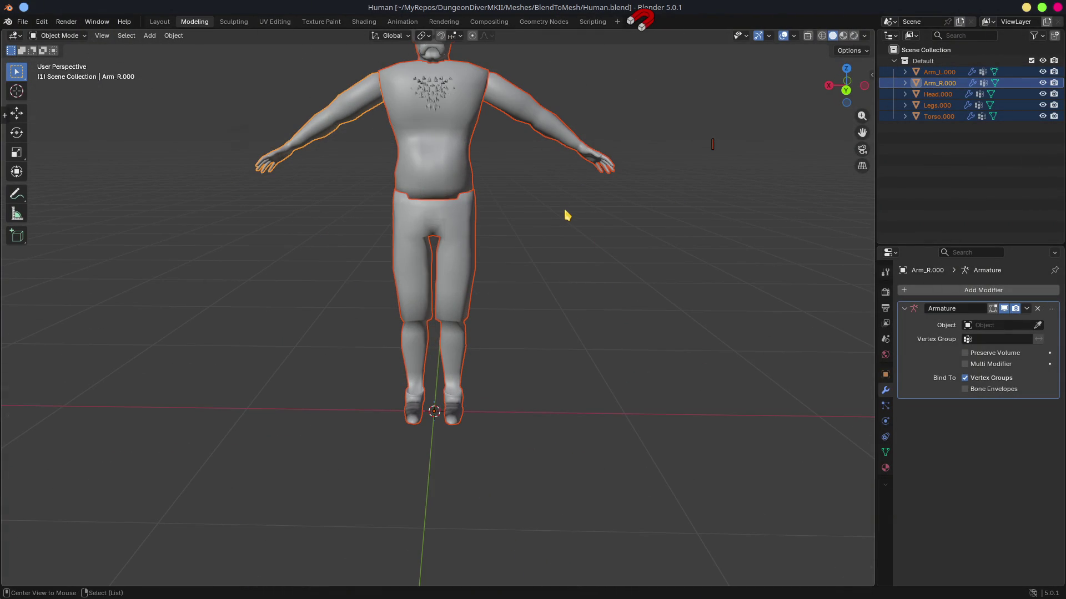
pyautogui.click(486, 279)
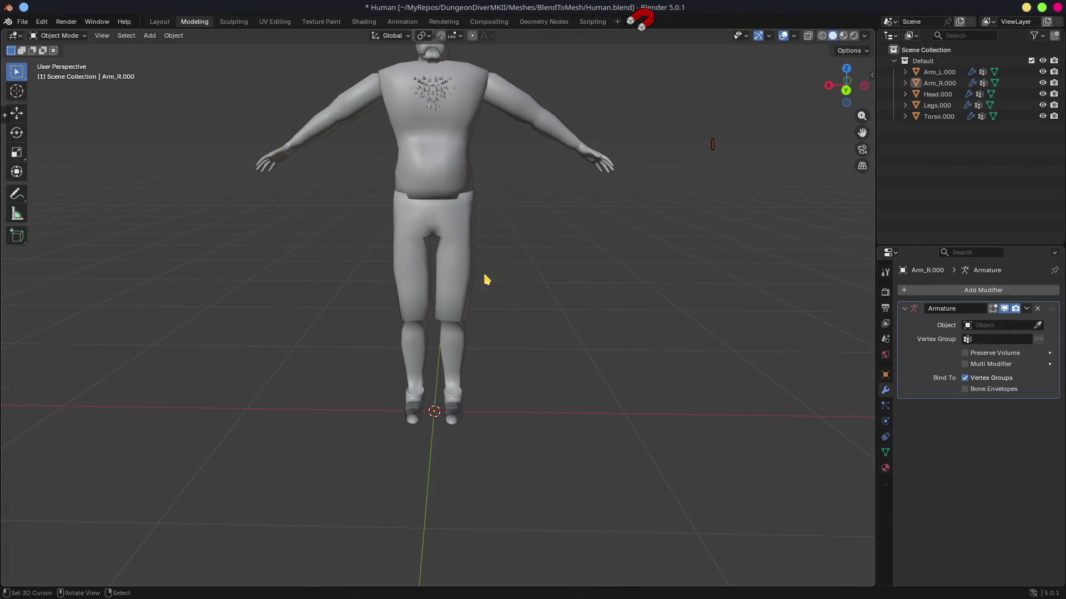
pyautogui.click(23, 22)
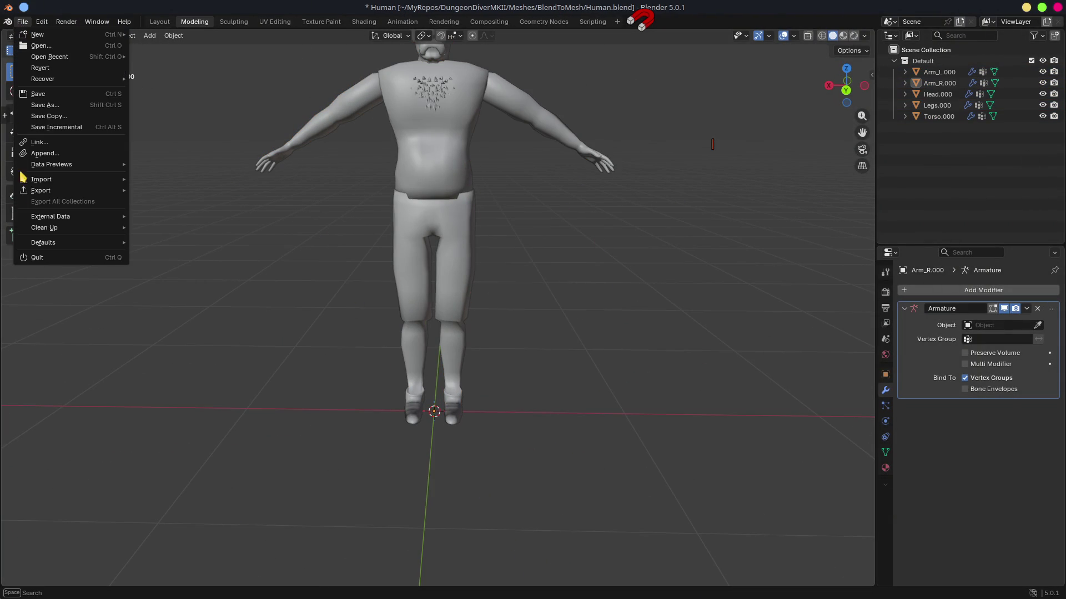
# Link the RigHumanoid armature from Scenes/BlendToScene/AvatarHumanoid.blend into the scene.
pyautogui.click(41, 146)
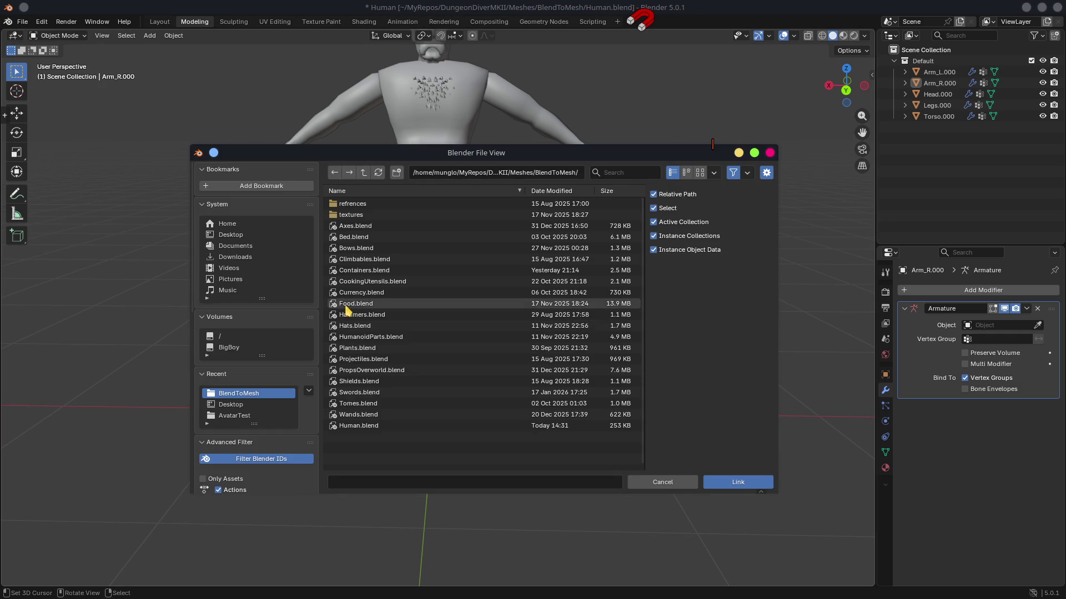
pyautogui.click(363, 173)
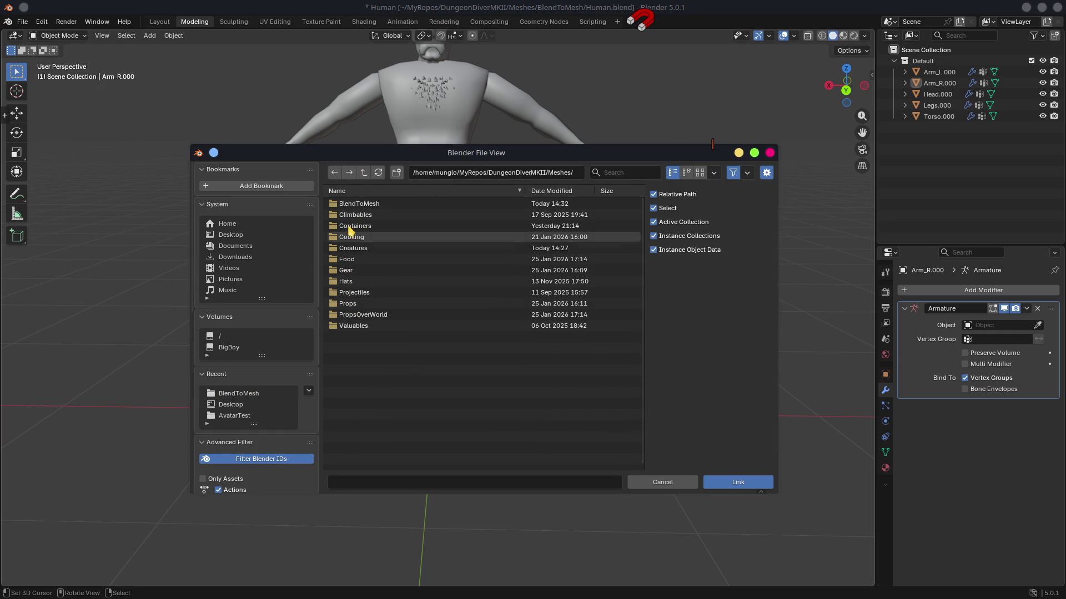
pyautogui.click(363, 174)
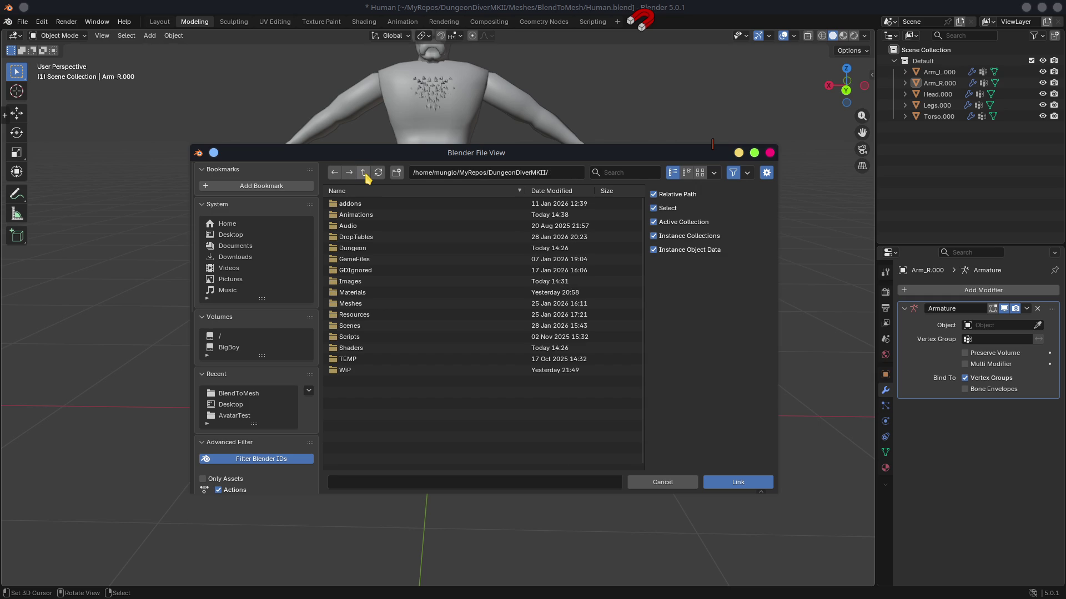
pyautogui.click(351, 328)
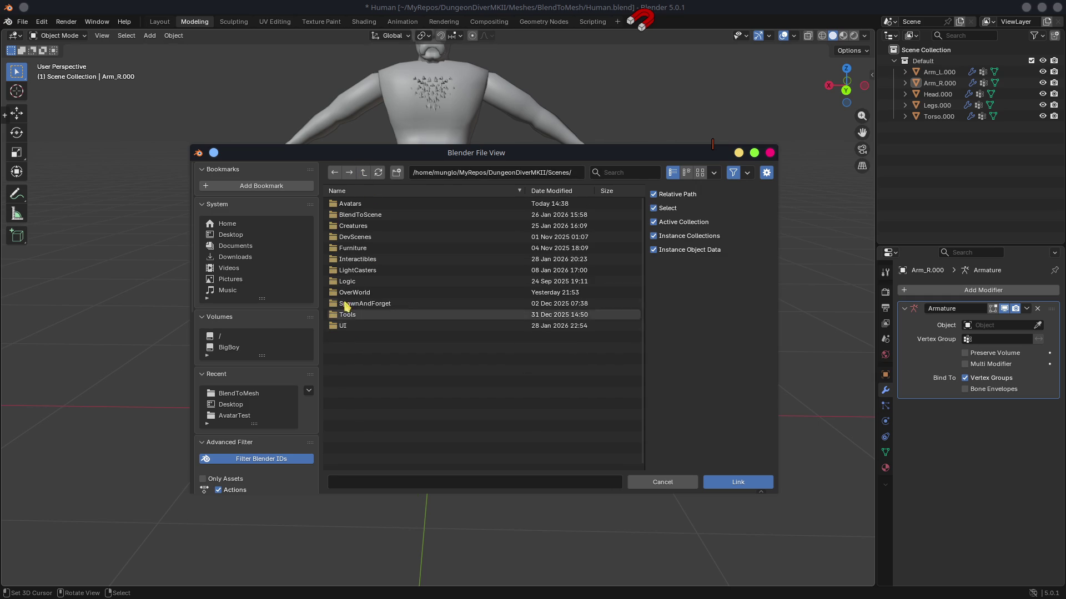
pyautogui.click(353, 220)
pyautogui.click(345, 262)
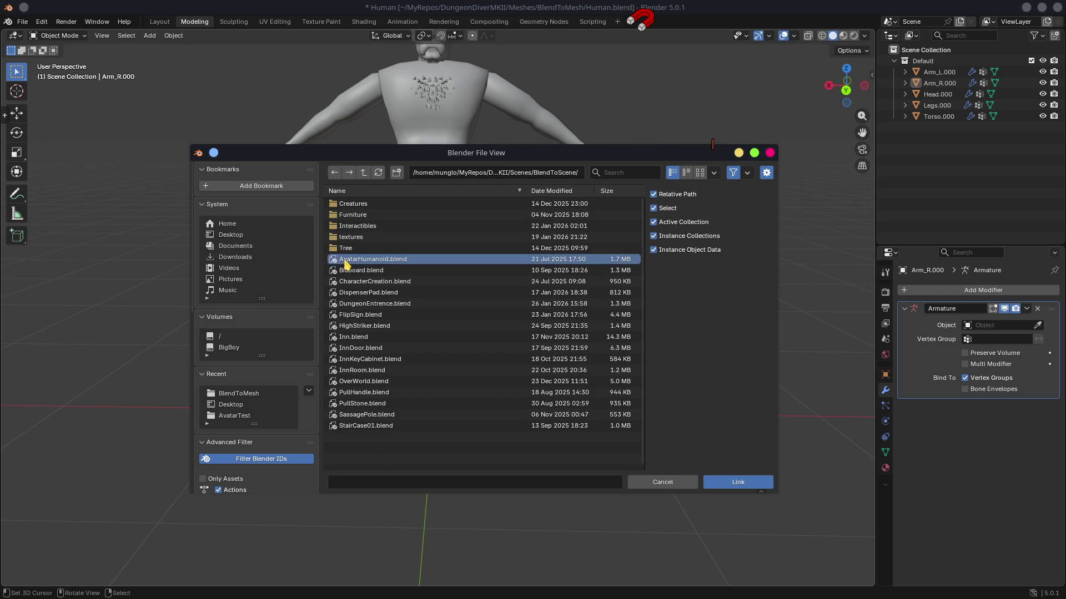
pyautogui.click(345, 205)
pyautogui.click(343, 206)
pyautogui.click(738, 482)
# Select all objects with RigHumanoid as the active one.
pyautogui.moveTo(465, 339)
pyautogui.mouseDown()
pyautogui.moveTo(616, 364)
pyautogui.moveTo(512, 321)
pyautogui.moveTo(469, 328)
pyautogui.moveTo(551, 335)
pyautogui.mouseUp()
pyautogui.press('a')
pyautogui.keyDown('shift'); pyautogui.click(327, 402); pyautogui.keyUp('shift')
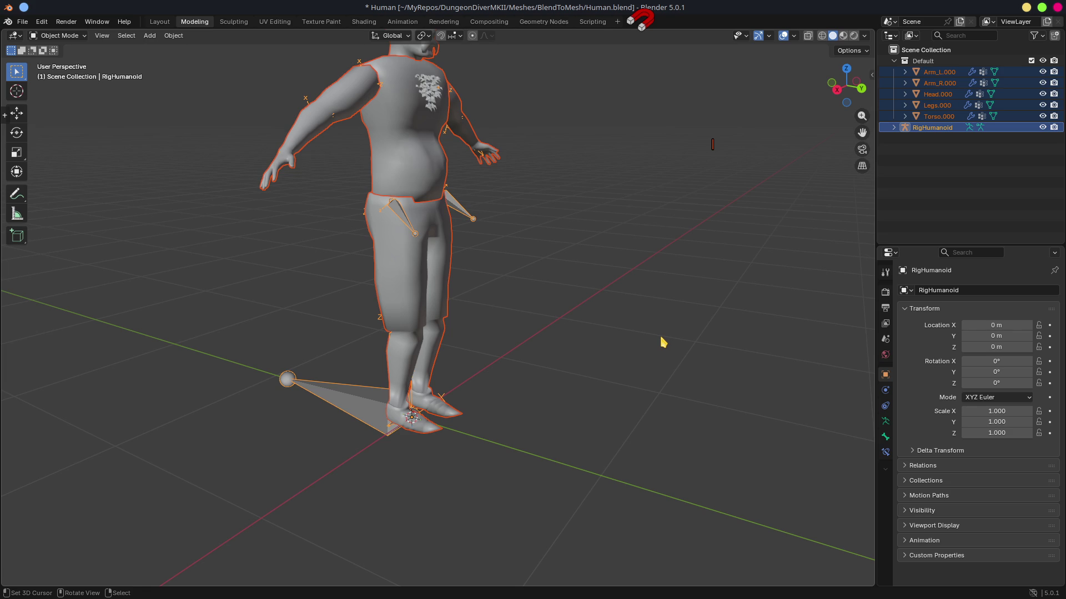
# Parent the five body meshes to RigHumanoid using Ctrl+P > Object.
pyautogui.hotkey('ctrl', 'p')
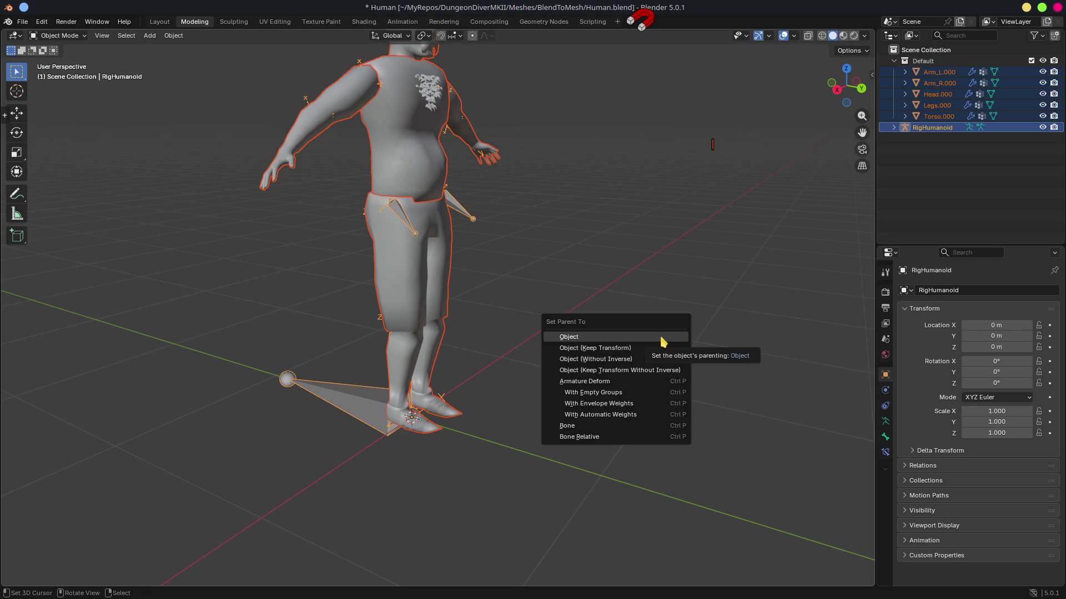
pyautogui.click(661, 339)
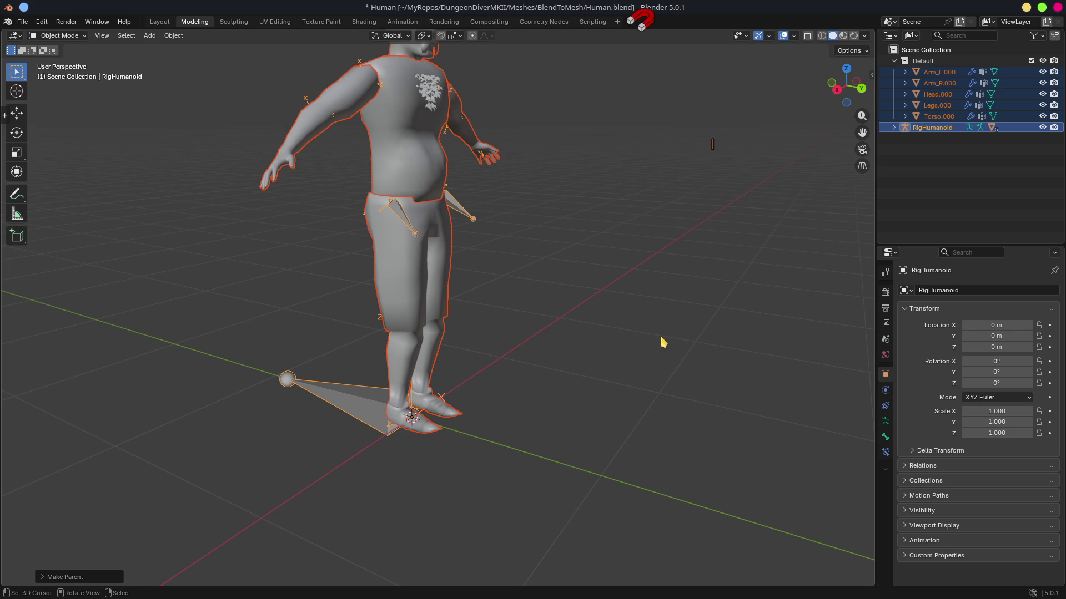
pyautogui.scroll(-3, 694, 346)
pyautogui.moveTo(683, 333)
pyautogui.mouseDown()
pyautogui.moveTo(614, 333)
pyautogui.moveTo(452, 299)
pyautogui.mouseUp()
pyautogui.scroll(1, 456, 291)
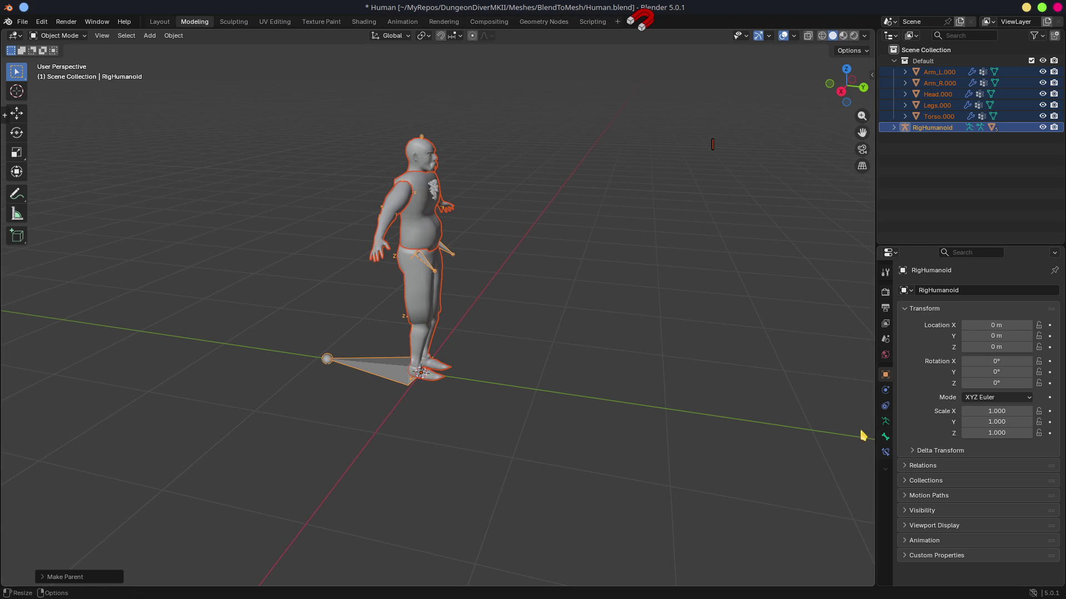
pyautogui.click(376, 373)
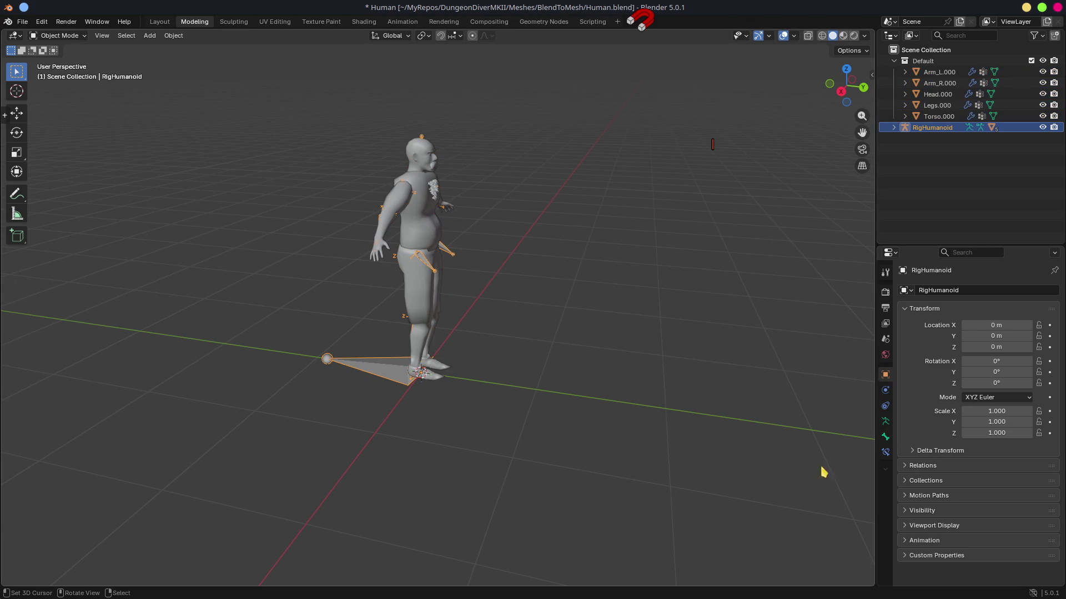
pyautogui.click(885, 421)
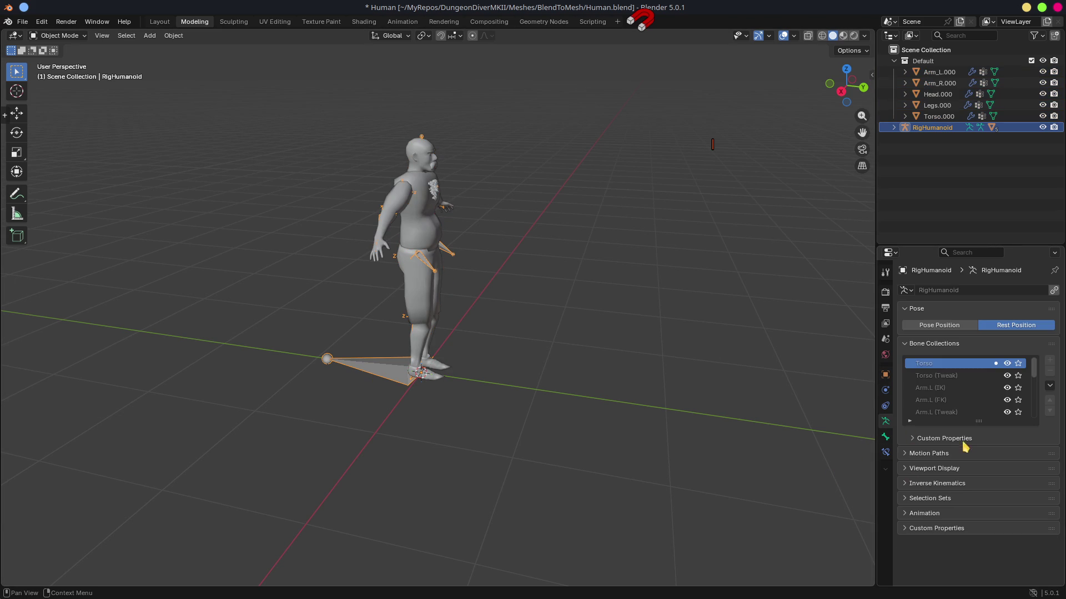
# Draw the bones In Front, enter Pose Mode, and switch the armature to Pose Position.
pyautogui.click(934, 469)
pyautogui.click(965, 536)
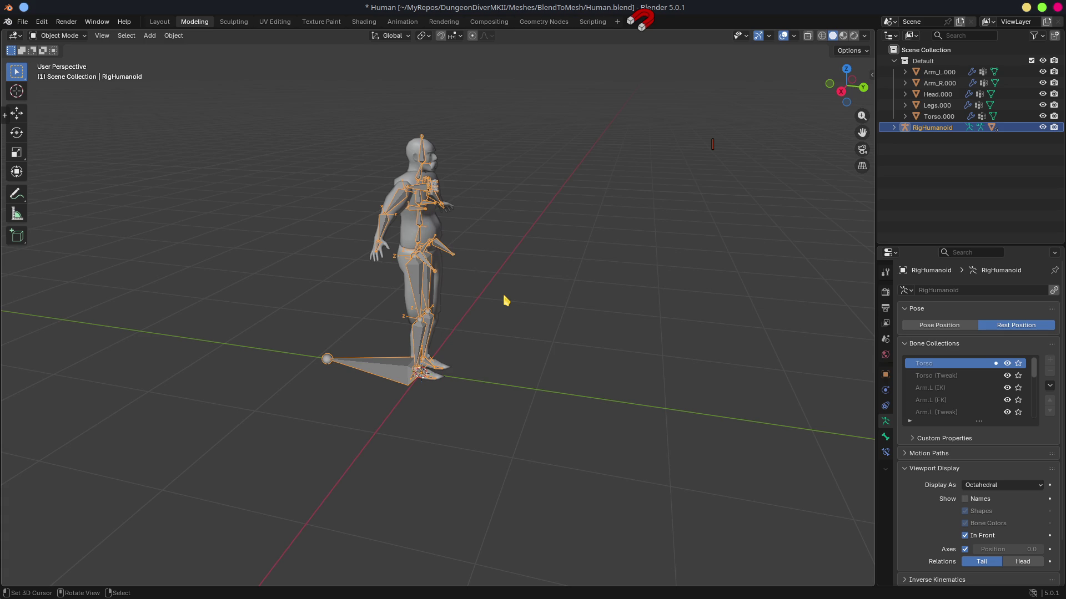
pyautogui.hotkey('ctrl', 'Tab')
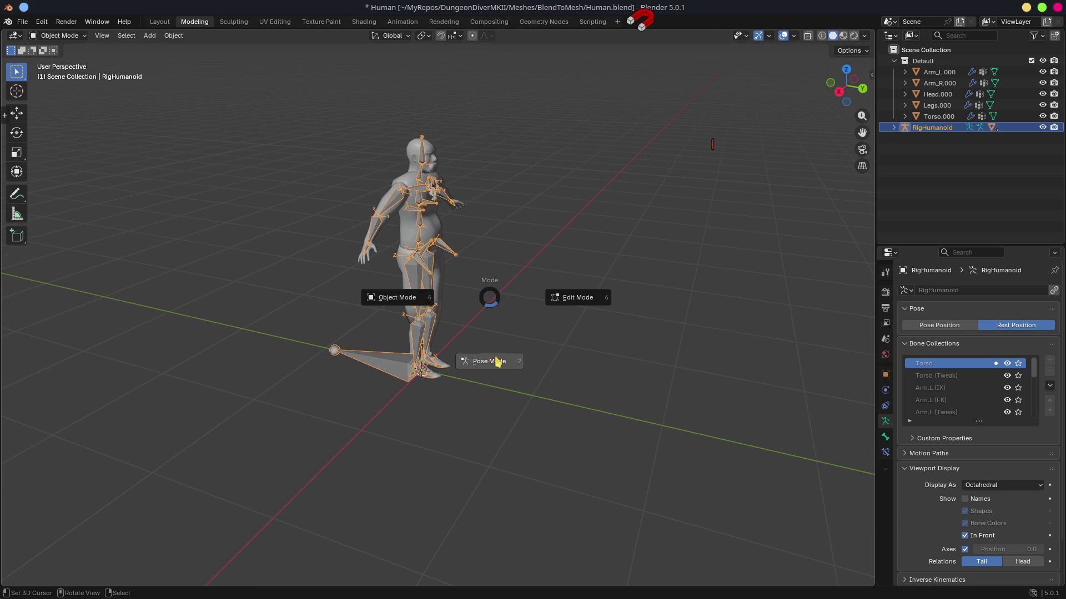
pyautogui.click(502, 365)
pyautogui.click(373, 241)
pyautogui.press('g')
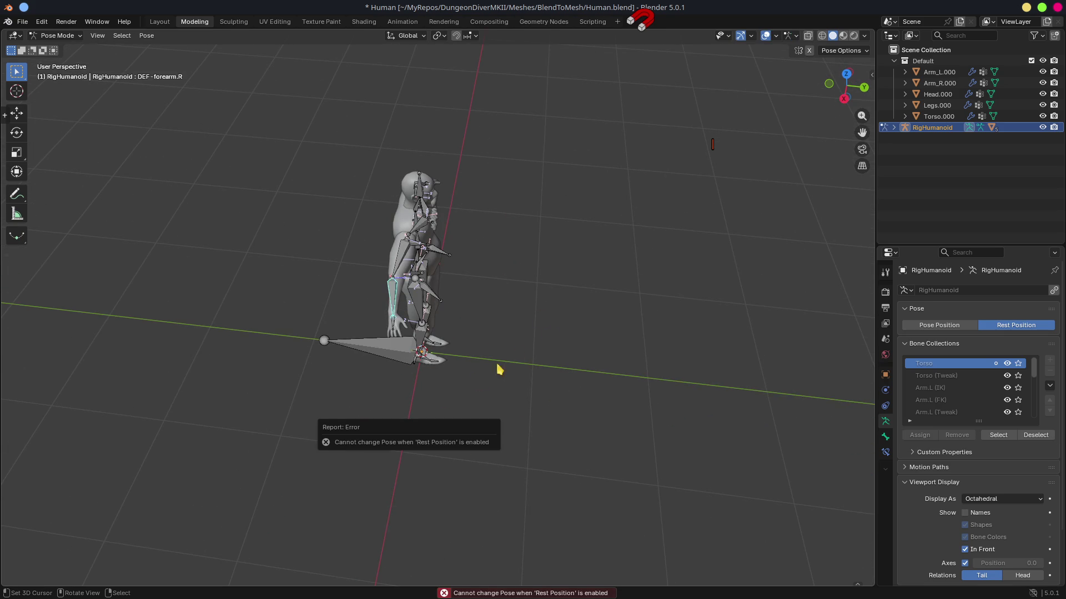
pyautogui.click(886, 439)
pyautogui.click(939, 325)
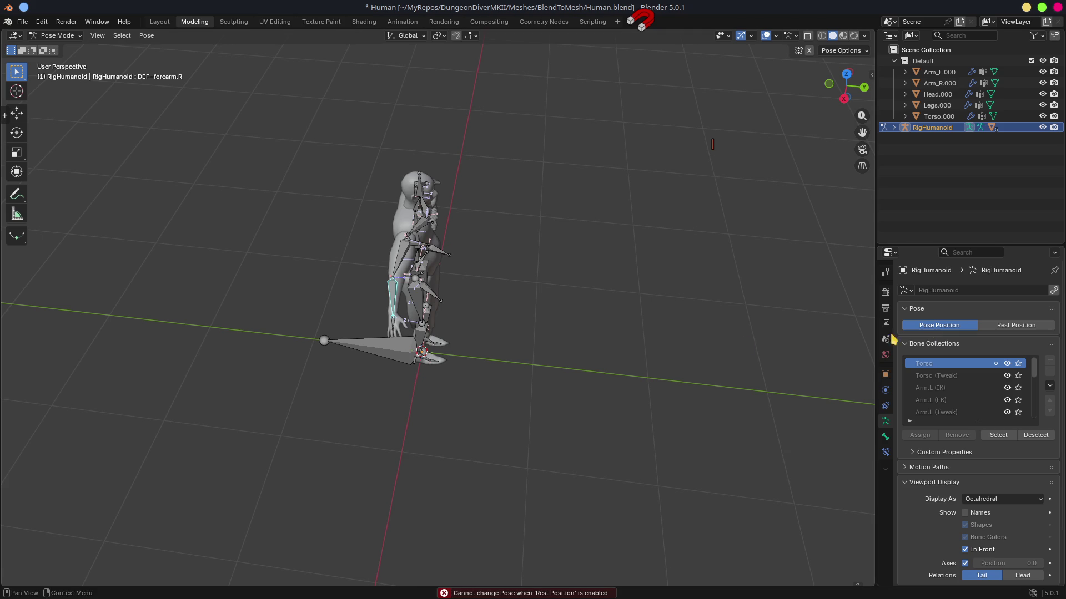
pyautogui.press('r')
pyautogui.rightClick(454, 427)
pyautogui.moveTo(533, 476)
pyautogui.mouseDown()
pyautogui.moveTo(344, 326)
pyautogui.moveTo(409, 366)
pyautogui.mouseUp()
pyautogui.scroll(4, 411, 325)
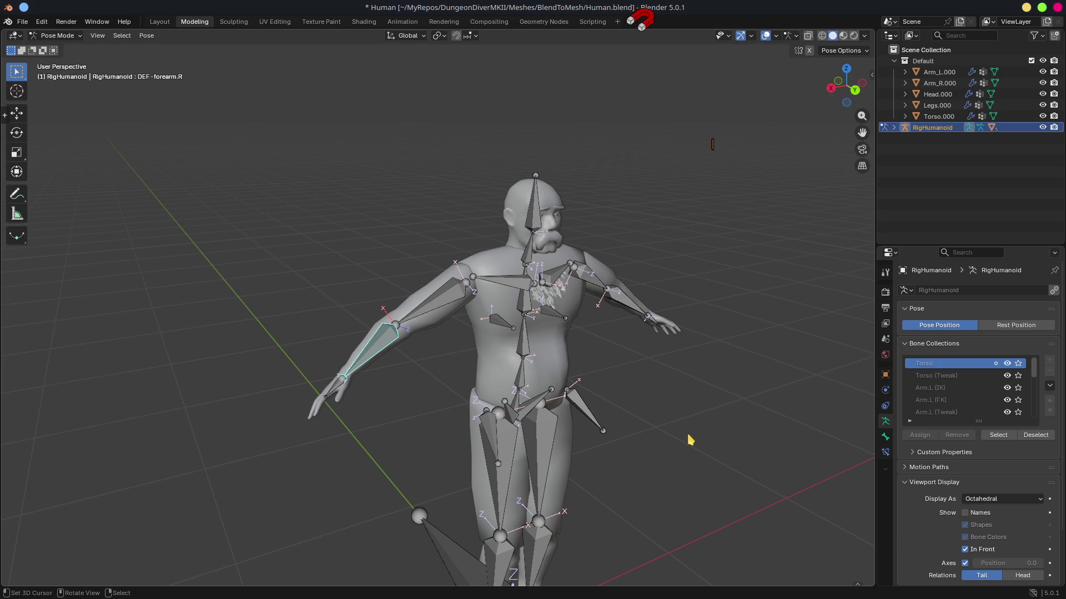
# Clear all bone rotations back to the rest pose with Alt+R.
pyautogui.press('a')
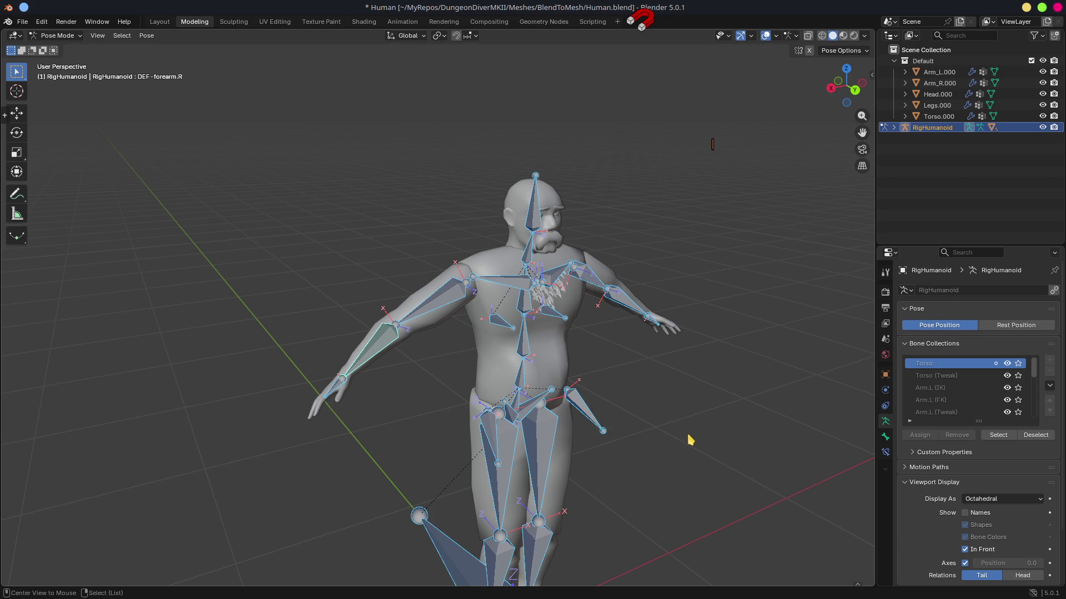
pyautogui.hotkey('alt', 'r')
pyautogui.press('n')
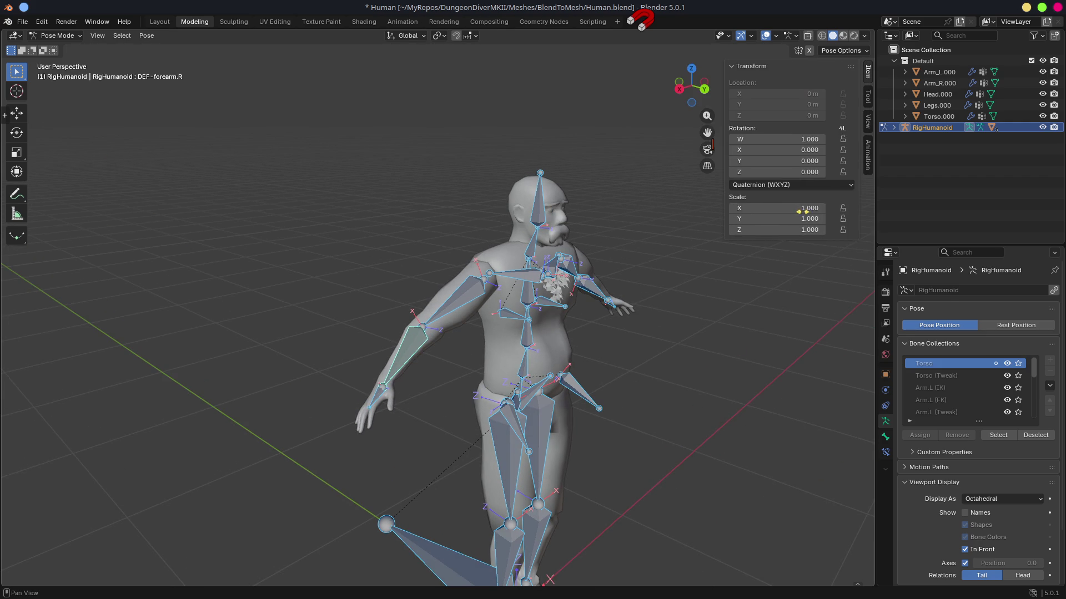
pyautogui.click(869, 165)
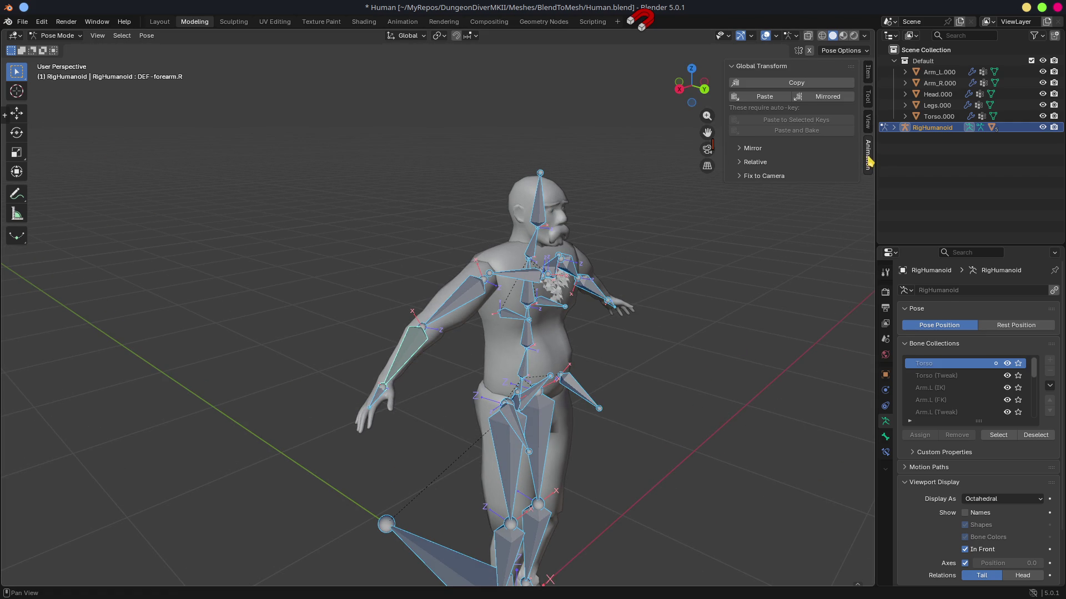
pyautogui.click(870, 75)
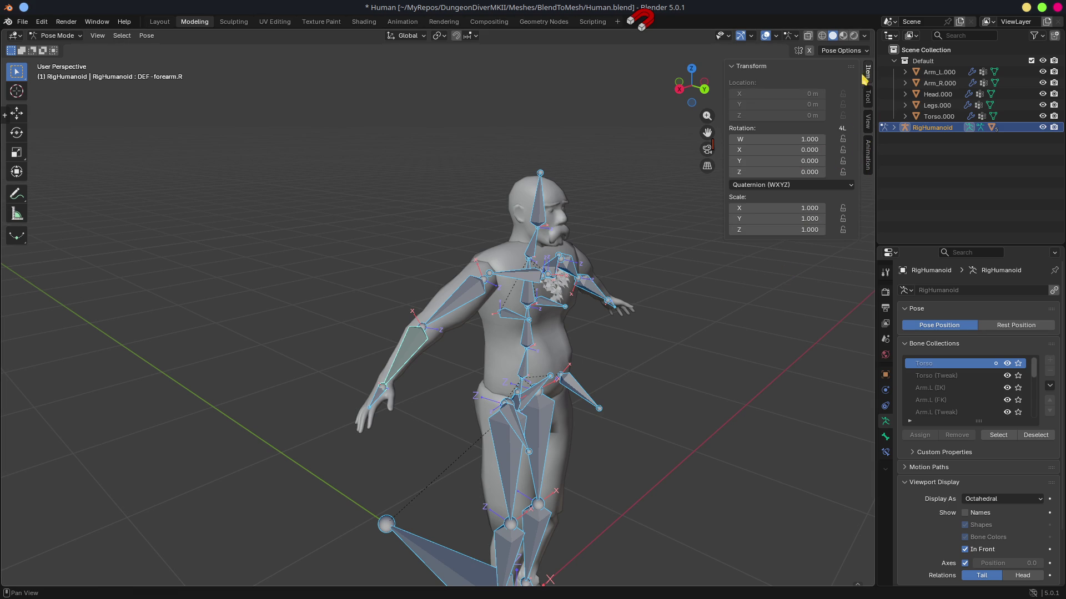
# Select the right forearm bone and return the rig to Object Mode.
pyautogui.moveTo(764, 369)
pyautogui.mouseDown()
pyautogui.moveTo(705, 376)
pyautogui.moveTo(549, 306)
pyautogui.mouseUp()
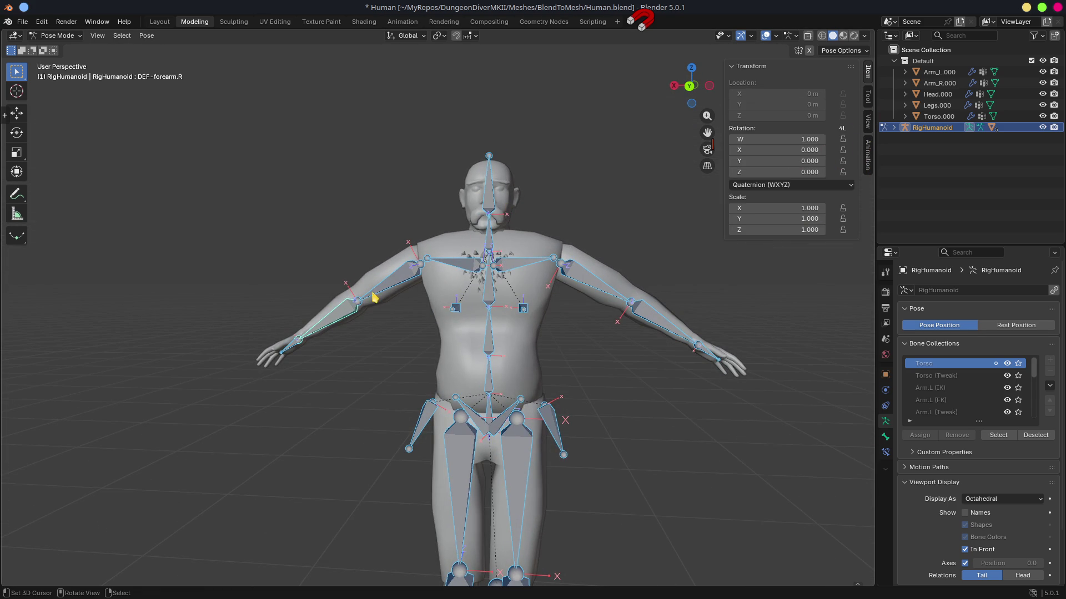
pyautogui.click(342, 312)
pyautogui.hotkey('ctrl', 'Tab')
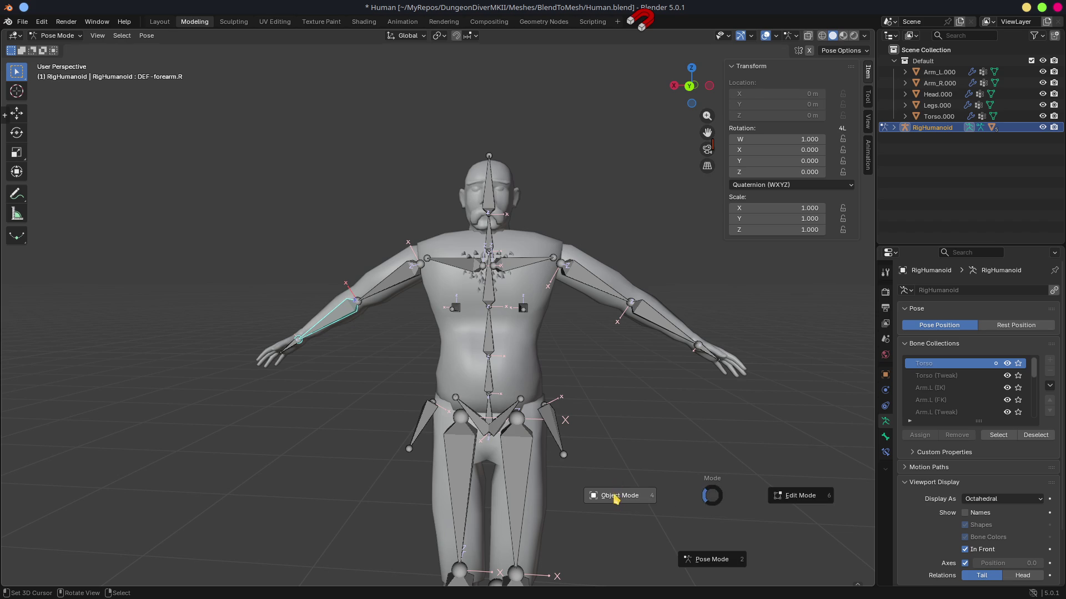
pyautogui.click(616, 495)
pyautogui.moveTo(507, 340); pyautogui.dragTo(523, 359)
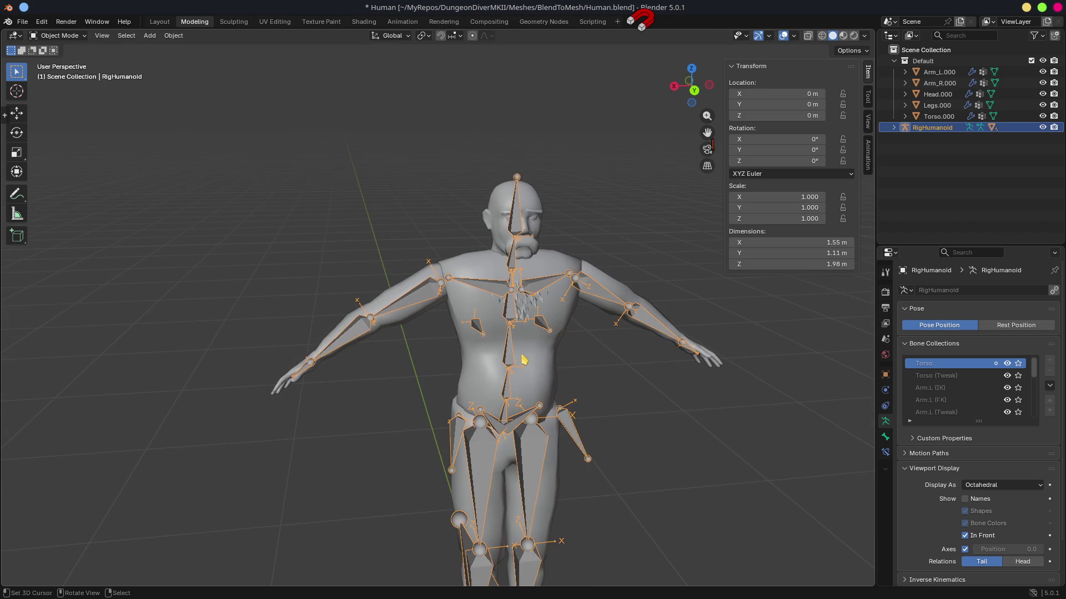
# Set the Armature modifier's Object to RigHumanoid for all the selected mesh parts.
pyautogui.hotkey('ctrl', 'i')
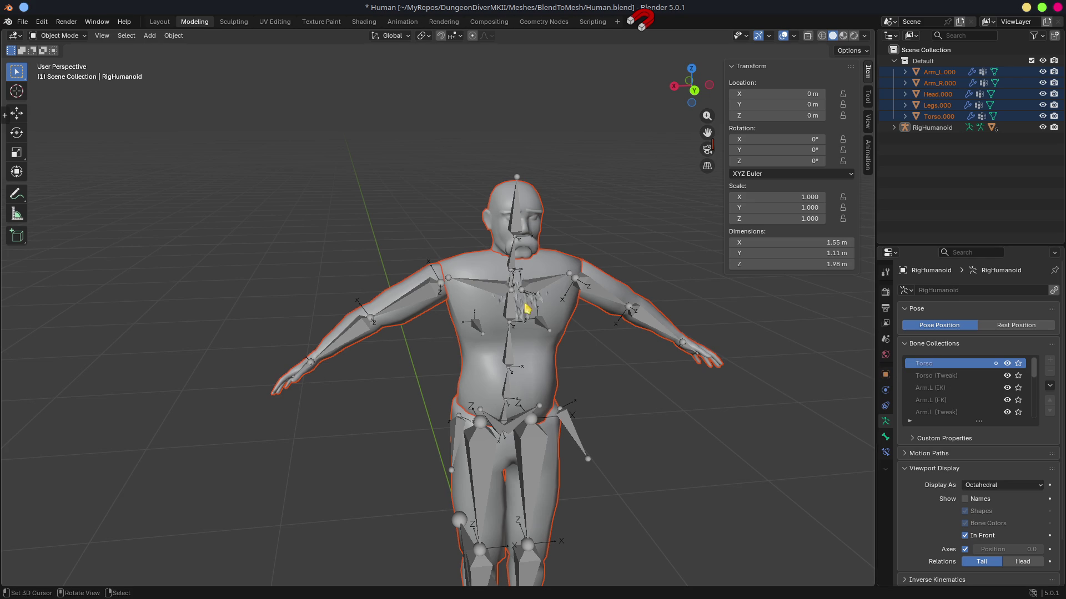
pyautogui.keyDown('shift'); pyautogui.click(491, 203); pyautogui.keyUp('shift')
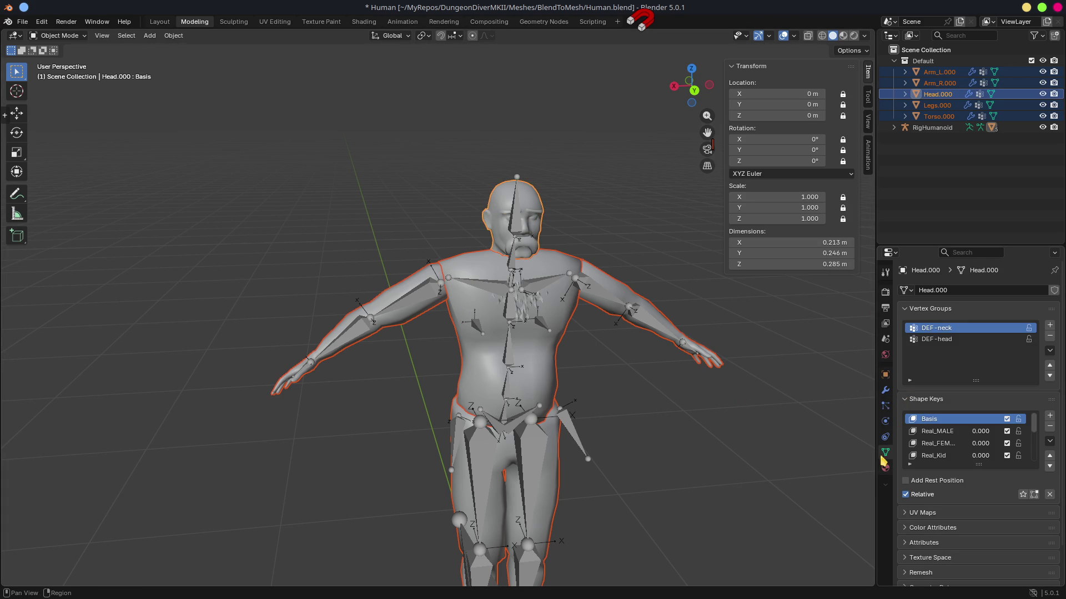
pyautogui.click(886, 392)
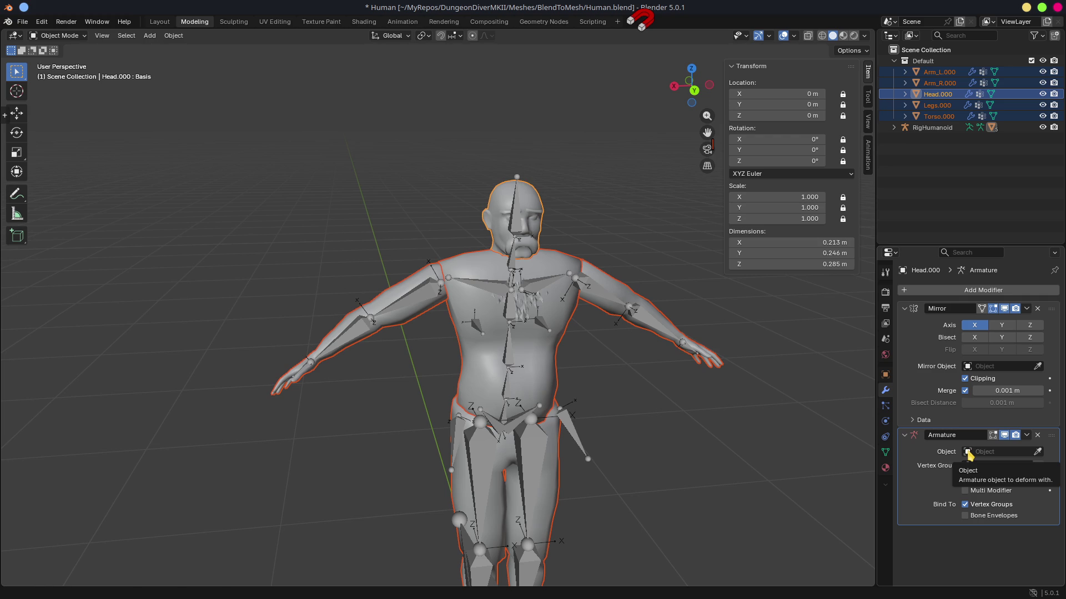
pyautogui.click(968, 454)
pyautogui.click(966, 469)
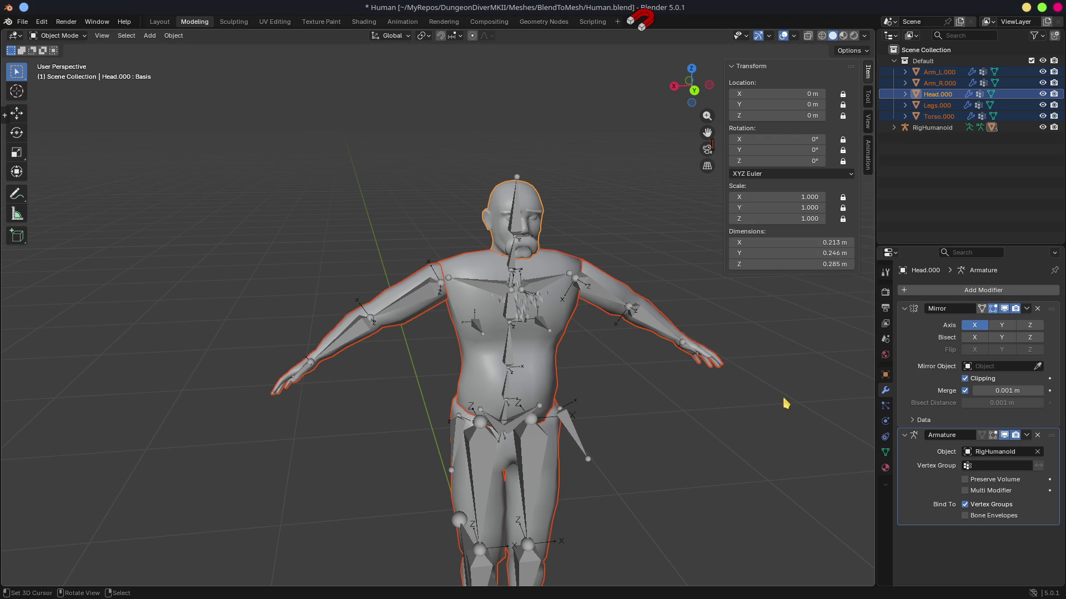
# Check the rig on the torso and legs, then select the RigHumanoid armature.
pyautogui.moveTo(784, 405); pyautogui.dragTo(807, 400)
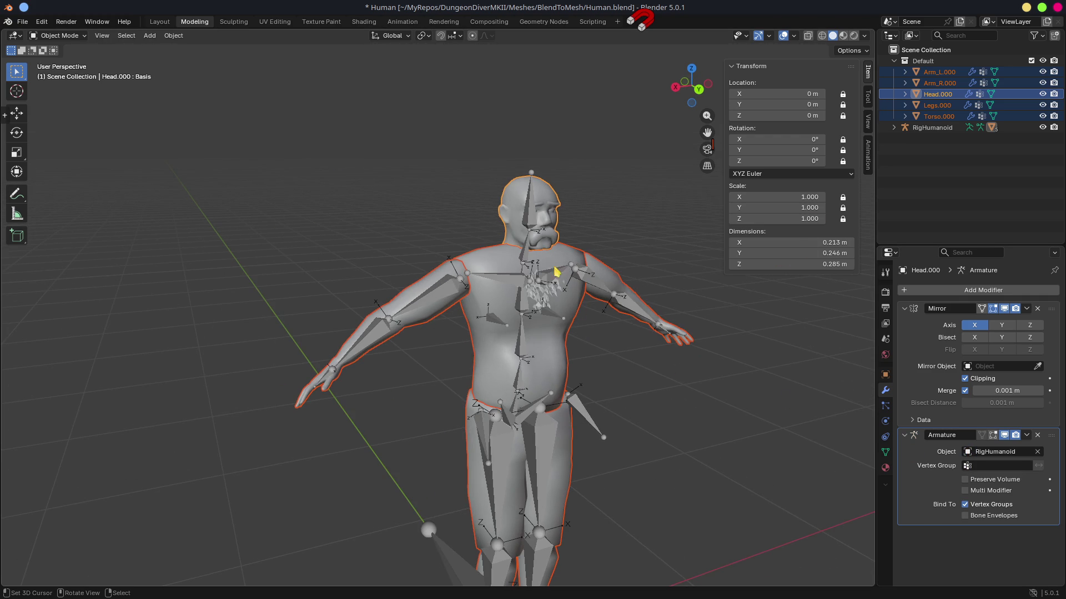
pyautogui.click(503, 268)
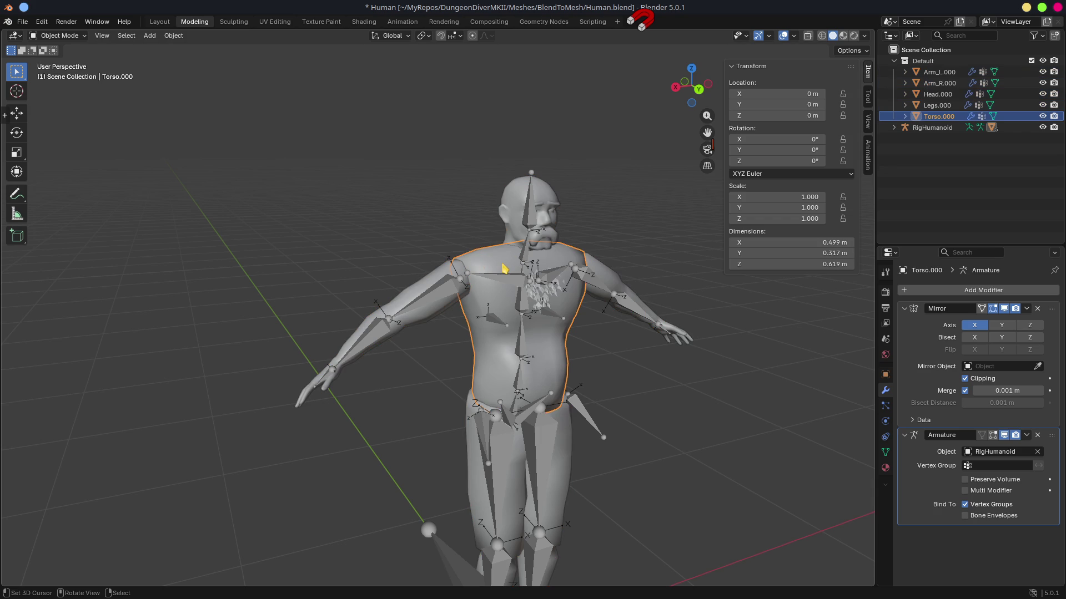
pyautogui.click(563, 481)
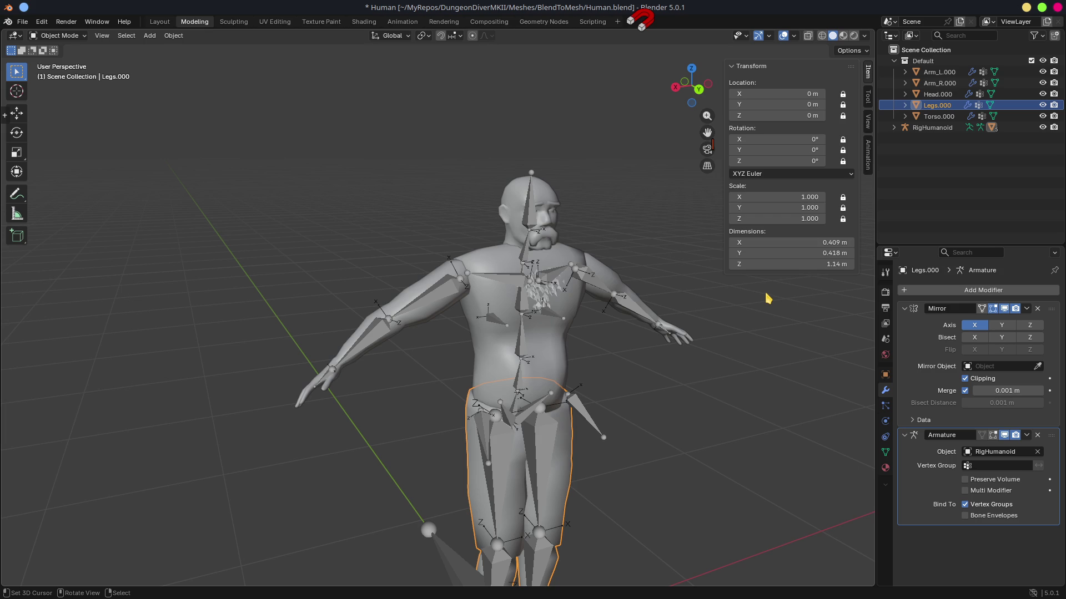
pyautogui.moveTo(682, 293); pyautogui.dragTo(721, 316)
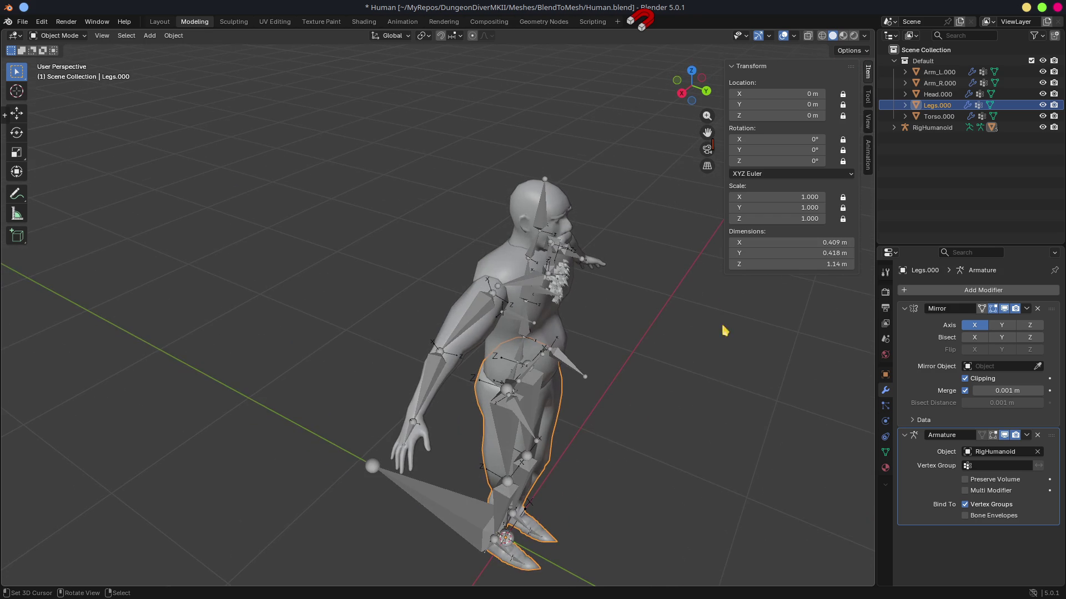
pyautogui.click(431, 390)
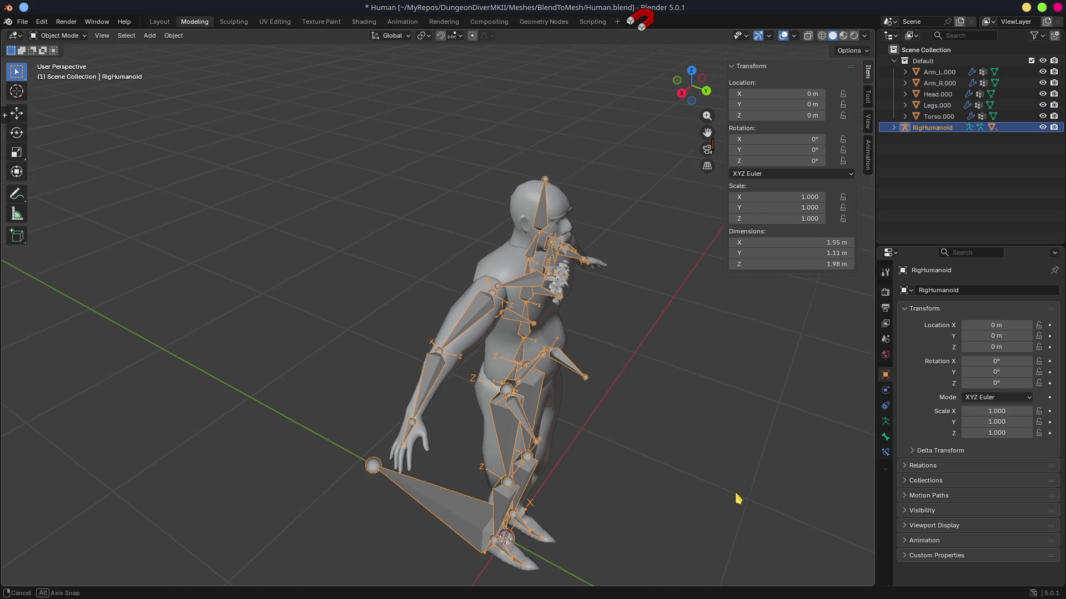
# Put RigHumanoid in Pose Mode and test-rotate a forearm bone, cancelling the rotation.
pyautogui.moveTo(740, 499); pyautogui.dragTo(538, 484)
pyautogui.hotkey('ctrl', 'Tab')
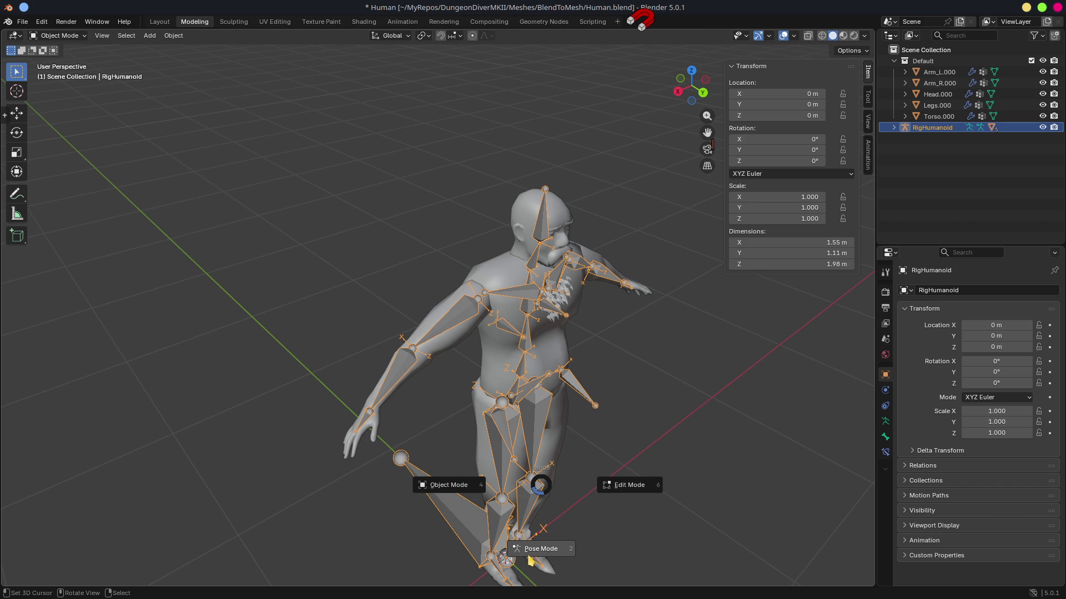
pyautogui.click(540, 555)
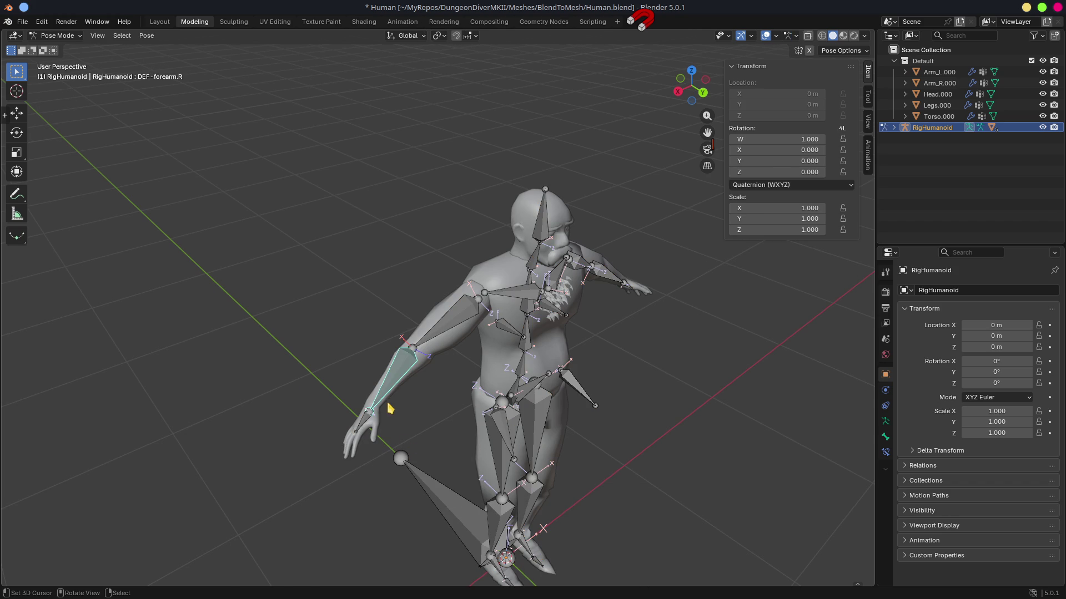
pyautogui.press('r')
pyautogui.press('Escape')
# Return the rig to Object Mode and bring up Move to Collection.
pyautogui.moveTo(576, 460)
pyautogui.mouseDown()
pyautogui.moveTo(783, 421)
pyautogui.moveTo(768, 423)
pyautogui.mouseUp()
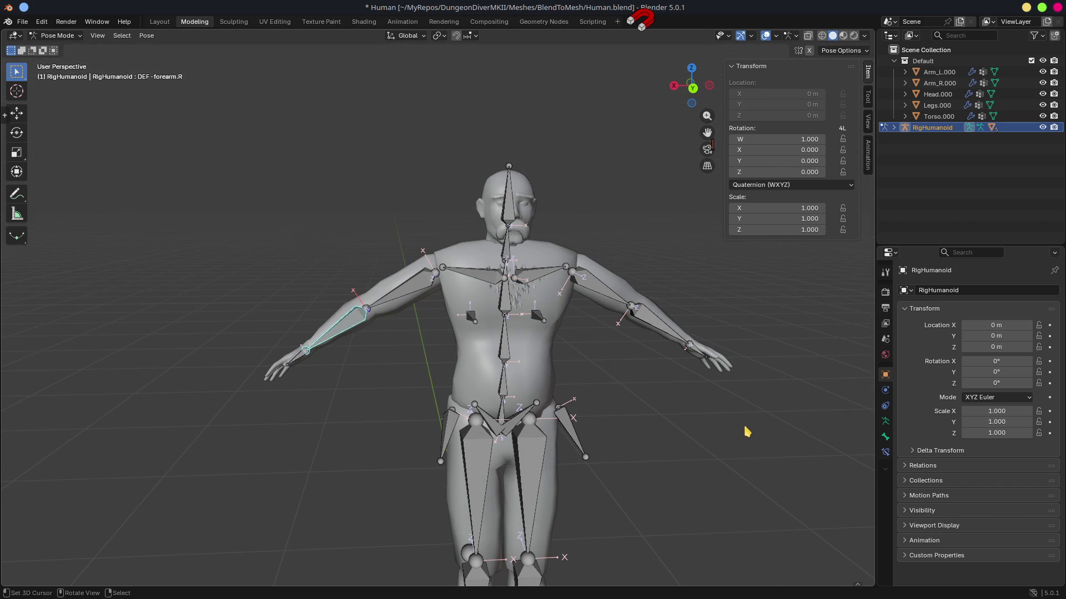
pyautogui.hotkey('ctrl', 'Tab')
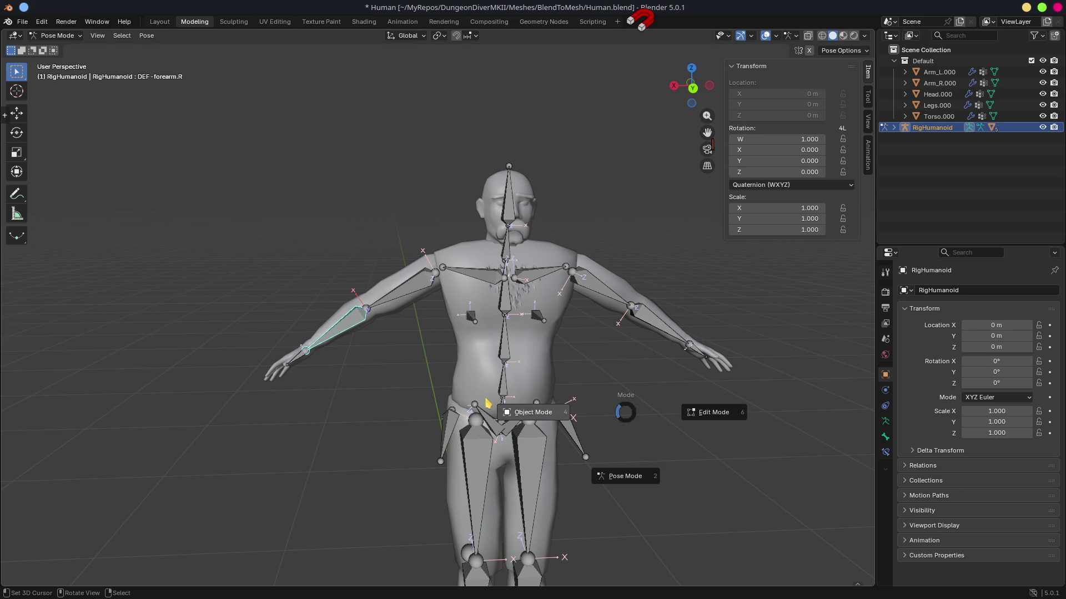
pyautogui.click(533, 417)
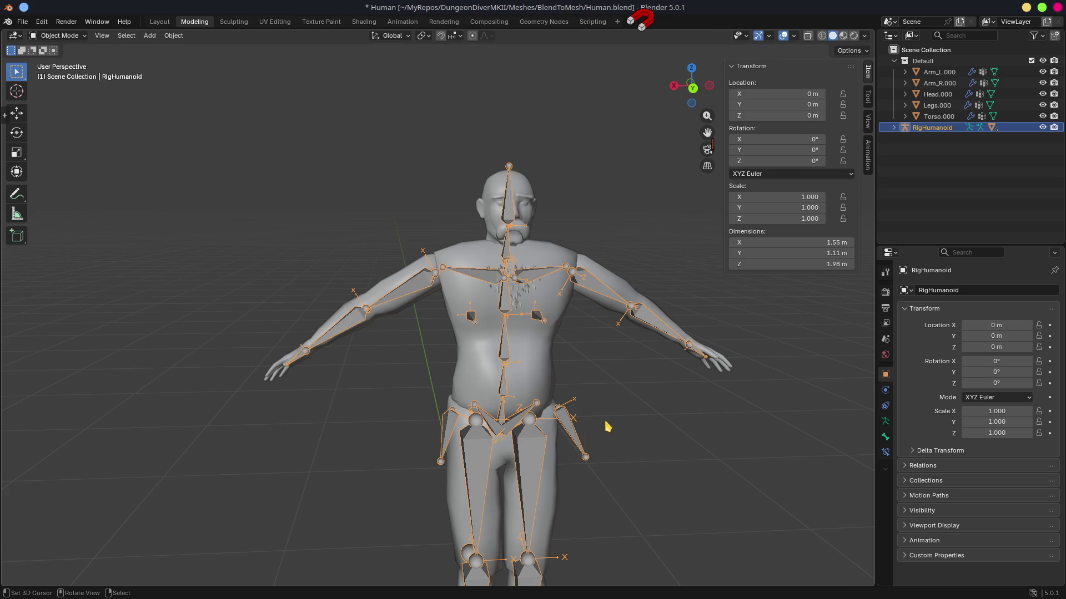
pyautogui.press('m')
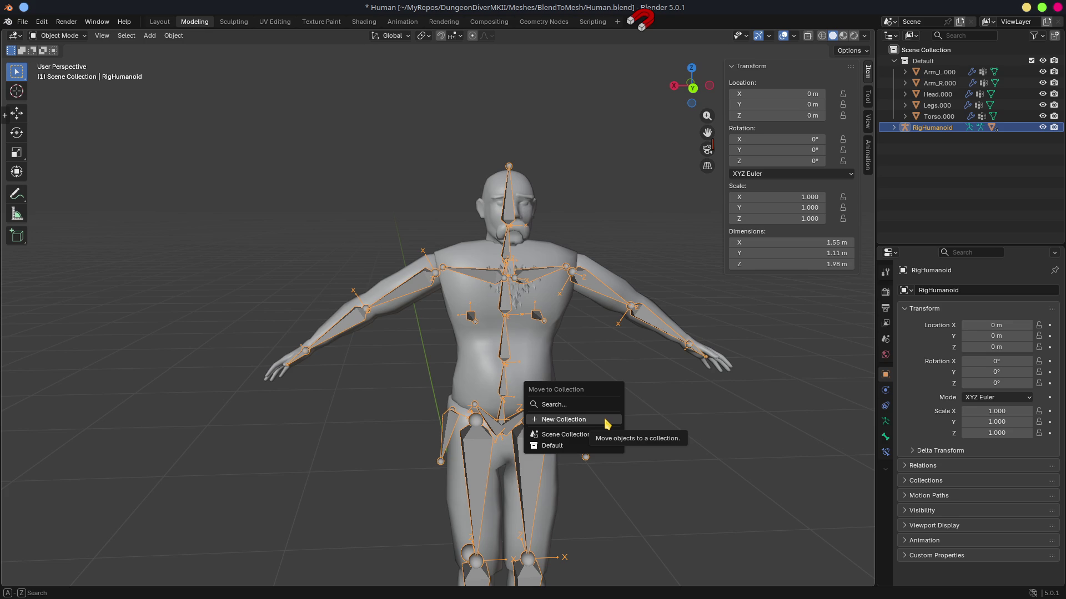
# Move RigHumanoid into a new collection named Armature.
pyautogui.click(606, 423)
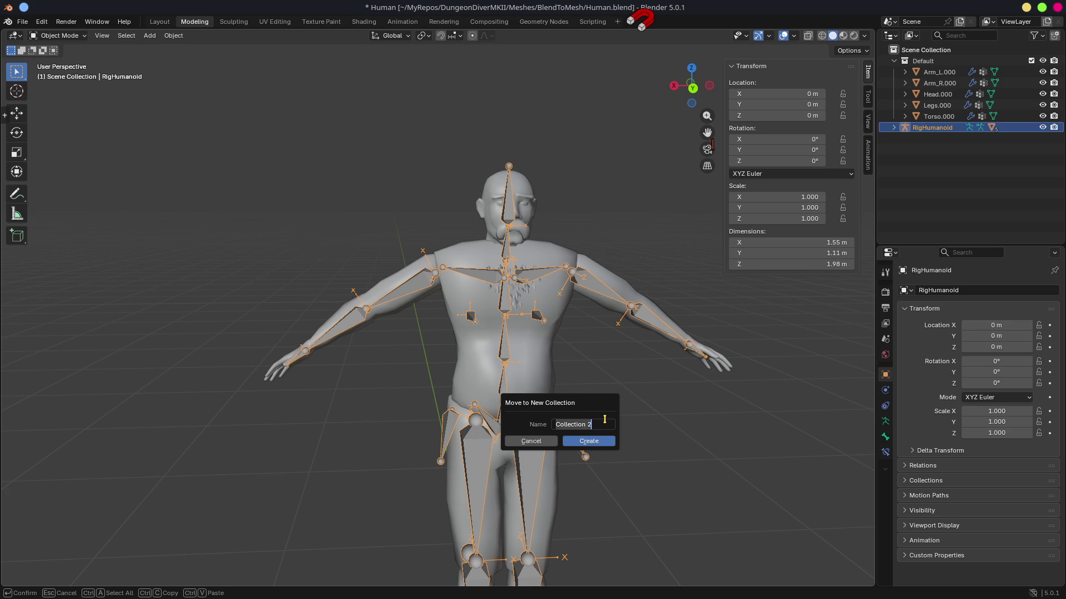
pyautogui.write('Armature')
pyautogui.press('Return')
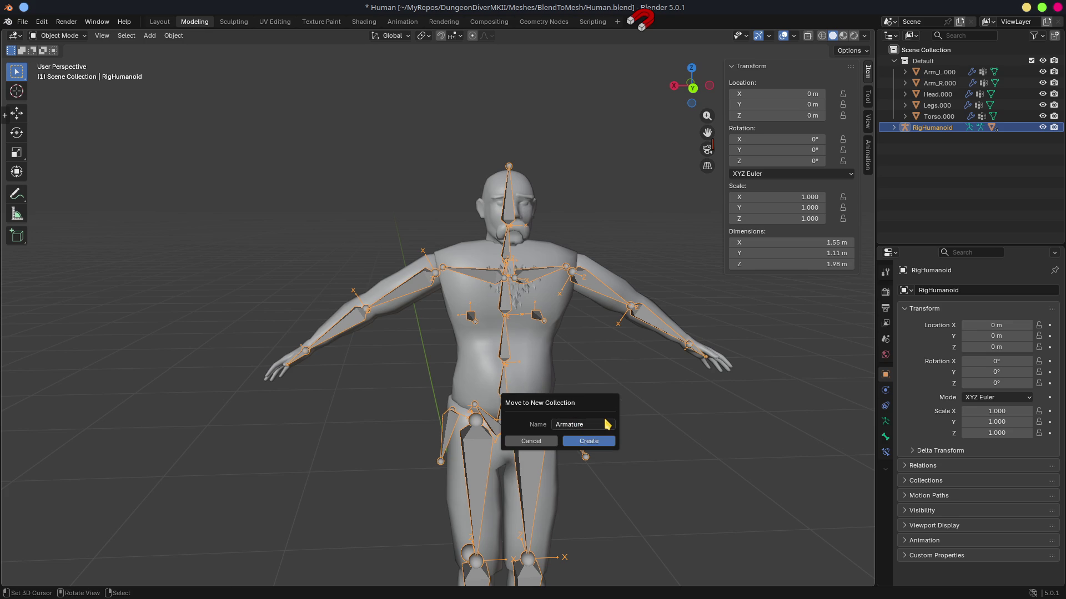
pyautogui.click(599, 444)
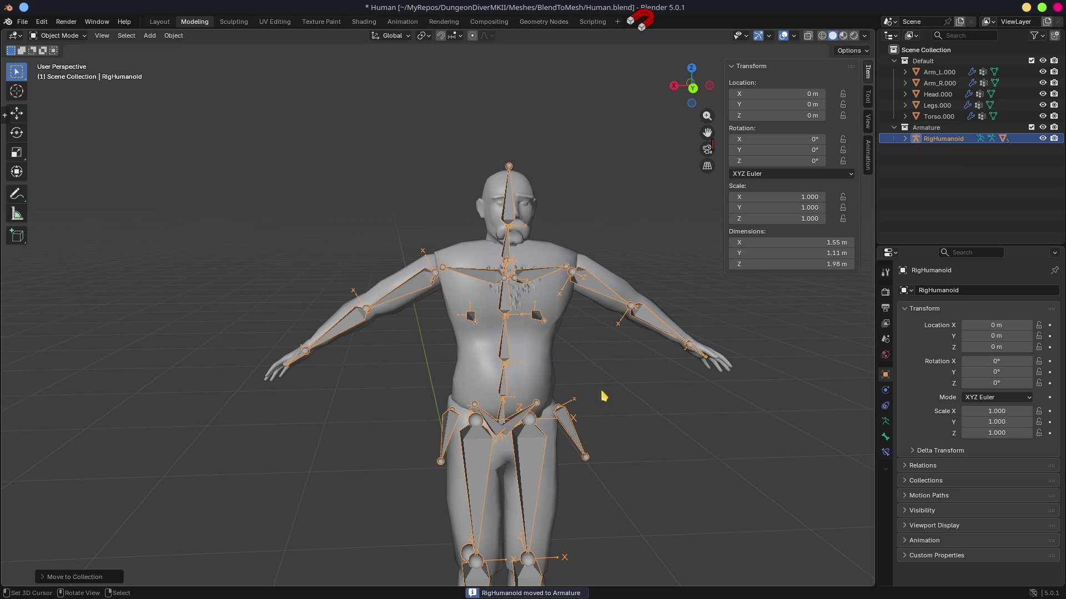
# Turn off rendering for the Armature collection and save Human.blend.
pyautogui.click(964, 178)
pyautogui.press('KP_Subtract')
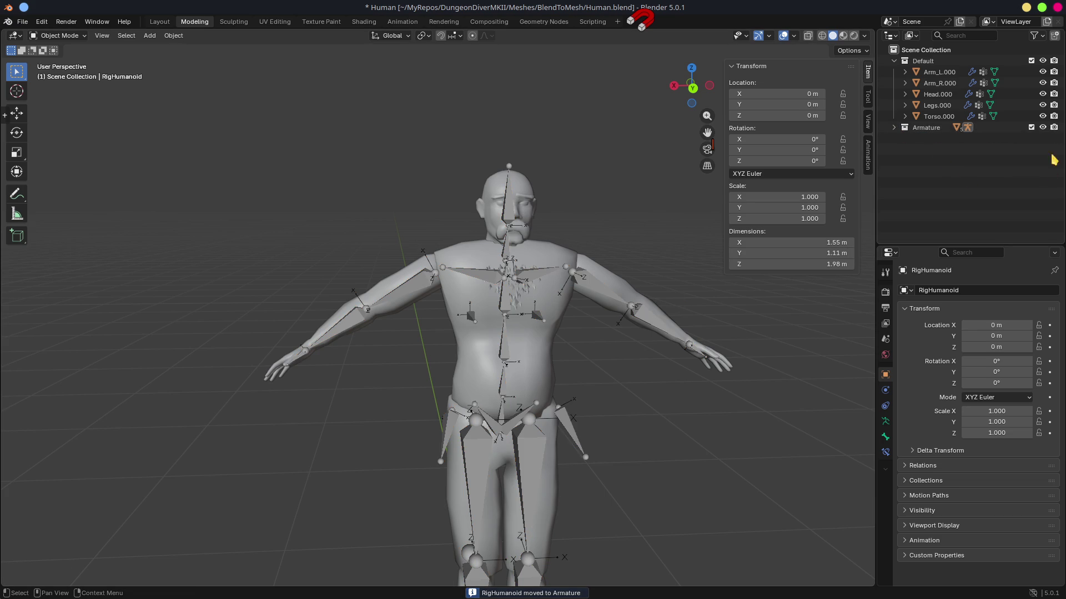
pyautogui.click(1054, 128)
pyautogui.hotkey('ctrl', 's')
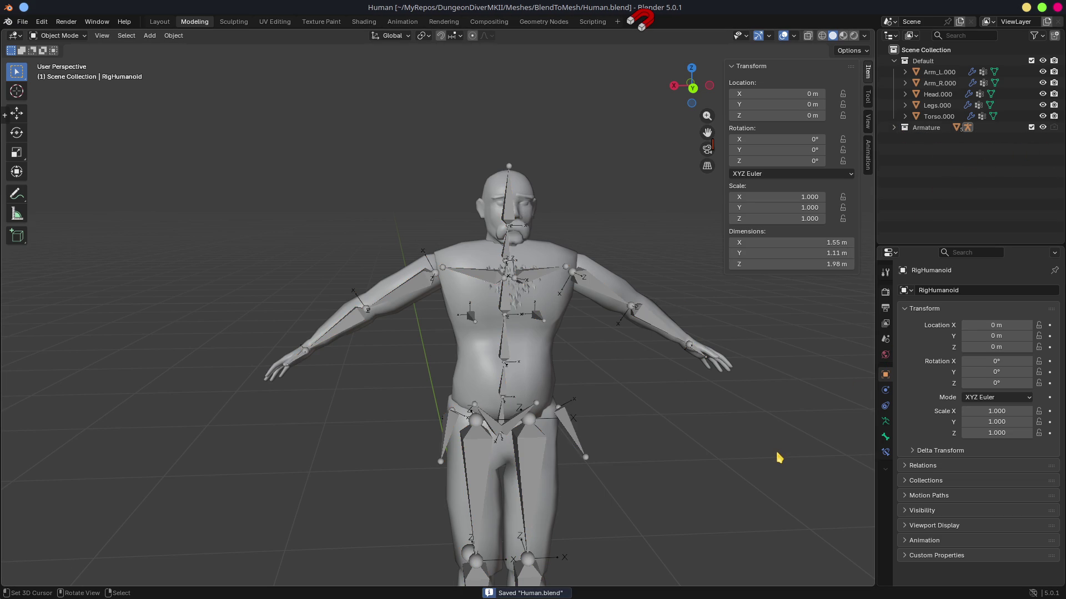
pyautogui.click(1027, 7)
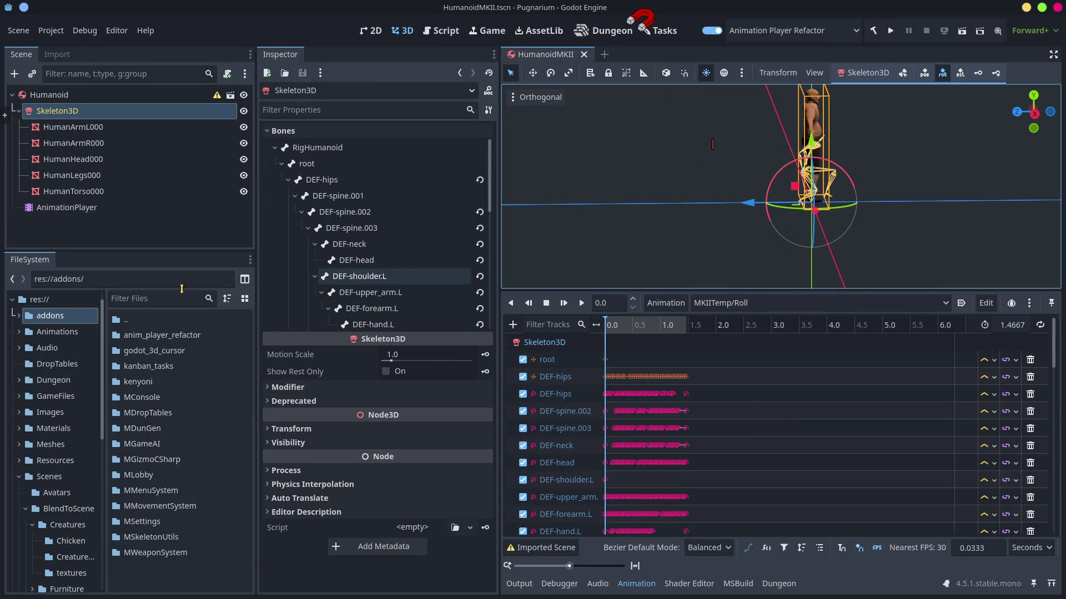
# Browse the FileSystem dock through BlendToScene/Creatures into Meshes/BlendToMesh.
pyautogui.scroll(-2, 814, 215)
pyautogui.moveTo(813, 216)
pyautogui.mouseDown()
pyautogui.moveTo(660, 227)
pyautogui.moveTo(625, 210)
pyautogui.mouseUp()
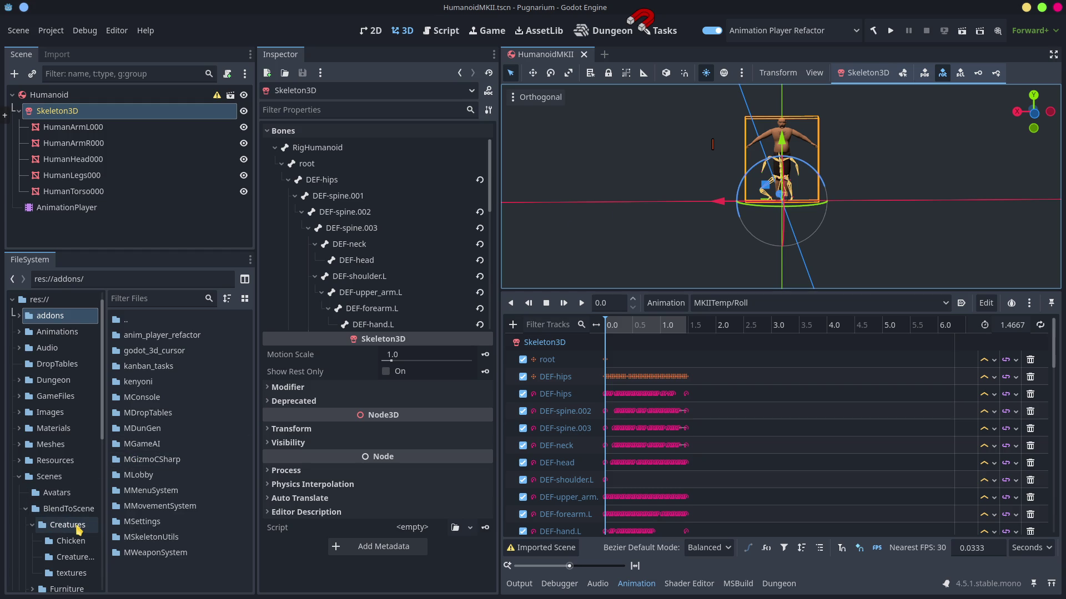
pyautogui.click(67, 509)
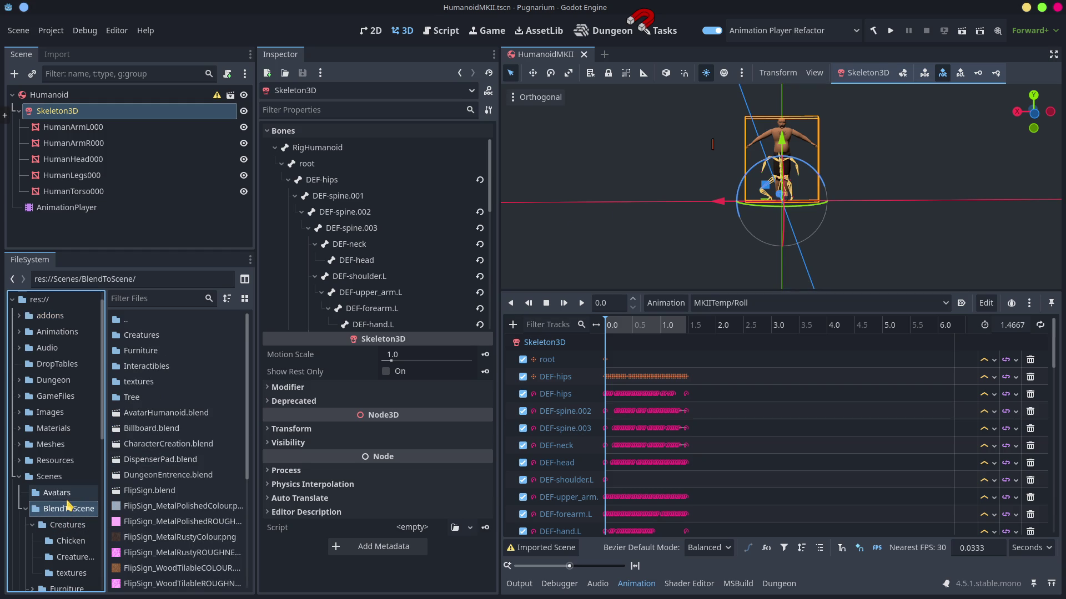
pyautogui.doubleClick(155, 335)
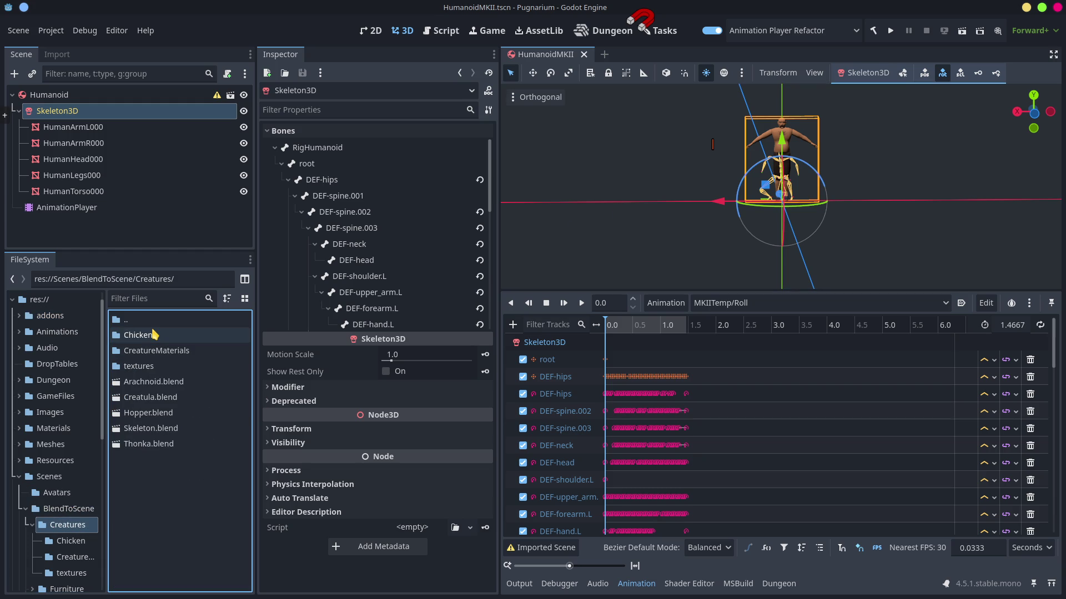
pyautogui.click(54, 445)
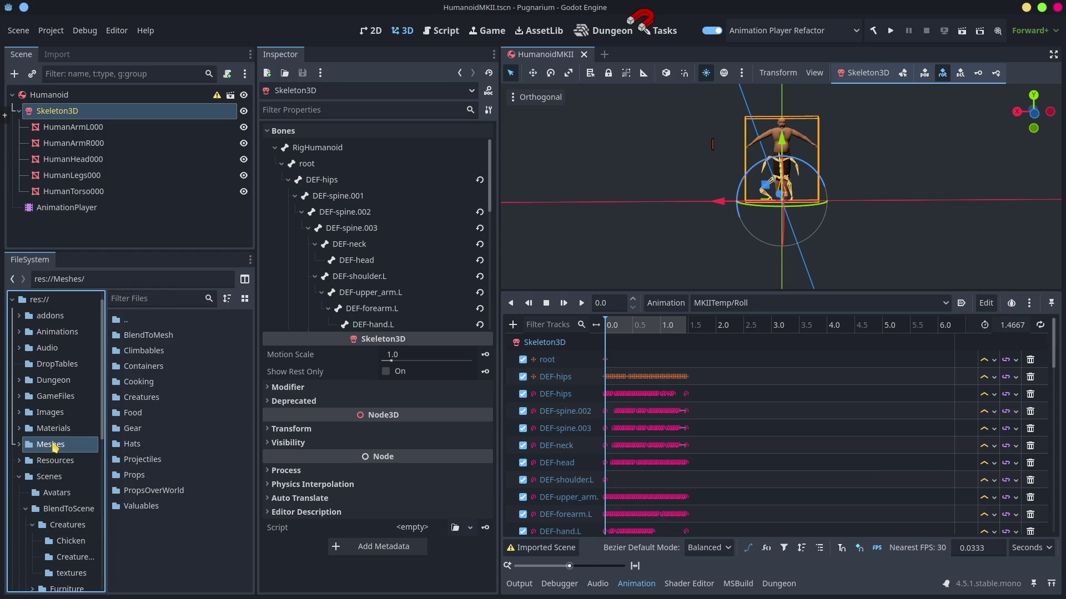
pyautogui.doubleClick(140, 336)
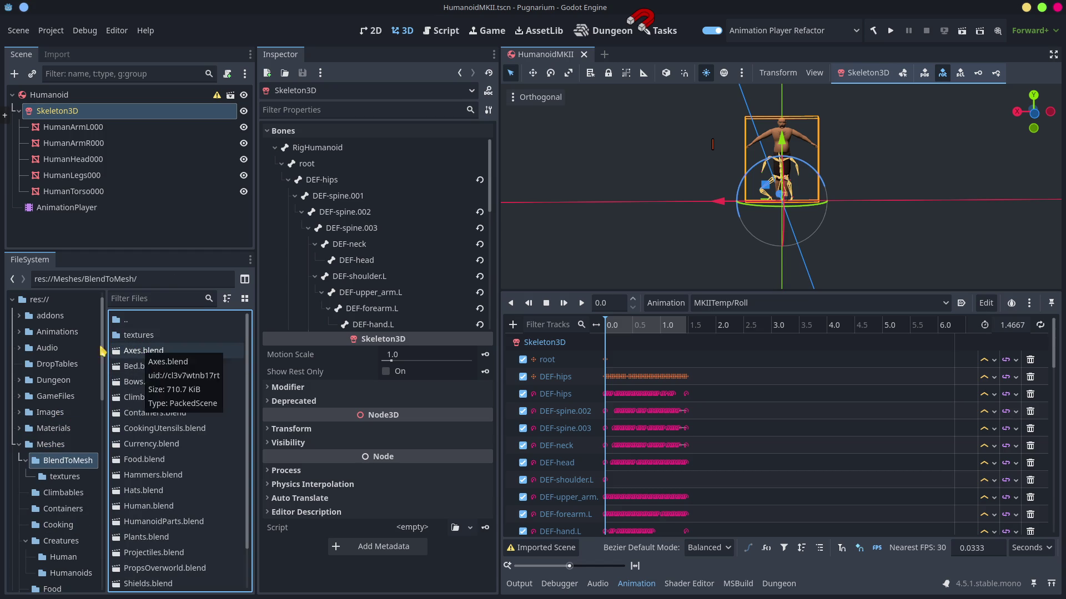
# Look inside Meshes/Creatures/Human, then return to BlendToMesh and open Human.blend's import settings.
pyautogui.doubleClick(128, 322)
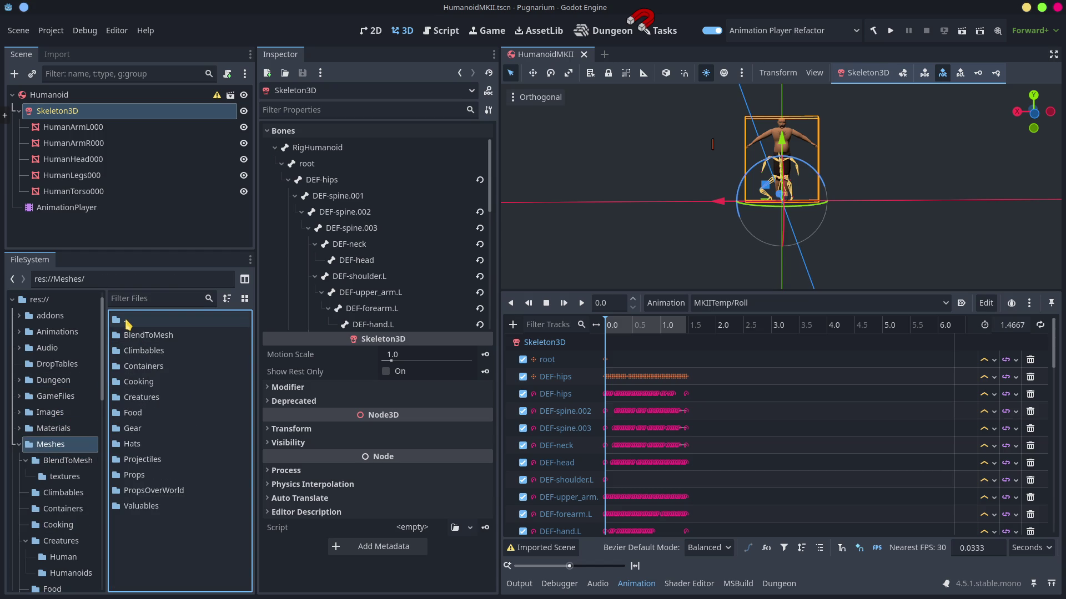
pyautogui.doubleClick(134, 398)
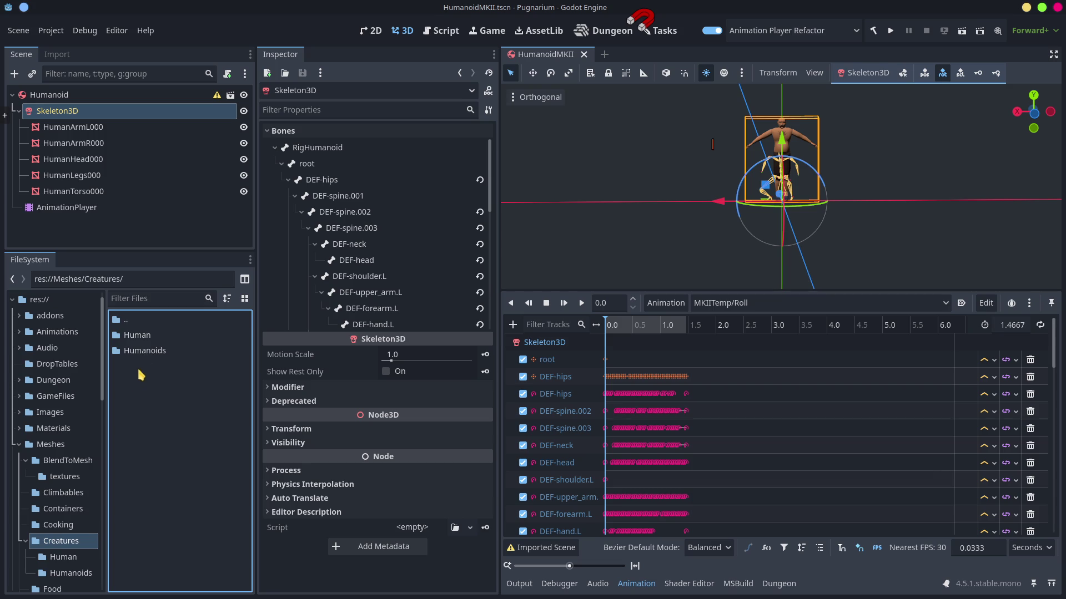
pyautogui.doubleClick(145, 337)
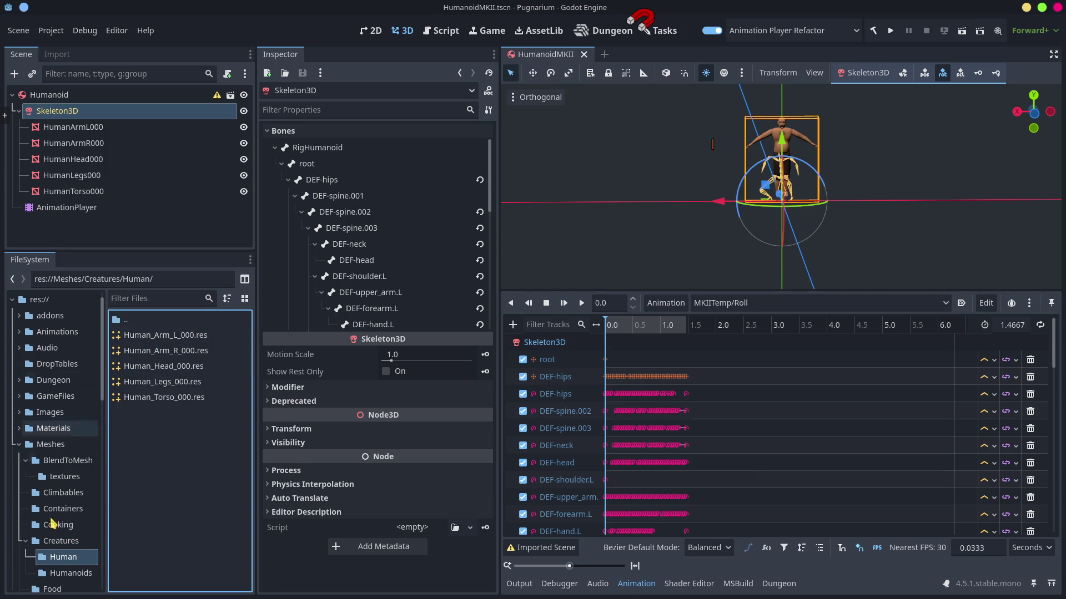
pyautogui.click(73, 466)
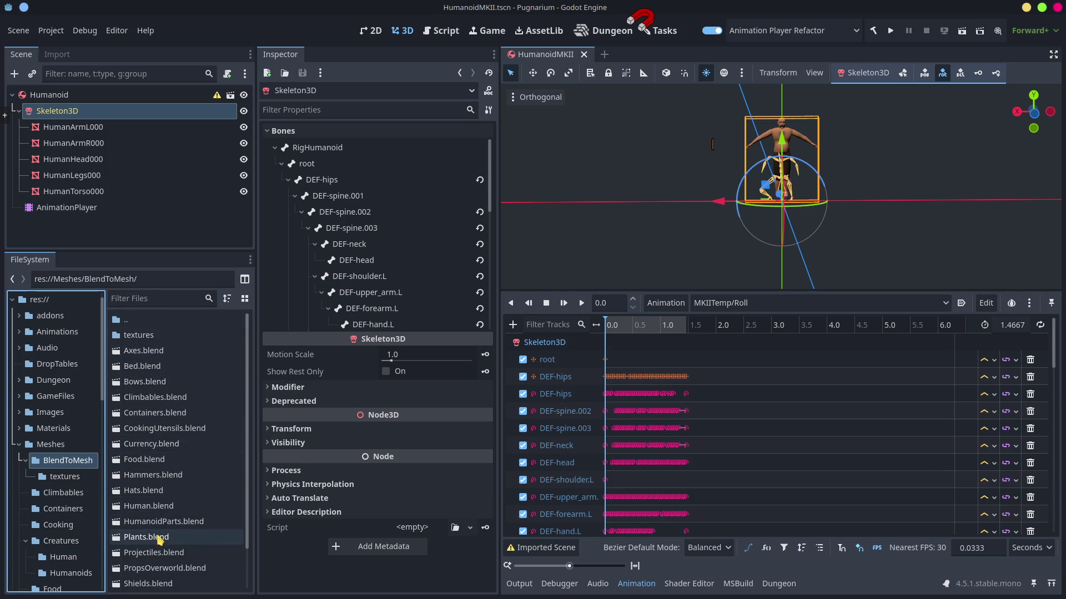
pyautogui.click(160, 506)
pyautogui.doubleClick(160, 505)
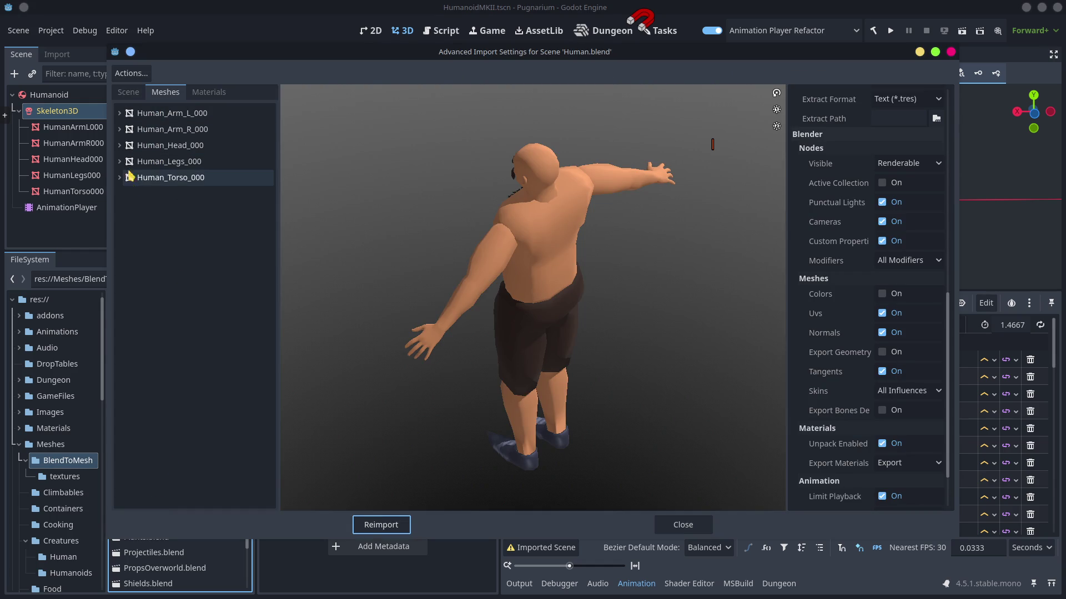
# View Human.blend's imported node tree, close Advanced Import Settings, and minimize the Godot editor.
pyautogui.click(127, 95)
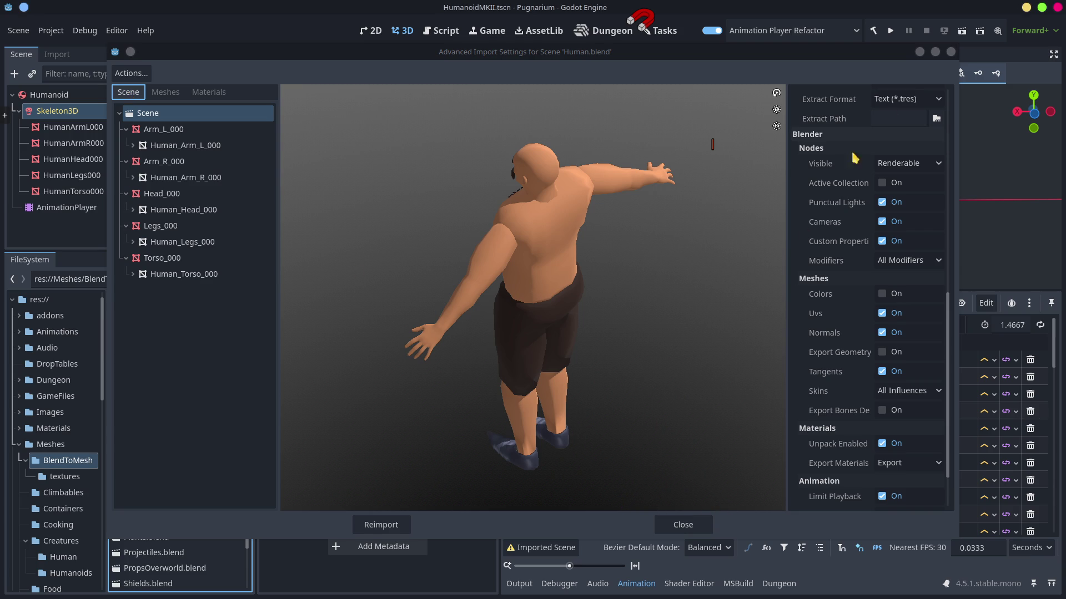
pyautogui.click(951, 53)
pyautogui.click(1025, 8)
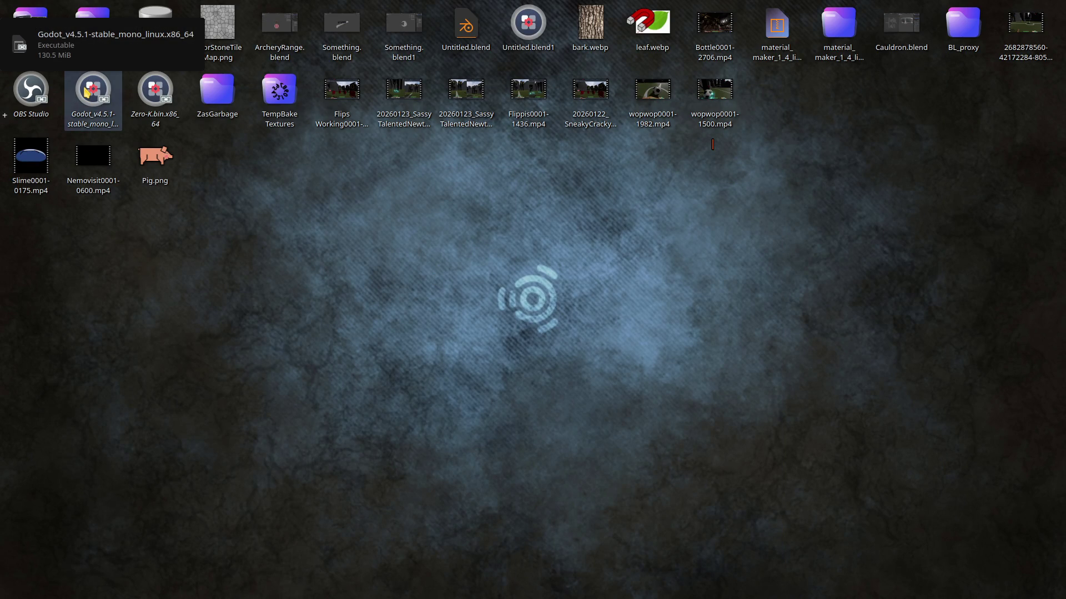
# Open the ShpereCast3DTesting project and review AvatarHumanoid.blend's Advanced Import Settings.
pyautogui.doubleClick(87, 91)
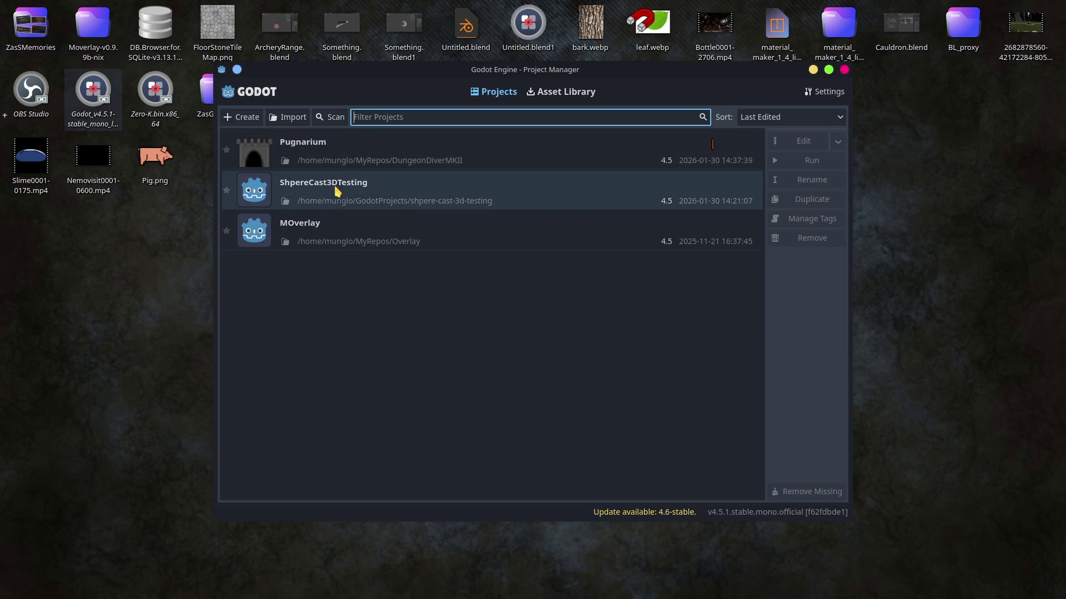
pyautogui.doubleClick(337, 192)
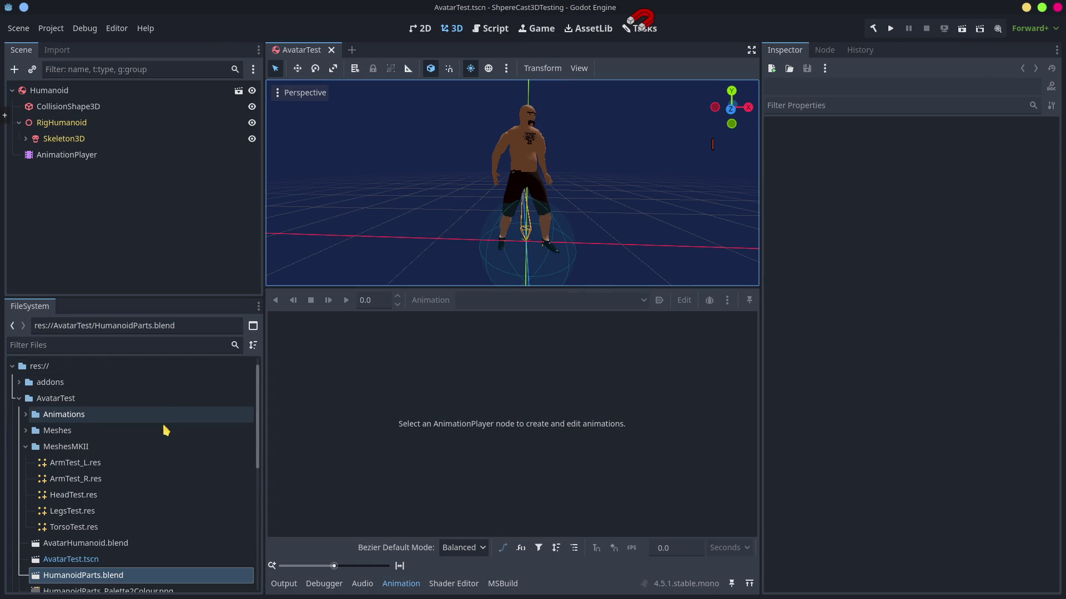
pyautogui.scroll(-3, 84, 488)
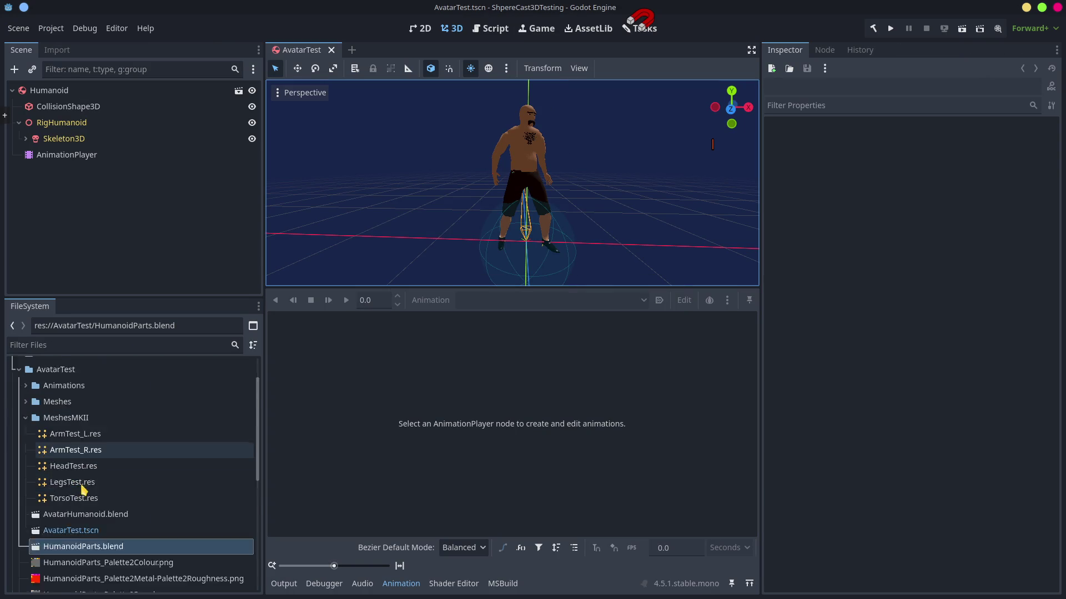
pyautogui.click(104, 461)
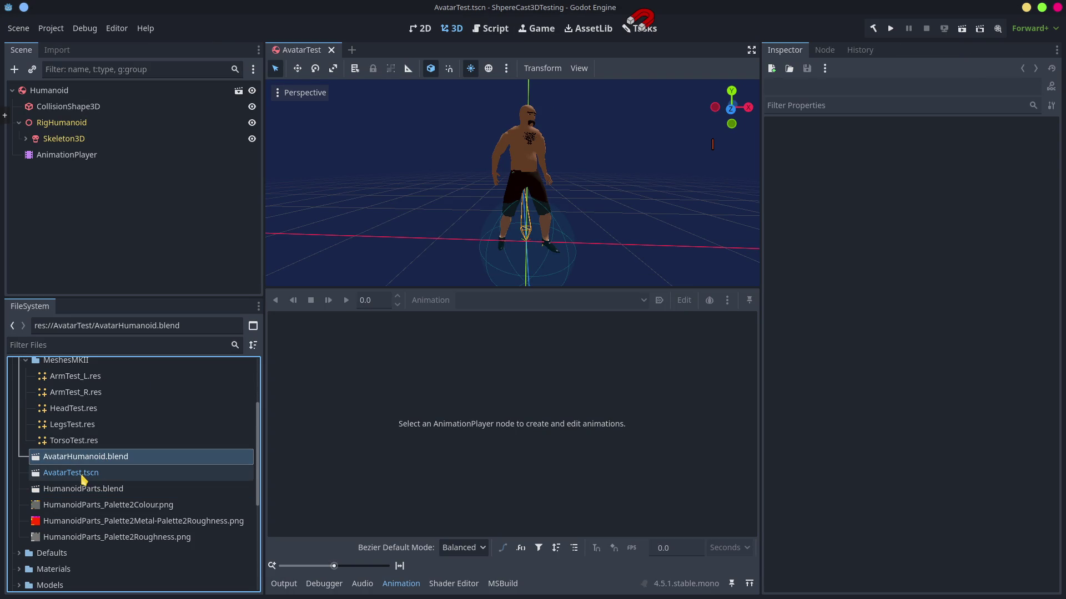
pyautogui.doubleClick(78, 463)
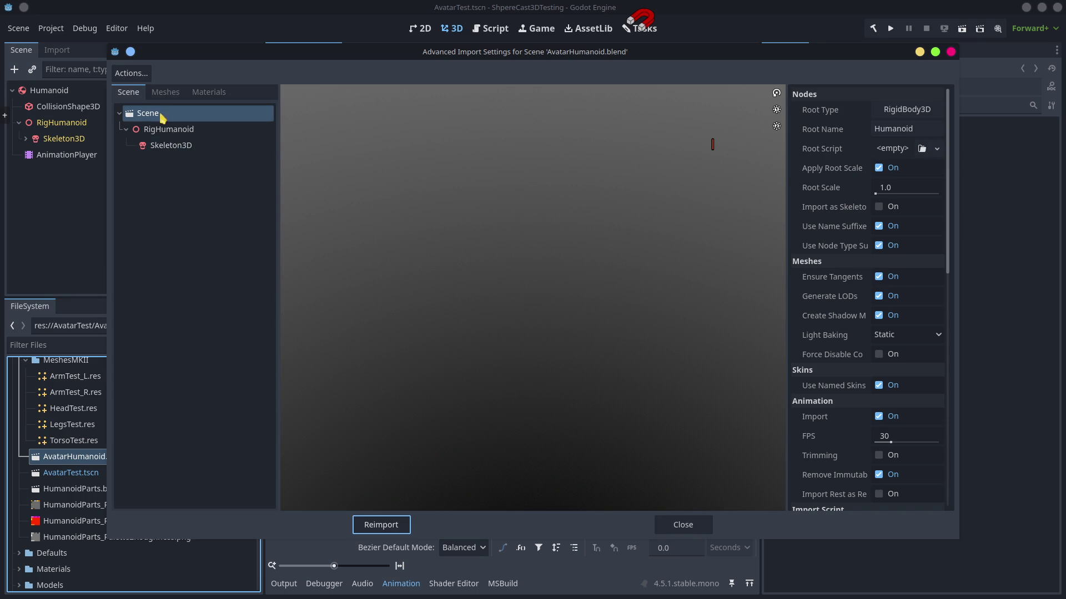
pyautogui.click(678, 528)
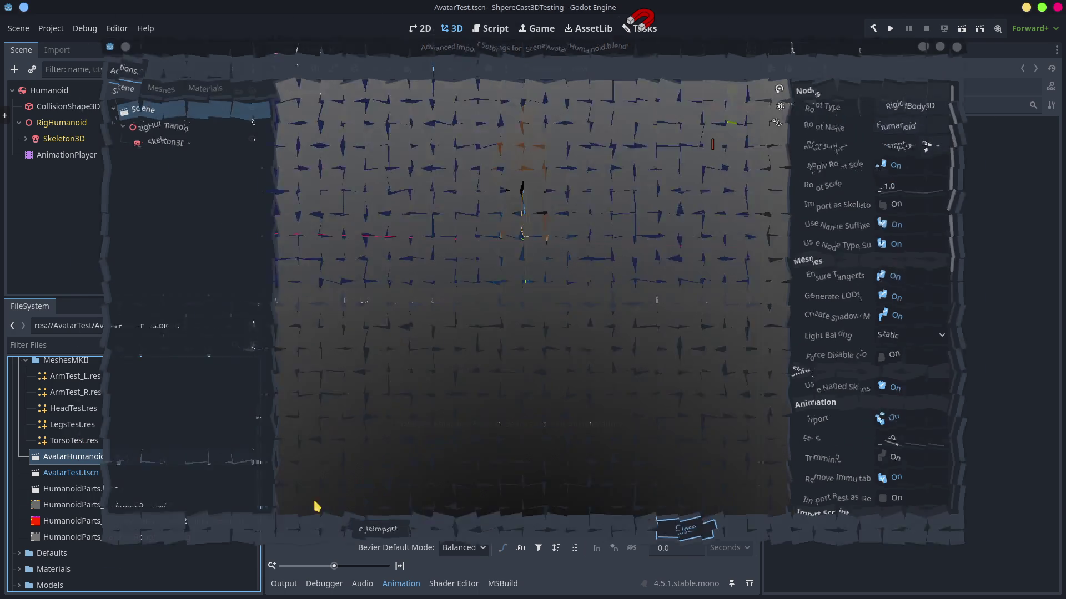
# Review HumanoidParts.blend's import settings, then minimize the test project editor.
pyautogui.doubleClick(74, 489)
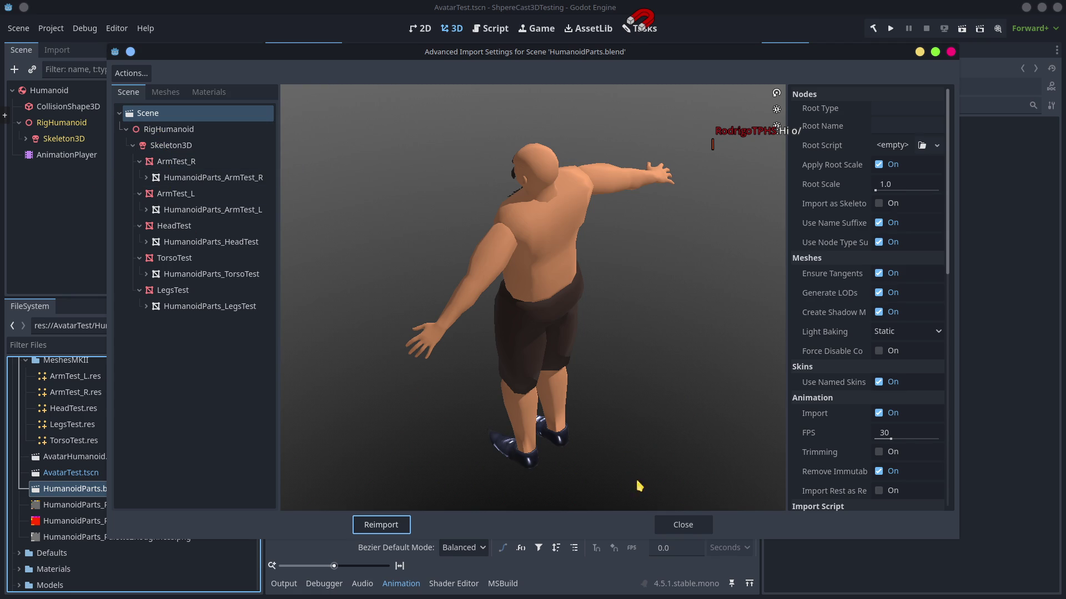
pyautogui.click(708, 528)
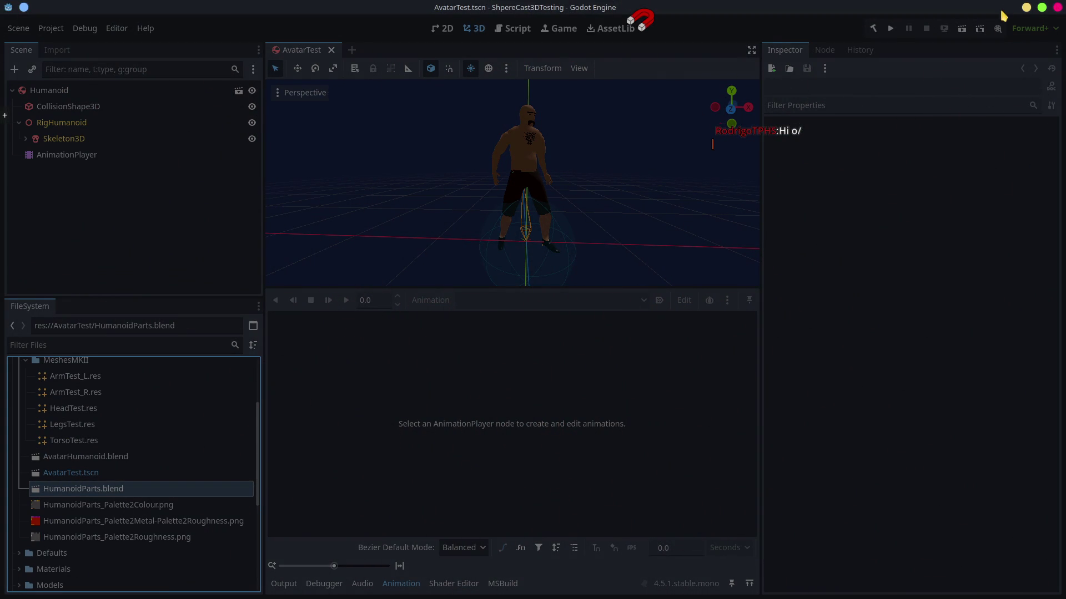
pyautogui.click(1057, 8)
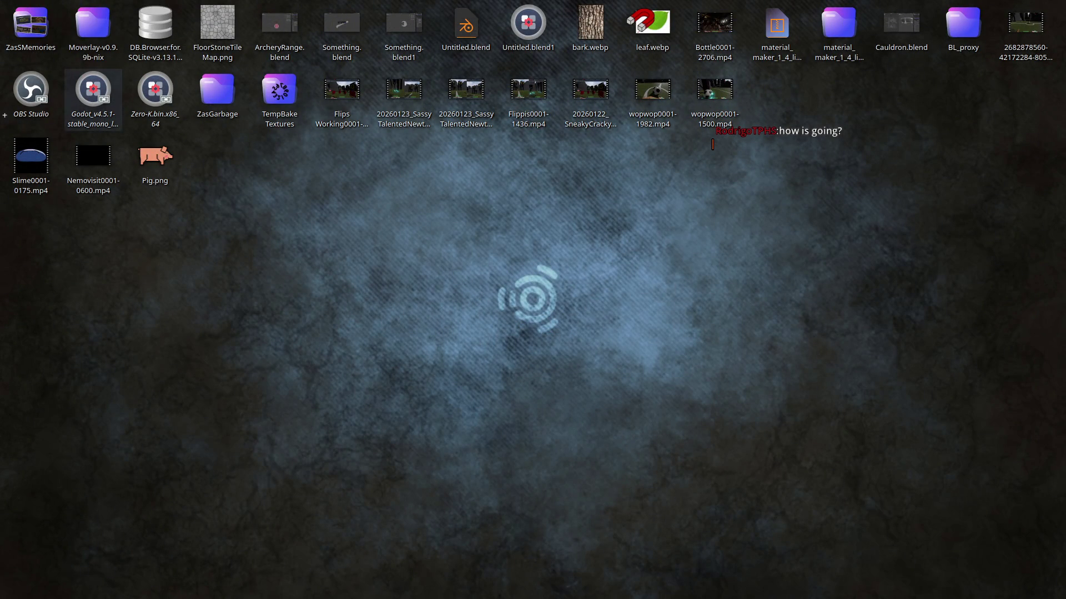
# Return to the Pugnarium editor, enlarge the 3D view, and orbit close around the skeleton.
pyautogui.hotkey('alt', 'Tab')
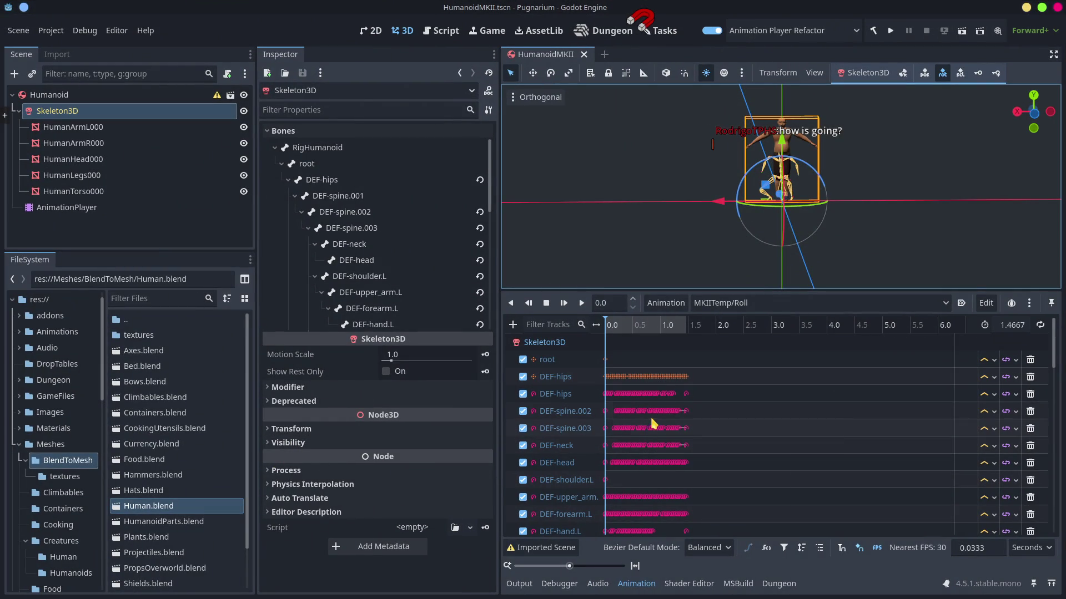
pyautogui.moveTo(727, 202); pyautogui.dragTo(810, 232)
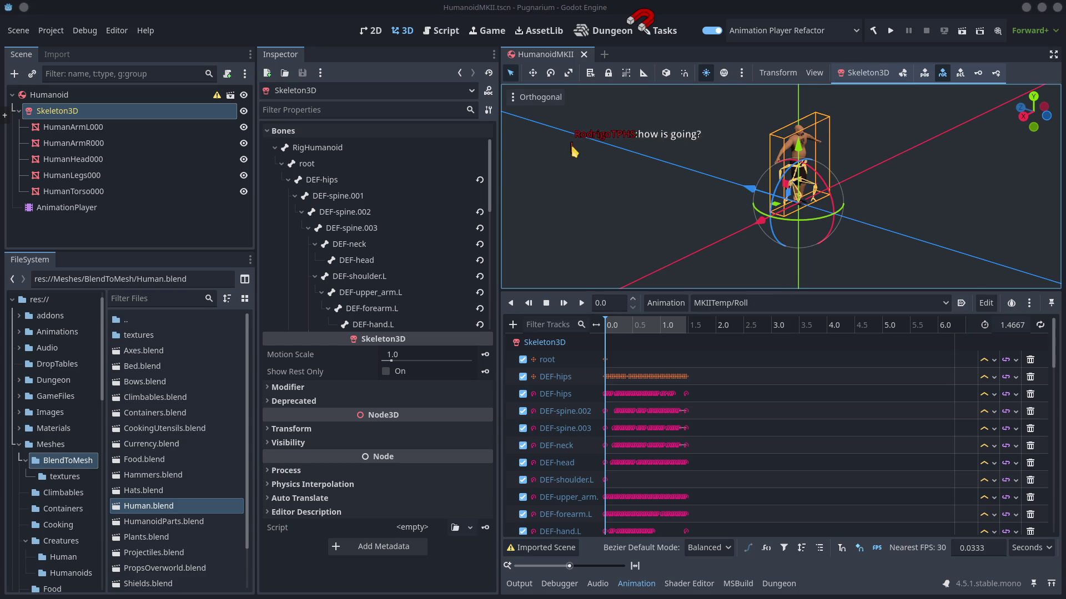
pyautogui.moveTo(753, 286); pyautogui.dragTo(750, 377)
pyautogui.scroll(3, 835, 281)
pyautogui.moveTo(835, 281); pyautogui.dragTo(698, 249)
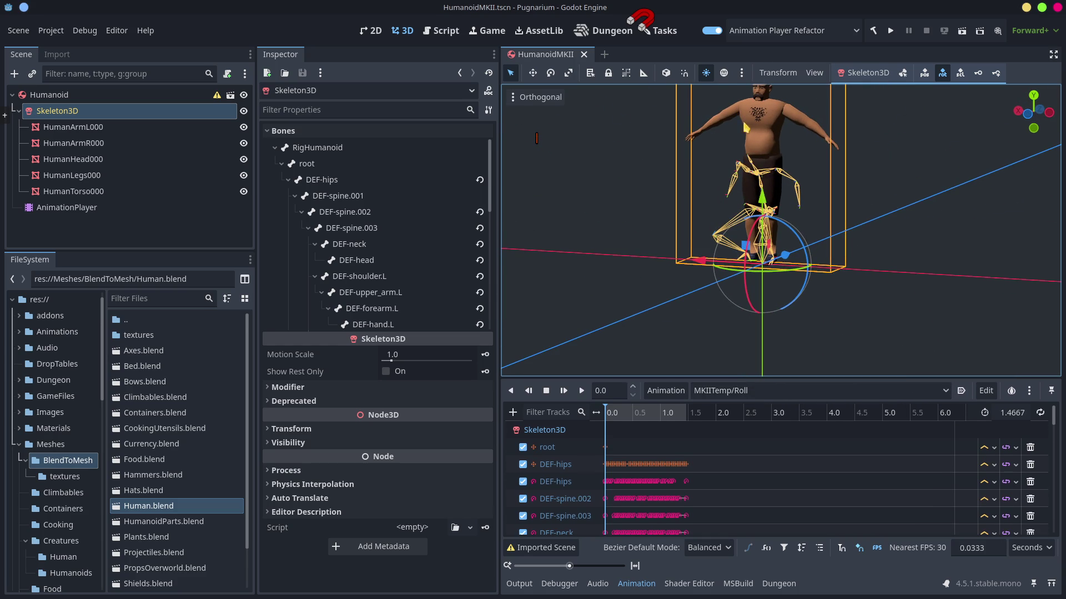
pyautogui.moveTo(795, 212); pyautogui.dragTo(774, 169)
pyautogui.scroll(3, 780, 183)
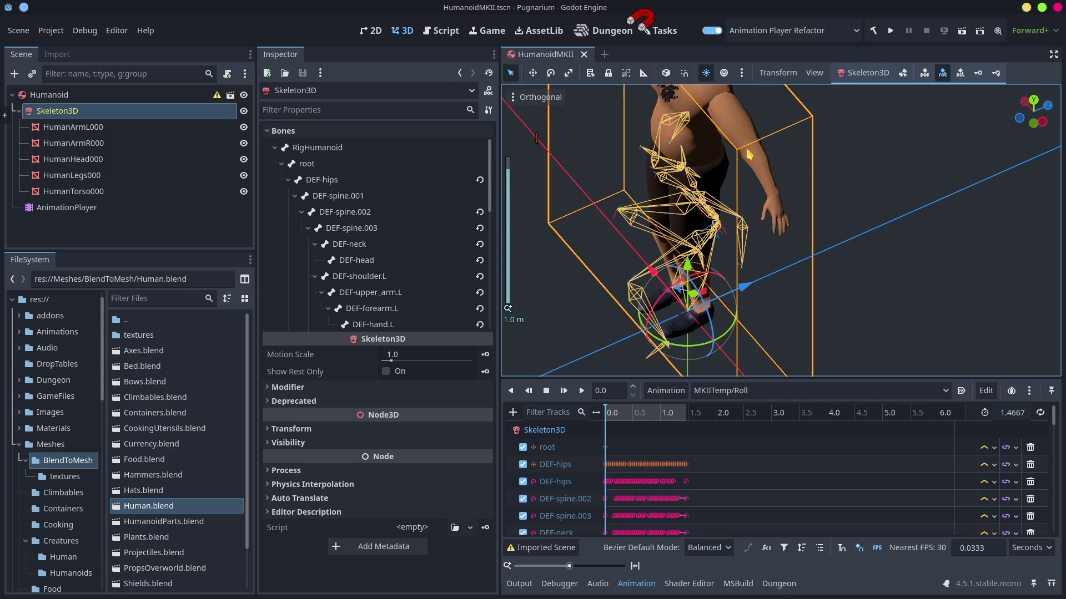
pyautogui.scroll(-3, 744, 210)
pyautogui.moveTo(743, 211); pyautogui.dragTo(769, 193)
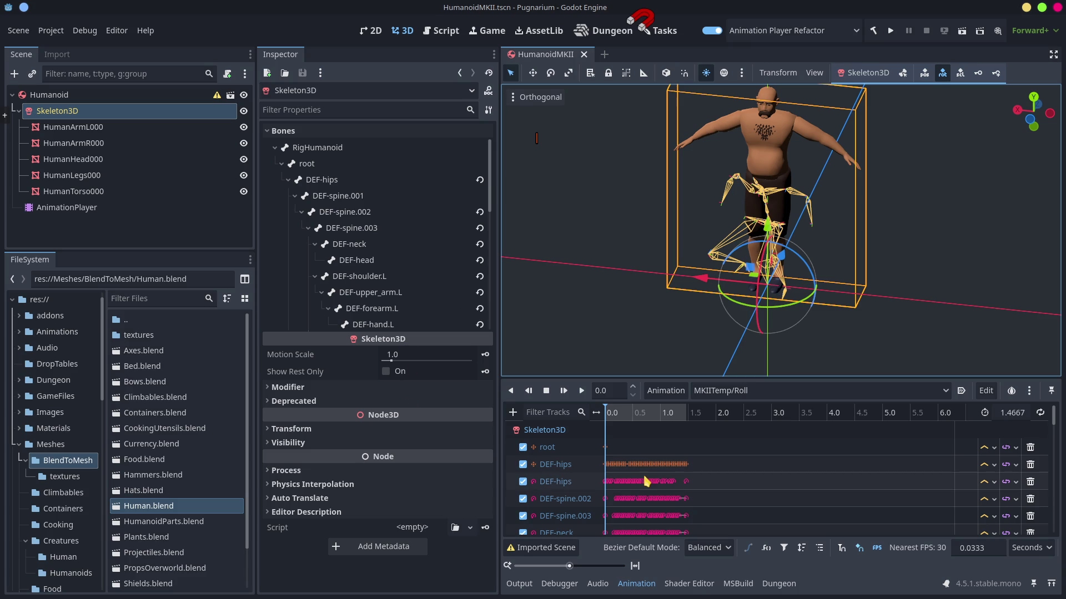
# Scrub the MKIITemp/Roll animation from 0.79 seconds through its poses.
pyautogui.click(649, 413)
pyautogui.moveTo(667, 426)
pyautogui.mouseDown()
pyautogui.moveTo(596, 426)
pyautogui.moveTo(651, 430)
pyautogui.moveTo(643, 454)
pyautogui.moveTo(686, 476)
pyautogui.mouseUp()
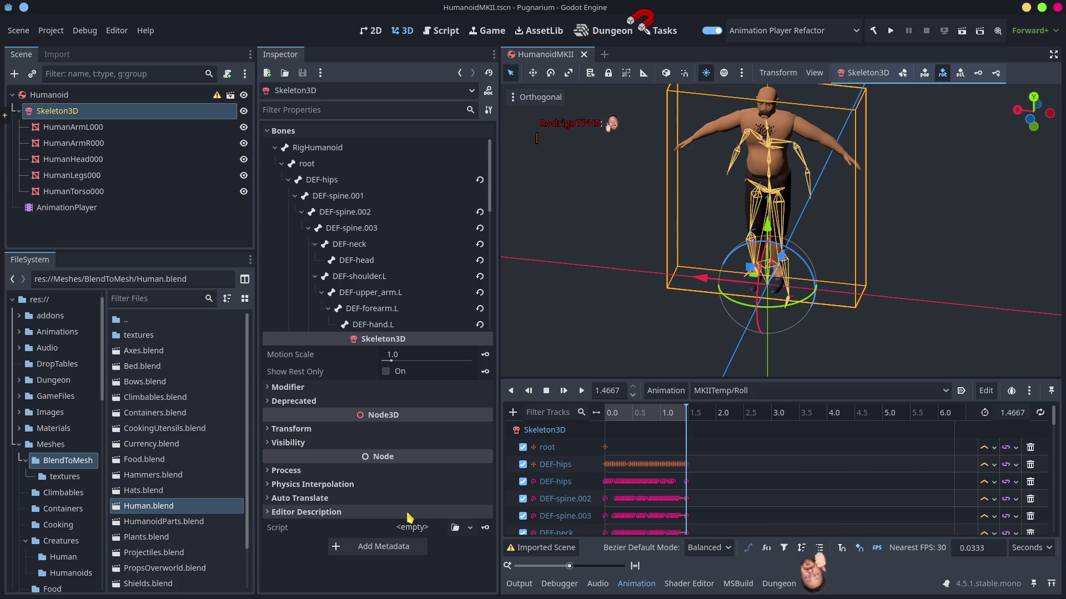
pyautogui.hotkey('alt', 'Tab')
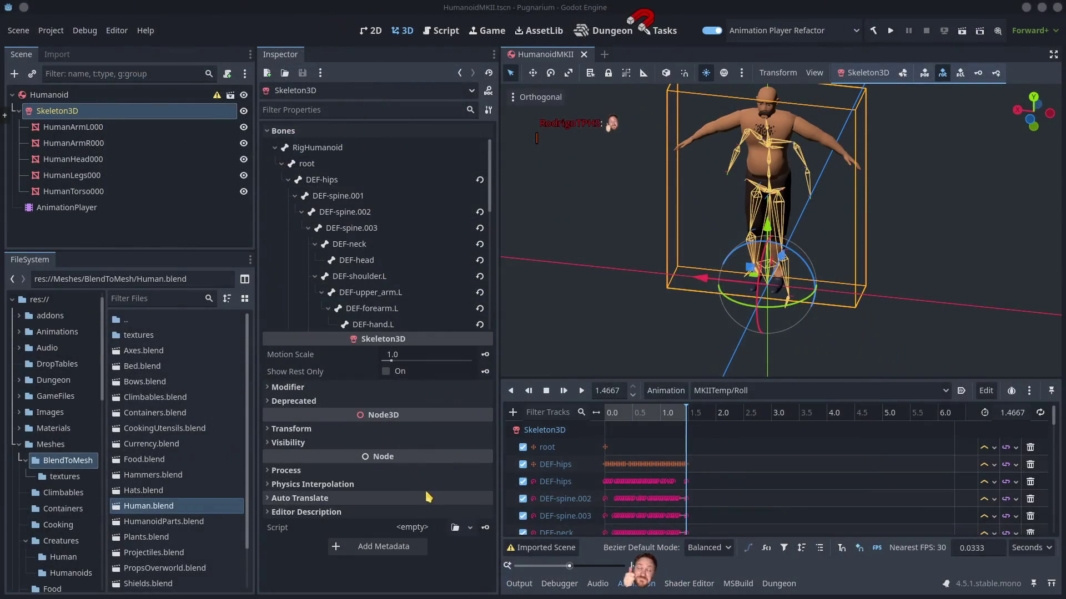
# Save Human.blend in Blender and switch back to the Godot editor.
pyautogui.hotkey('alt', 'Tab')
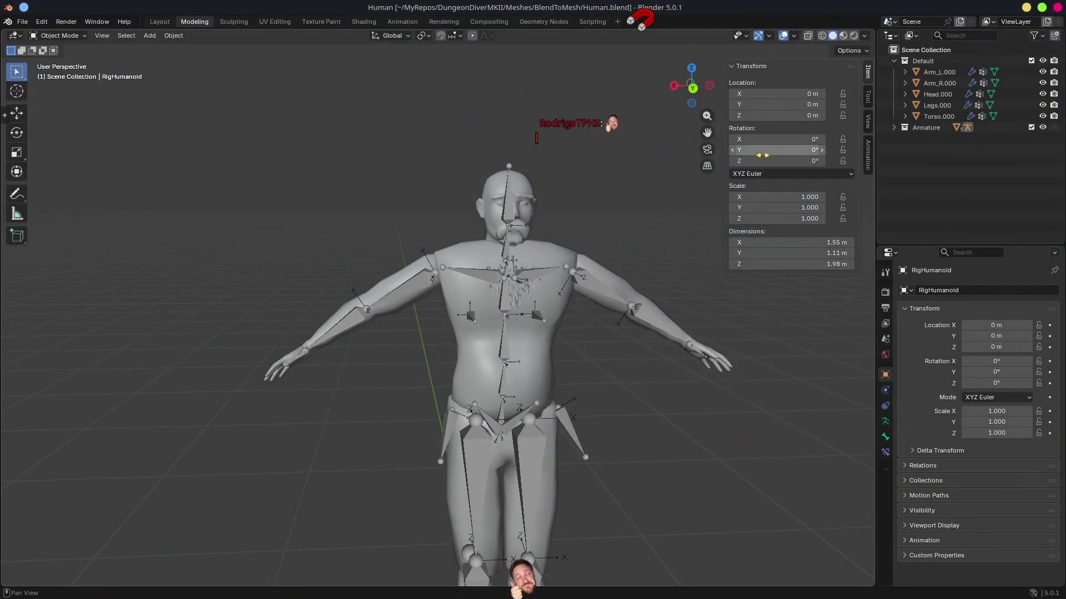
pyautogui.click(894, 128)
pyautogui.click(893, 128)
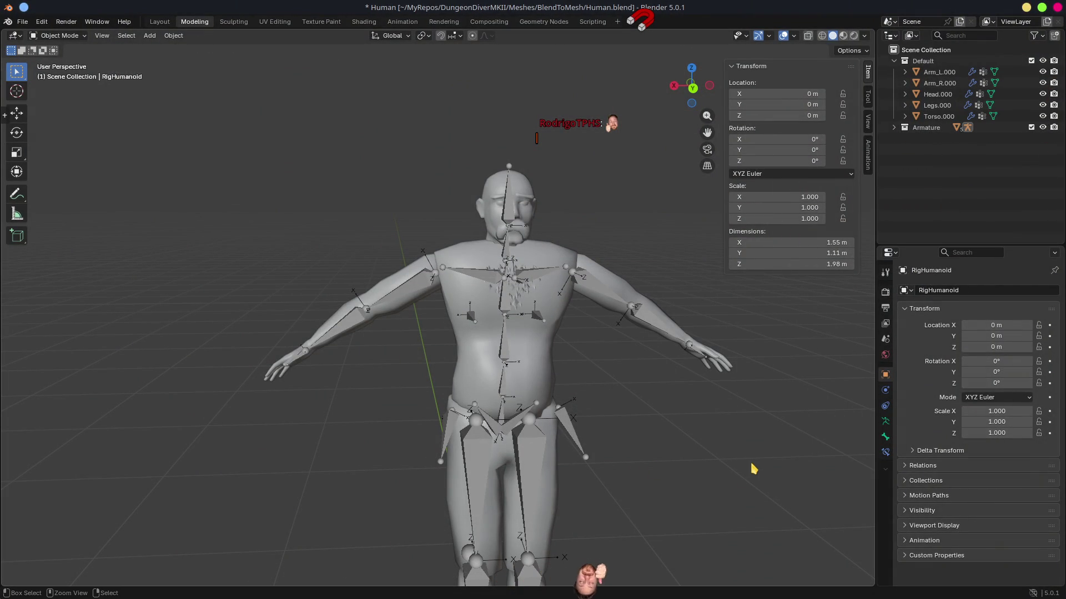
pyautogui.hotkey('ctrl', 's')
pyautogui.press('super')
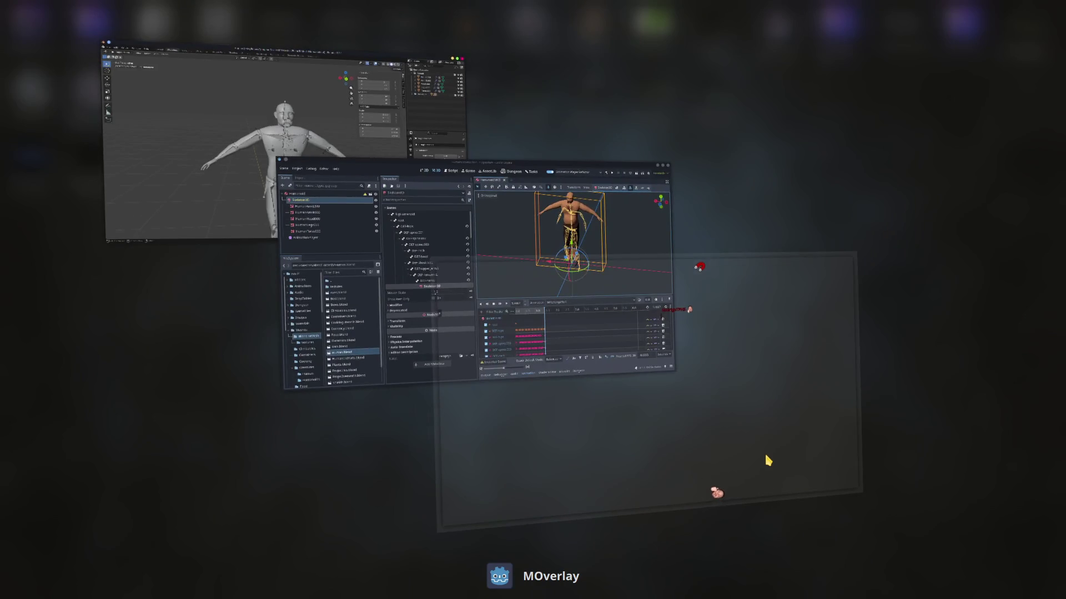
pyautogui.click(765, 459)
pyautogui.hotkey('alt', 'Tab')
pyautogui.hotkey('alt', 'Tab')
pyautogui.hotkey('alt', 'Tab')
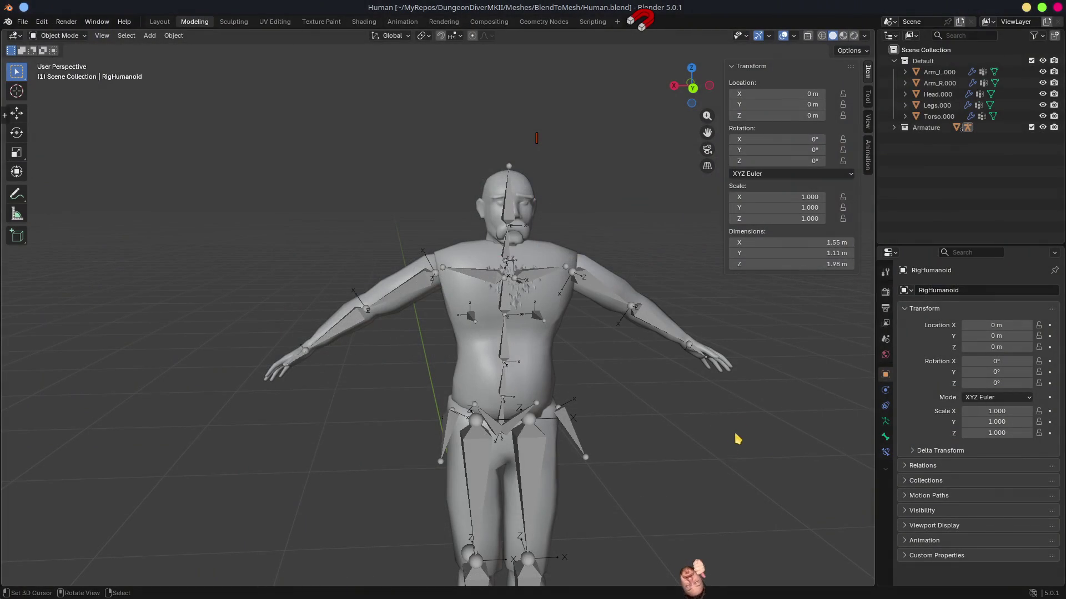
pyautogui.hotkey('alt', 'Tab')
pyautogui.hotkey('alt', 'Tab')
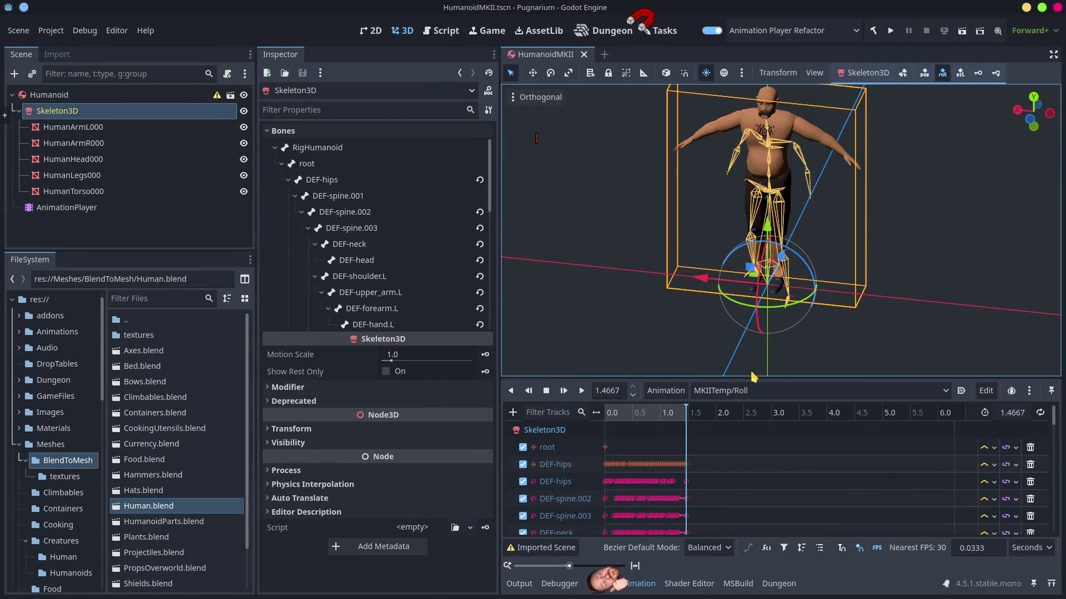
pyautogui.click(306, 593)
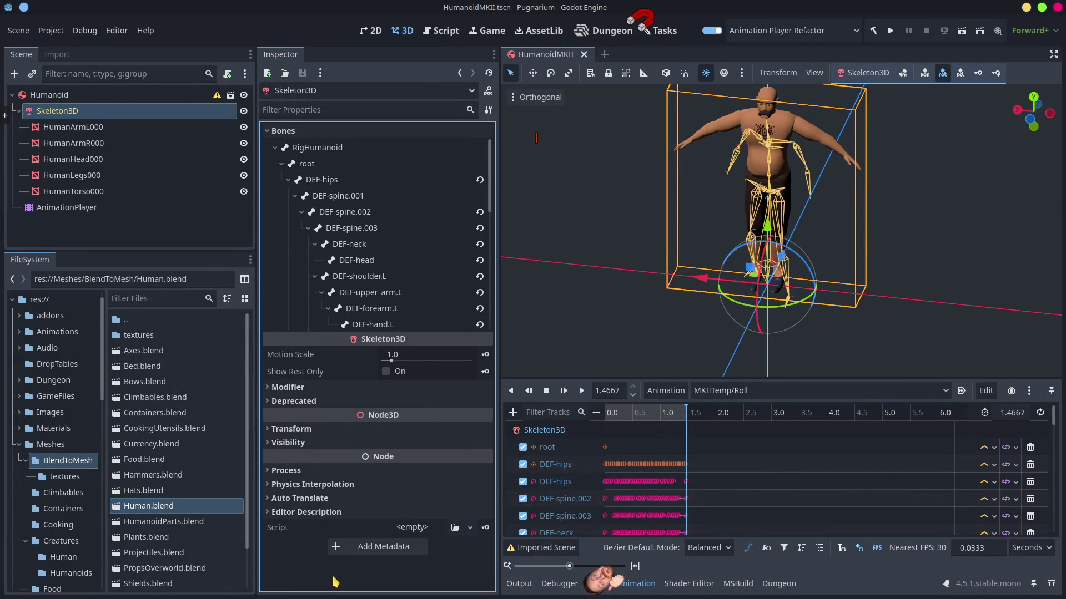
pyautogui.hotkey('alt', 'Tab')
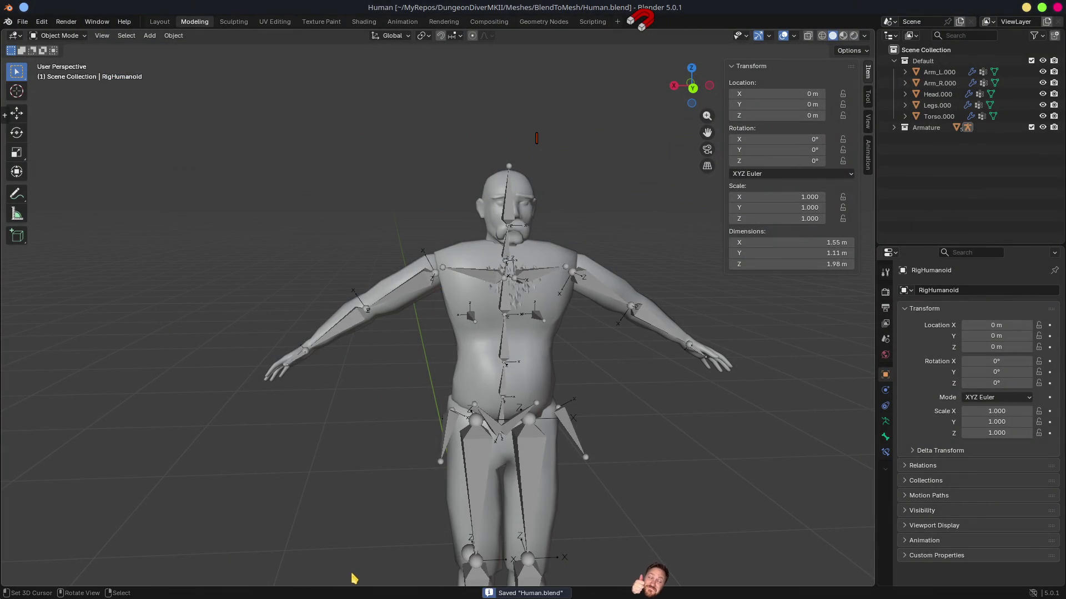
pyautogui.hotkey('alt', 'Tab')
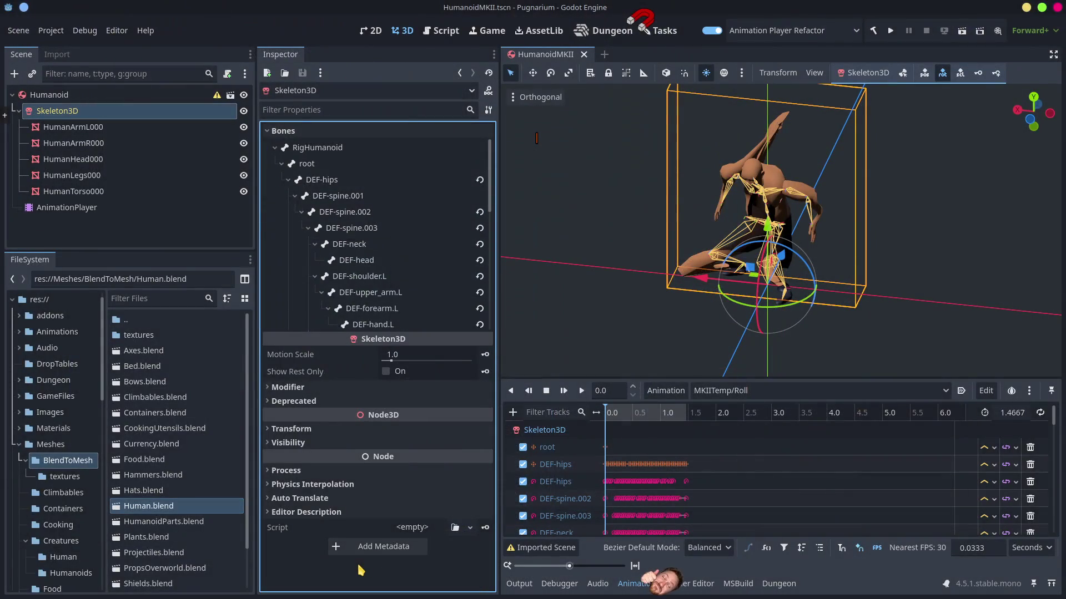
# Play the Roll animation, orbit around the deforming model, and change the PhysicalBone3D and Skeleton3D gizmo visibility.
pyautogui.moveTo(694, 291)
pyautogui.mouseDown()
pyautogui.moveTo(581, 290)
pyautogui.moveTo(856, 297)
pyautogui.mouseUp()
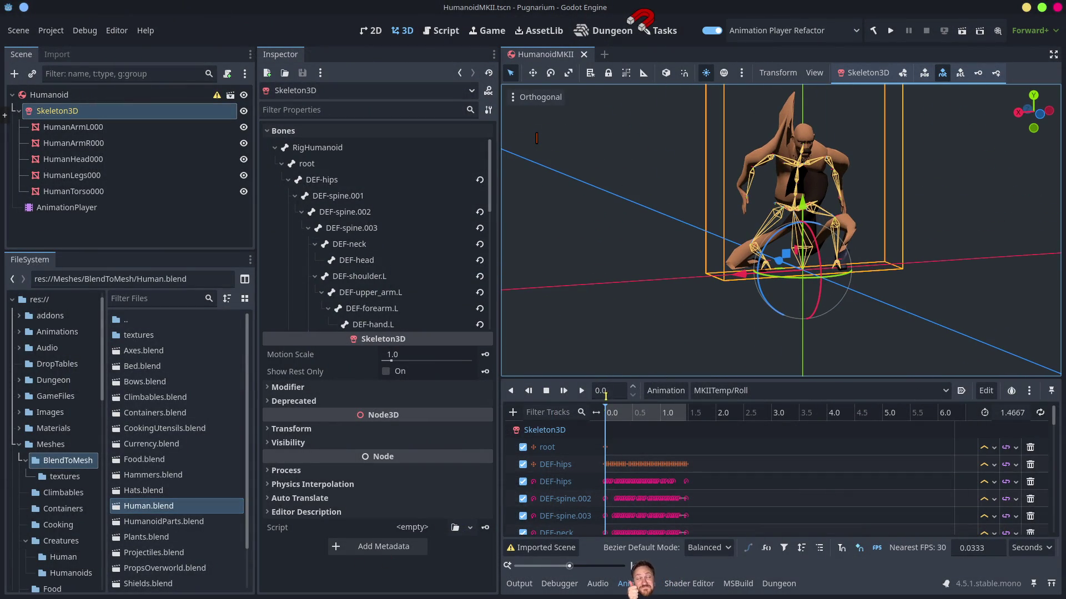
pyautogui.click(581, 390)
pyautogui.scroll(-2, 890, 266)
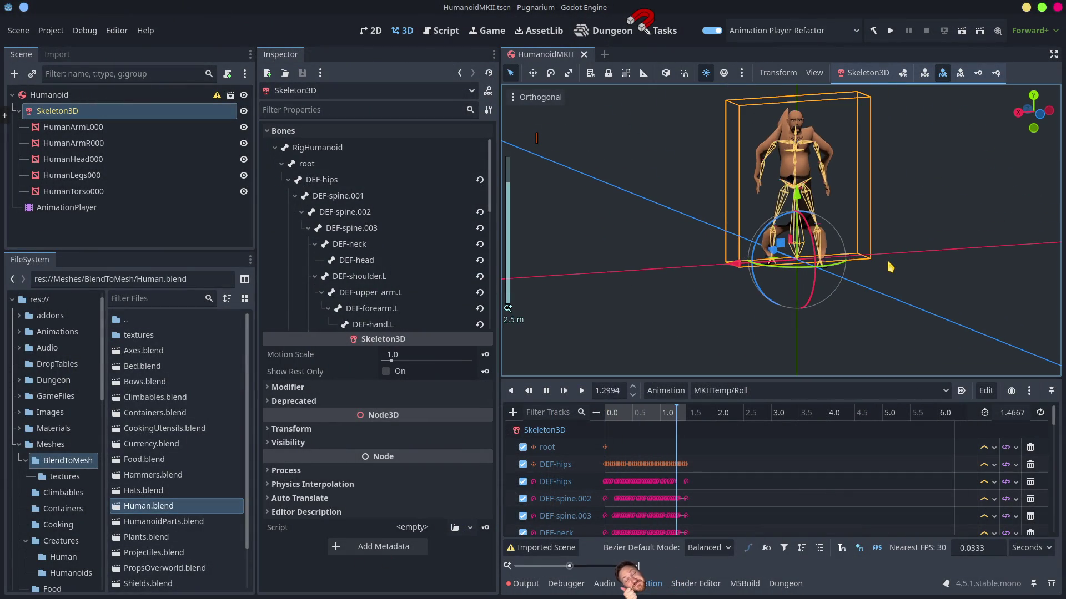
pyautogui.scroll(2, 857, 276)
pyautogui.moveTo(857, 276)
pyautogui.mouseDown()
pyautogui.moveTo(867, 258)
pyautogui.moveTo(995, 254)
pyautogui.mouseUp()
pyautogui.scroll(3, 867, 259)
pyautogui.scroll(-4, 995, 253)
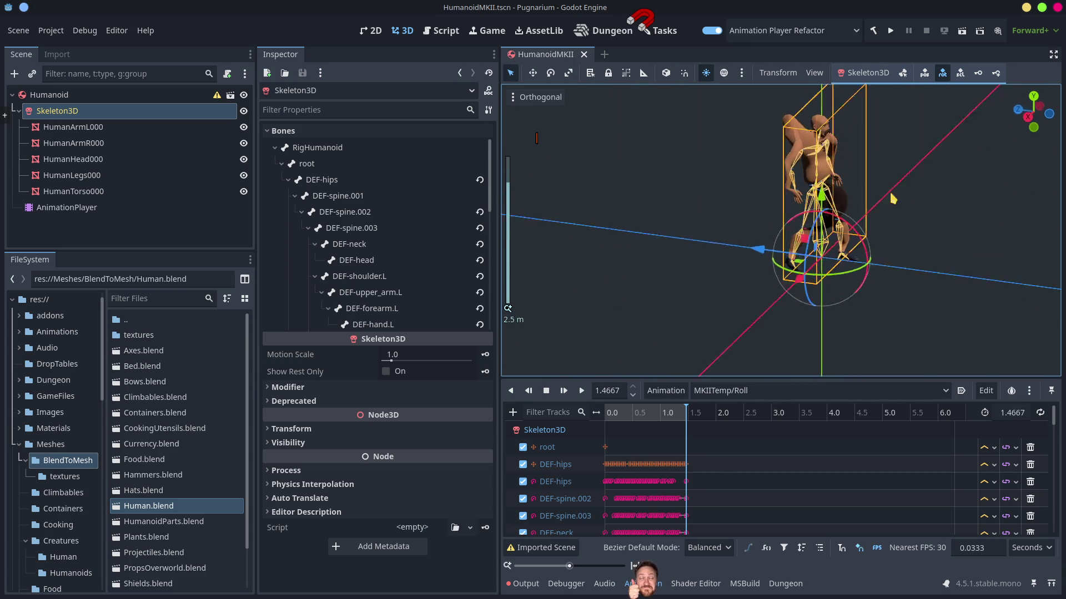
pyautogui.moveTo(737, 195)
pyautogui.mouseDown()
pyautogui.moveTo(677, 174)
pyautogui.moveTo(934, 206)
pyautogui.moveTo(719, 199)
pyautogui.mouseUp()
pyautogui.scroll(2, 866, 179)
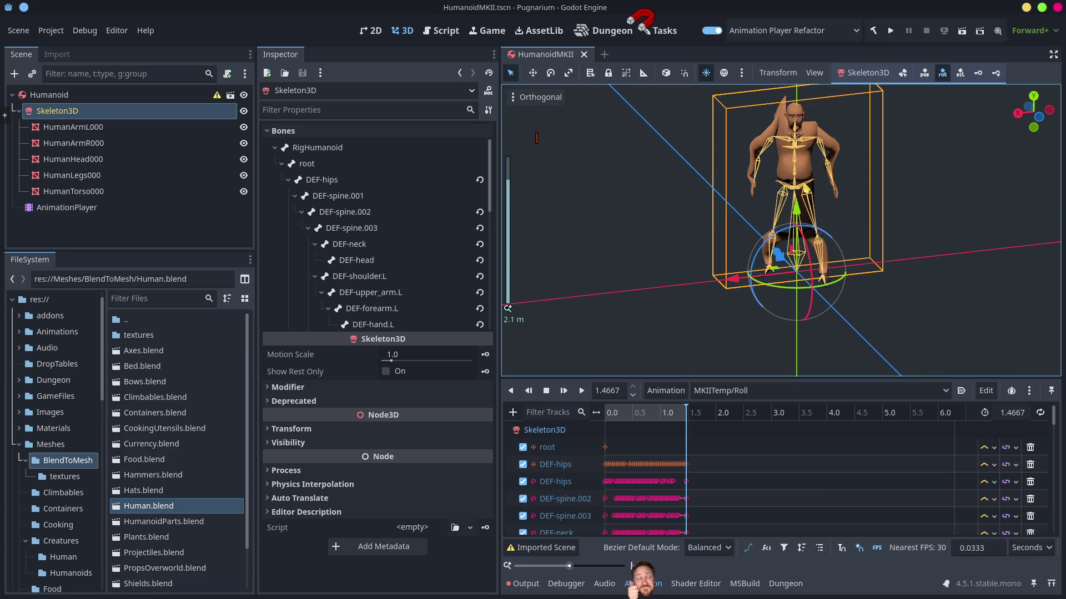
pyautogui.moveTo(876, 253); pyautogui.dragTo(680, 220)
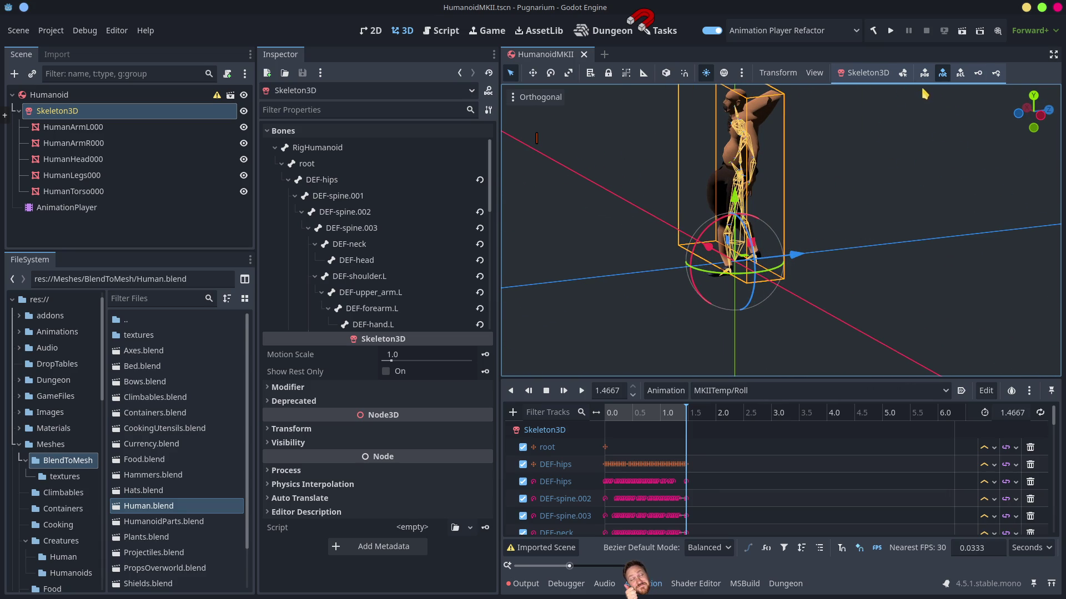
pyautogui.click(814, 72)
pyautogui.moveTo(865, 189)
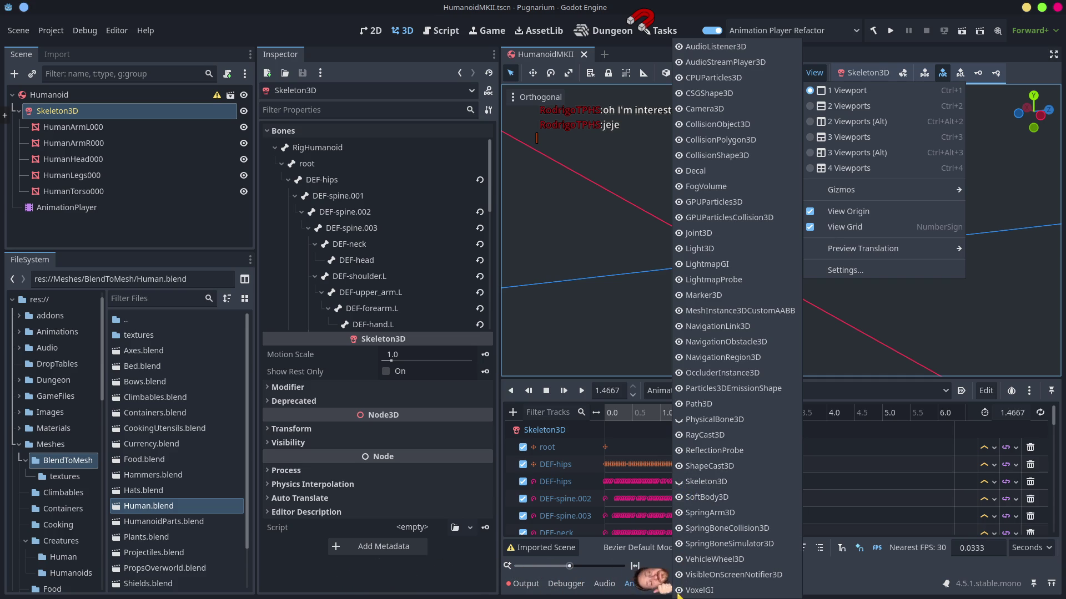
# Face the character and scrub the Roll animation to the crouch pose.
pyautogui.click(850, 13)
pyautogui.moveTo(879, 279); pyautogui.dragTo(870, 288)
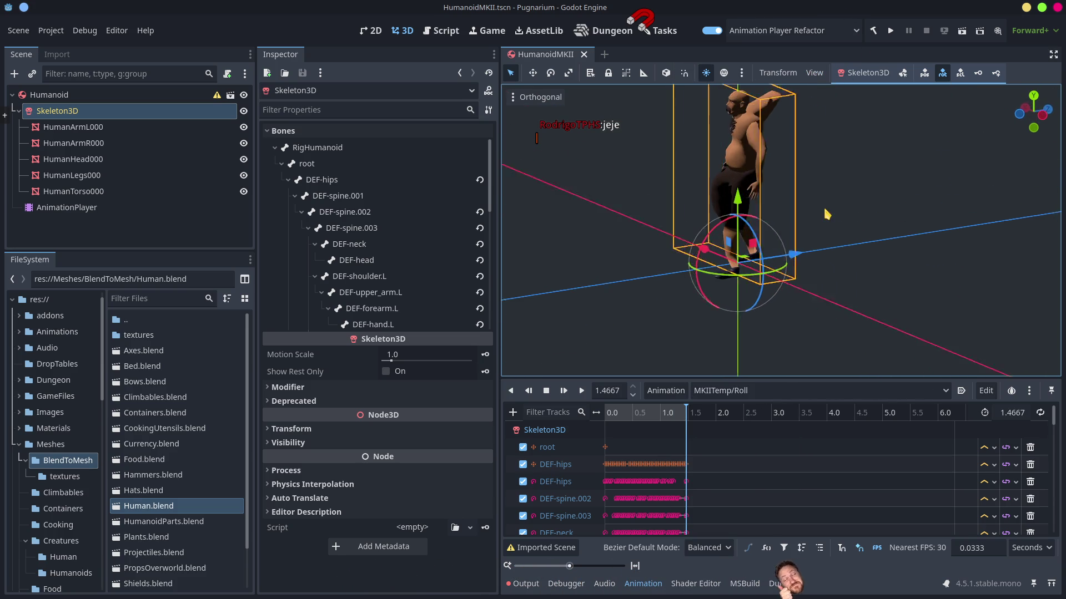
pyautogui.scroll(5, 804, 256)
pyautogui.moveTo(803, 251)
pyautogui.mouseDown()
pyautogui.moveTo(887, 238)
pyautogui.moveTo(761, 236)
pyautogui.moveTo(734, 378)
pyautogui.mouseUp()
pyautogui.moveTo(678, 424)
pyautogui.mouseDown()
pyautogui.moveTo(597, 422)
pyautogui.moveTo(662, 419)
pyautogui.moveTo(594, 413)
pyautogui.moveTo(657, 419)
pyautogui.moveTo(604, 413)
pyautogui.mouseUp()
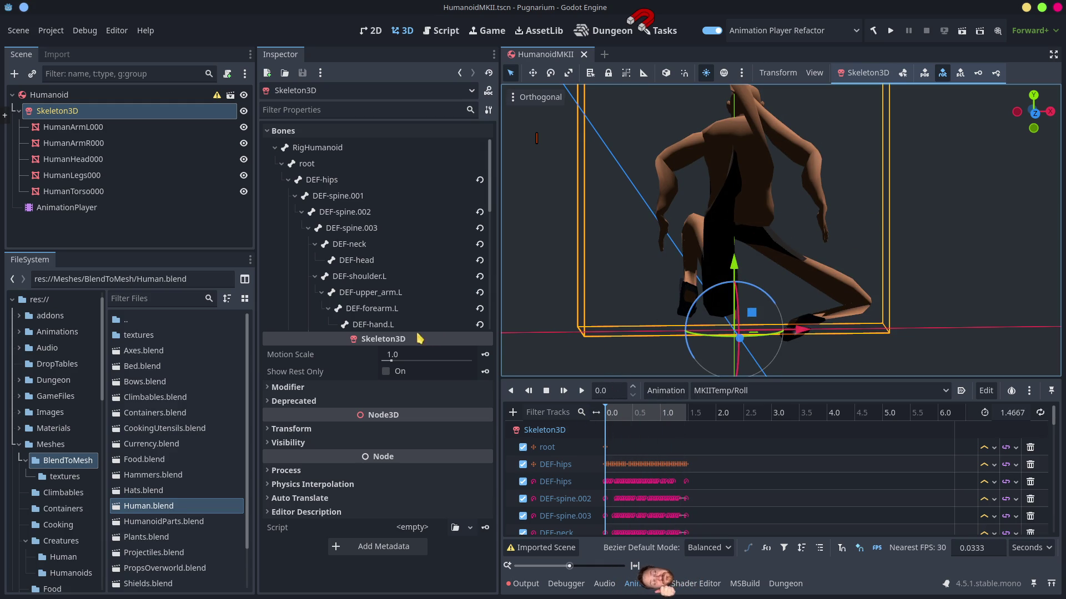
pyautogui.scroll(-5, 659, 286)
# Confirm MKIITemp/Roll is the selected animation, scrub back to the start, and switch to Blender.
pyautogui.moveTo(659, 286)
pyautogui.mouseDown()
pyautogui.moveTo(854, 210)
pyautogui.moveTo(829, 261)
pyautogui.mouseUp()
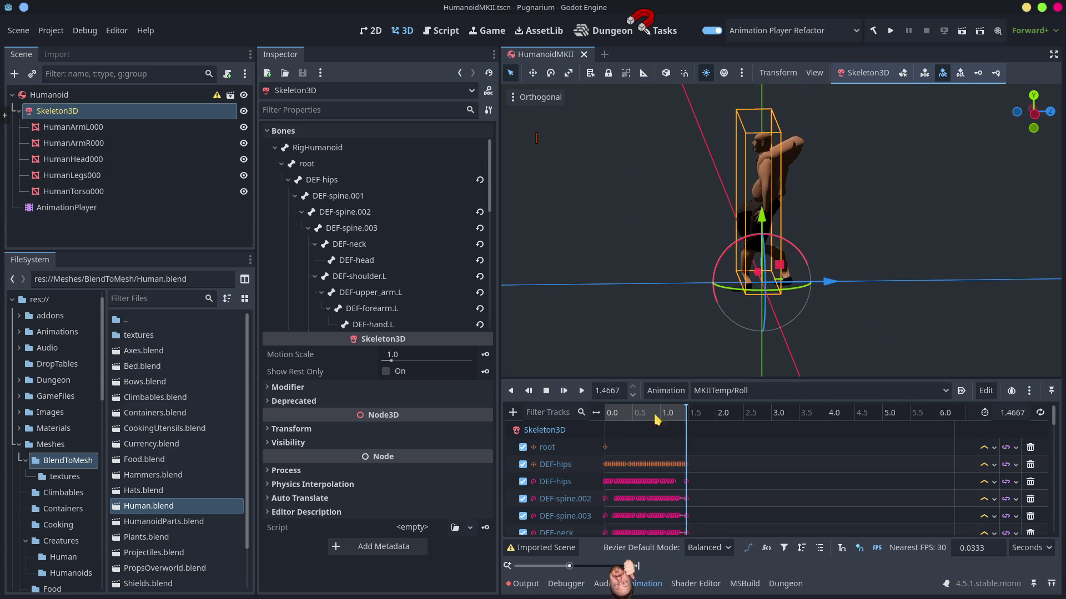
pyautogui.click(737, 395)
pyautogui.click(738, 395)
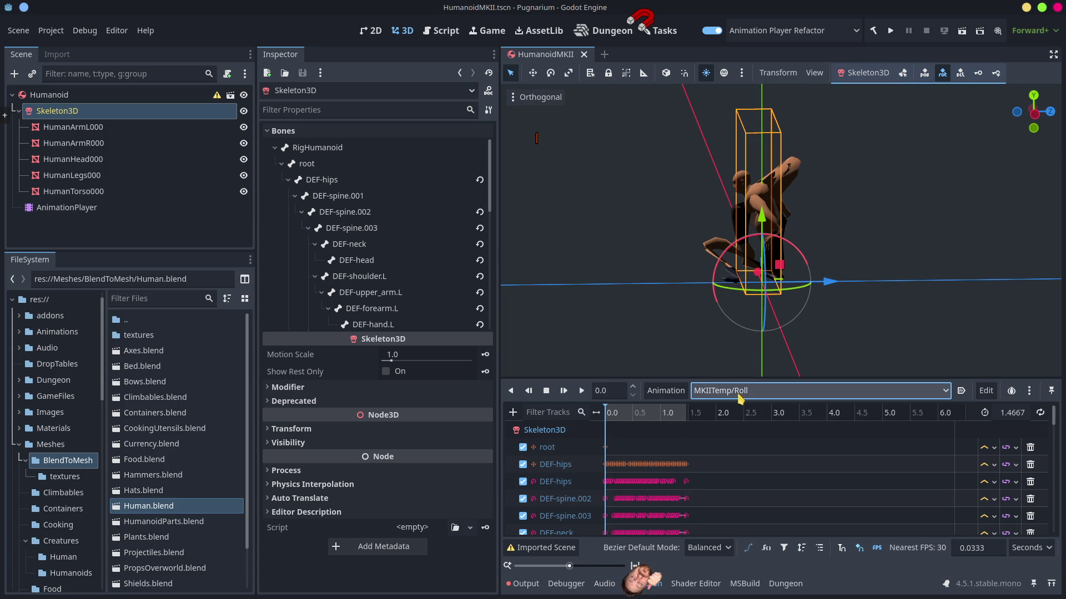
pyautogui.moveTo(621, 421)
pyautogui.mouseDown()
pyautogui.moveTo(689, 414)
pyautogui.moveTo(597, 411)
pyautogui.moveTo(707, 441)
pyautogui.mouseUp()
pyautogui.hotkey('alt', 'Tab')
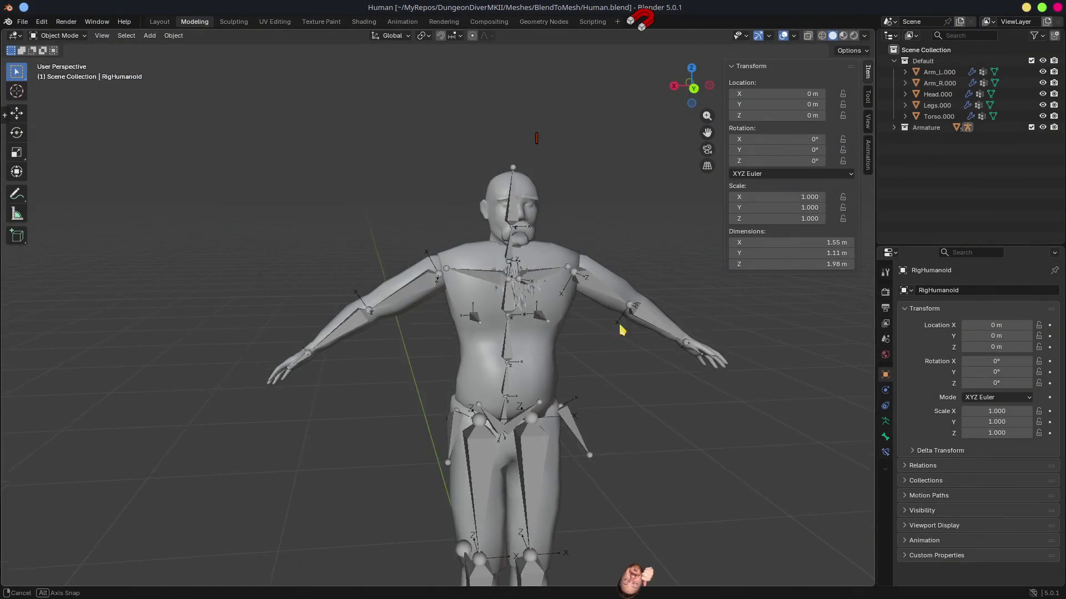
# Parent all five body meshes to RigHumanoid with automatic weights, then return to Godot.
pyautogui.moveTo(621, 328)
pyautogui.mouseDown()
pyautogui.moveTo(618, 361)
pyautogui.moveTo(477, 351)
pyautogui.moveTo(516, 302)
pyautogui.moveTo(590, 298)
pyautogui.moveTo(687, 325)
pyautogui.moveTo(707, 398)
pyautogui.moveTo(607, 381)
pyautogui.moveTo(588, 315)
pyautogui.mouseUp()
pyautogui.click(482, 311)
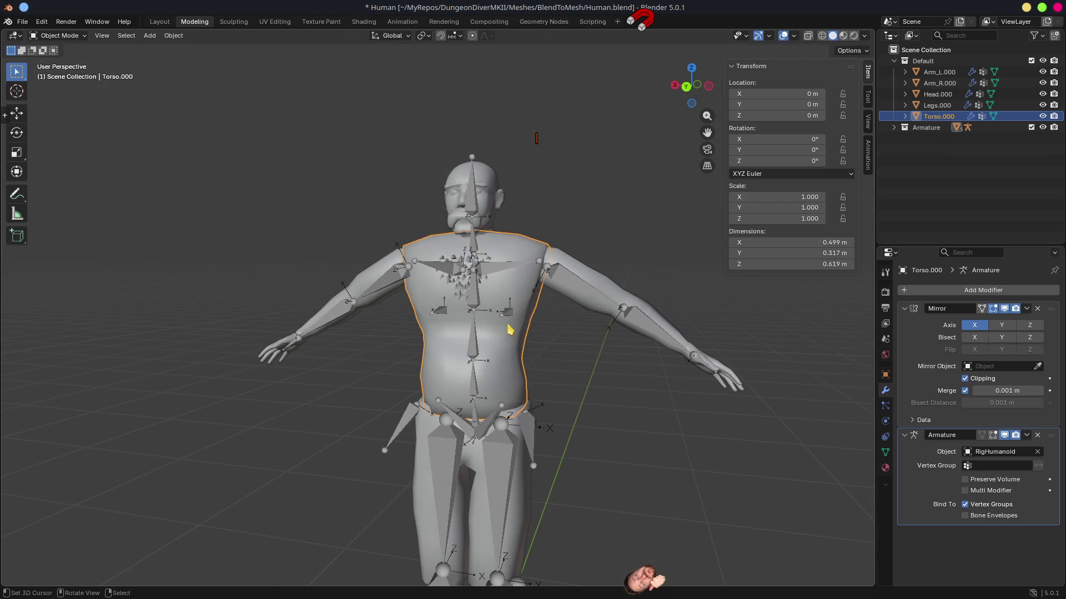
pyautogui.moveTo(510, 330); pyautogui.dragTo(582, 329)
pyautogui.press('a')
pyautogui.keyDown('shift'); pyautogui.click(449, 298); pyautogui.keyUp('shift')
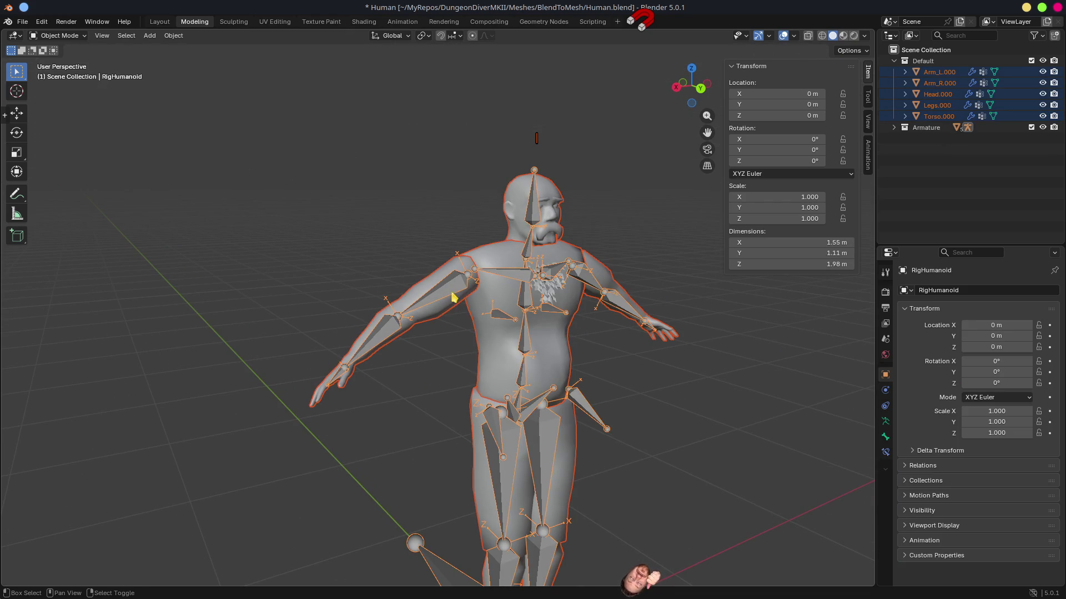
pyautogui.hotkey('ctrl', 'p')
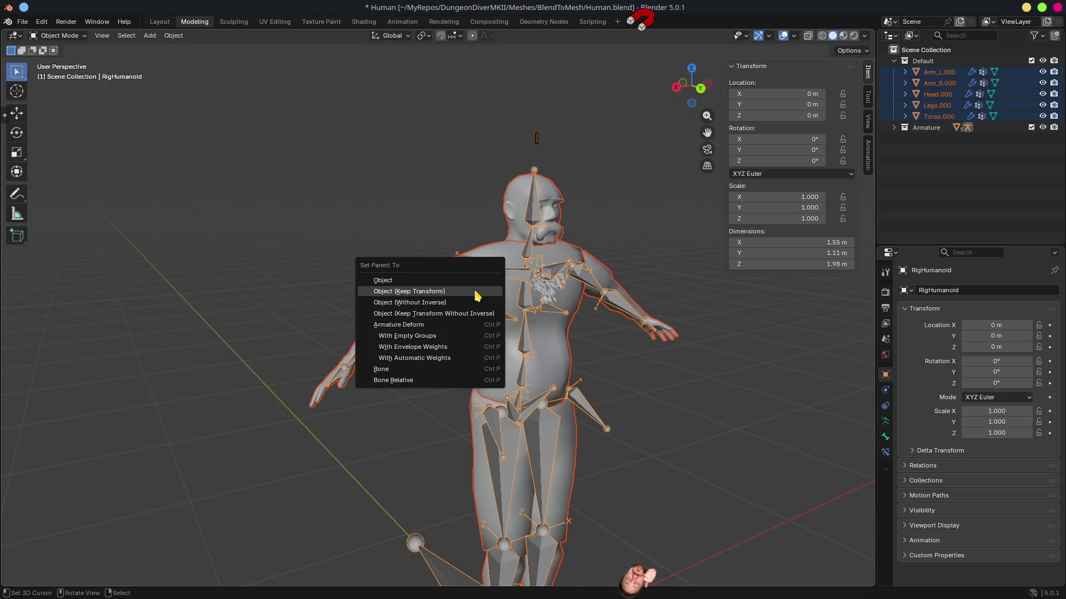
pyautogui.click(431, 360)
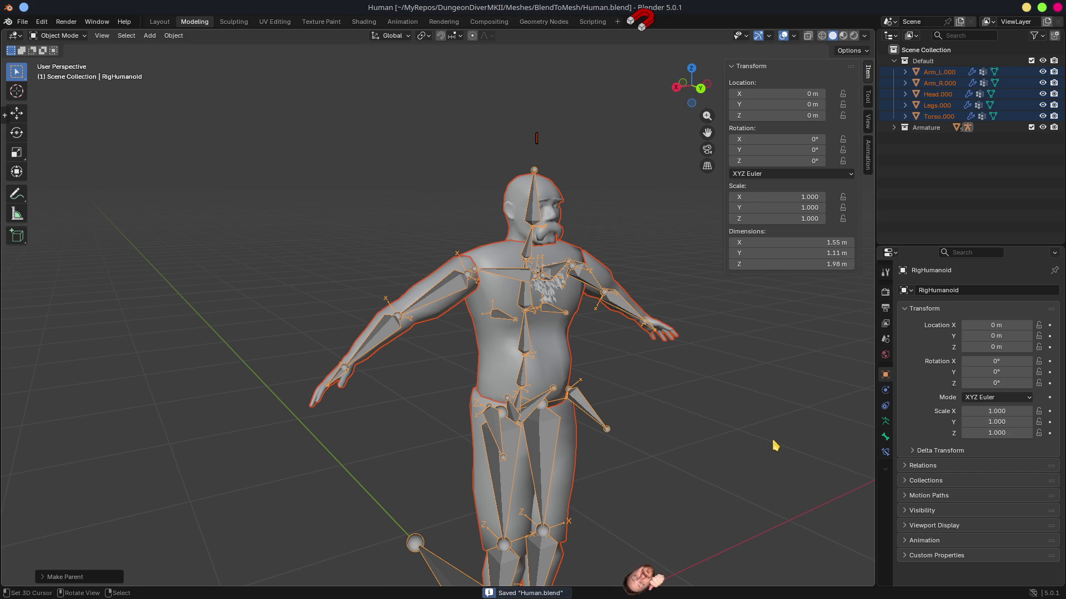
pyautogui.hotkey('alt', 'Tab')
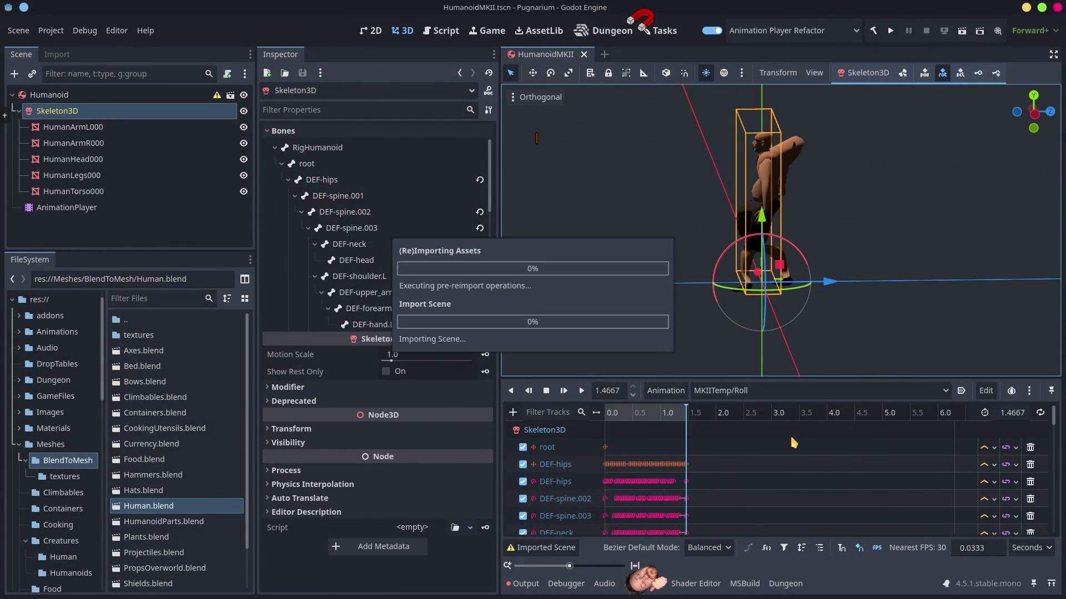
# Scrub the Roll animation to its 1.4667 s end pose, then select the HumanArmL000 mesh.
pyautogui.moveTo(617, 413)
pyautogui.mouseDown()
pyautogui.moveTo(686, 425)
pyautogui.moveTo(604, 433)
pyautogui.moveTo(714, 450)
pyautogui.mouseUp()
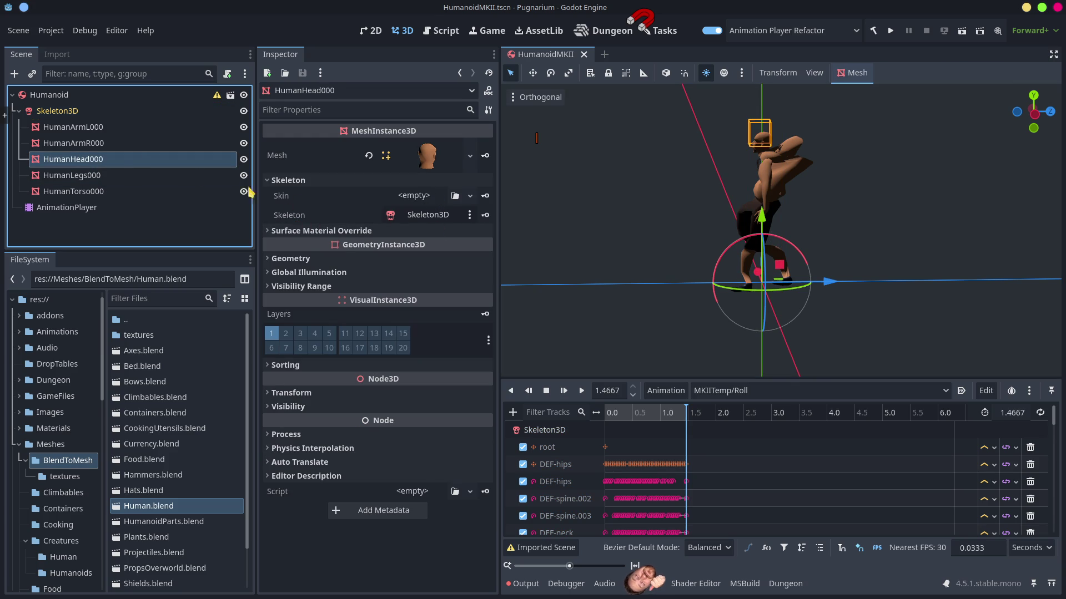
pyautogui.click(99, 127)
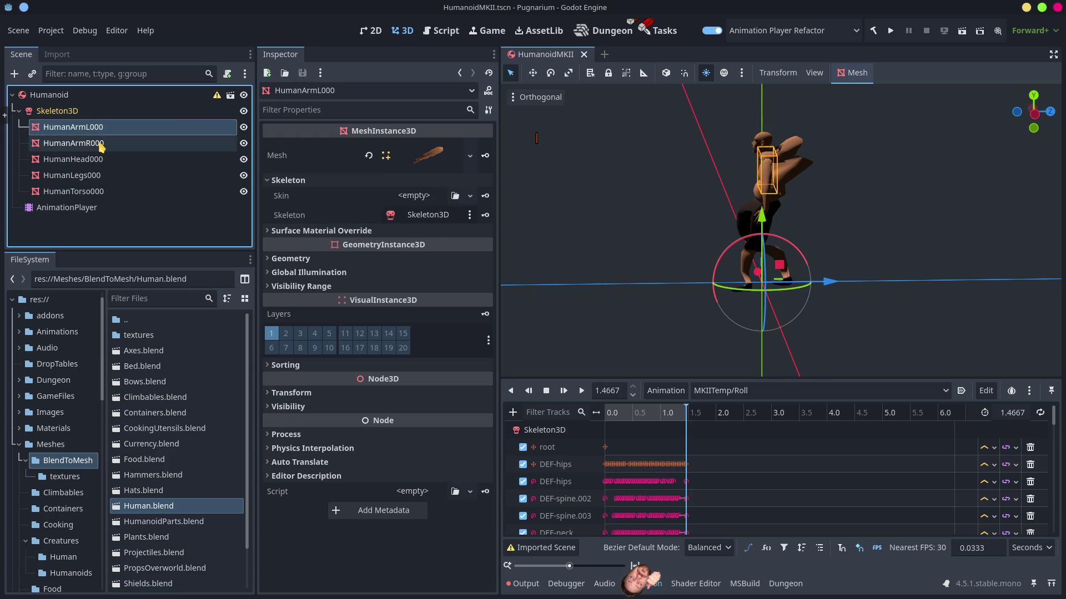
# Hide the arm, leg and torso meshes, leaving only HumanHead000 visible.
pyautogui.click(101, 144)
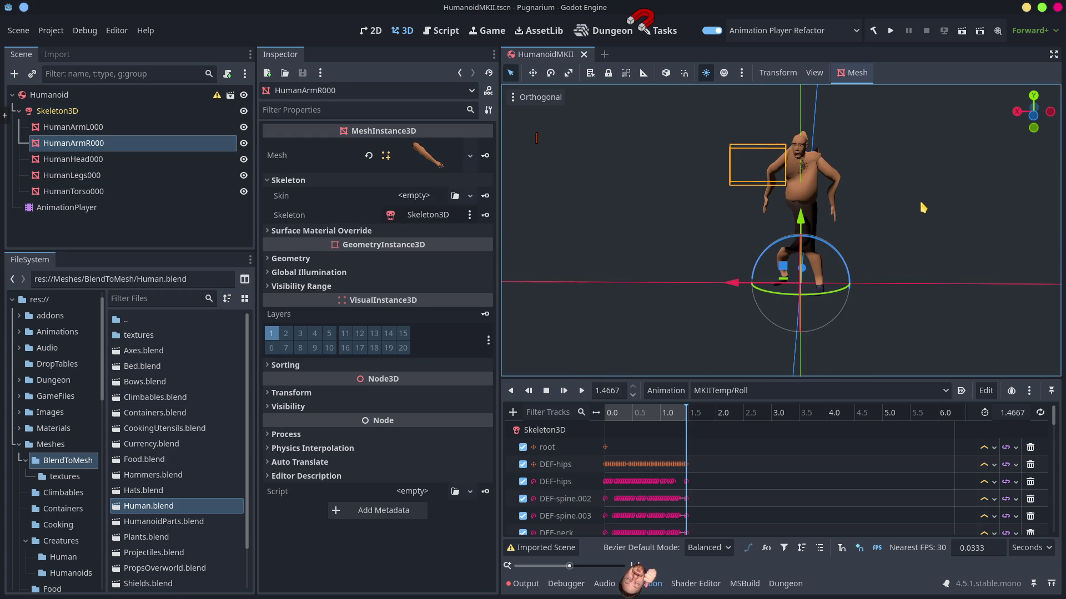
pyautogui.click(243, 143)
pyautogui.click(243, 159)
pyautogui.click(244, 176)
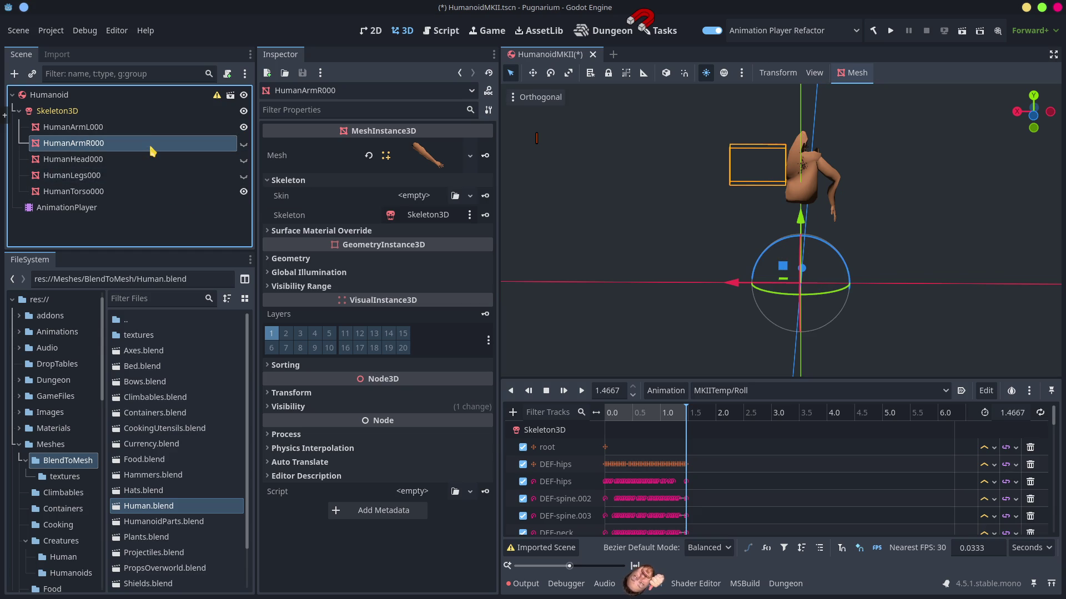
pyautogui.click(243, 127)
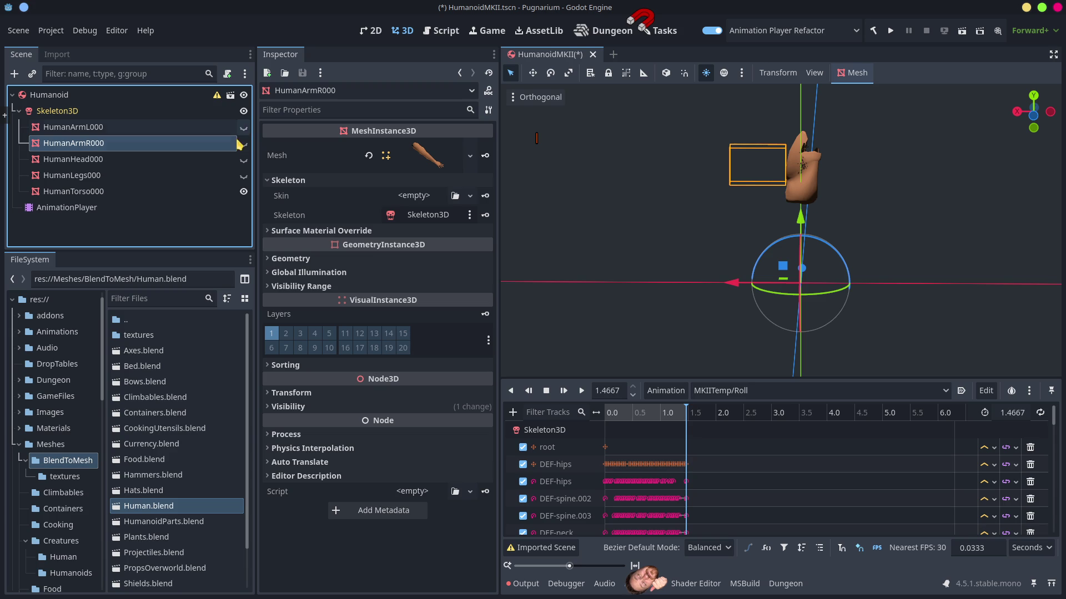
pyautogui.click(243, 192)
pyautogui.click(242, 162)
# Select HumanHead000 and frame the viewport on the head with F.
pyautogui.moveTo(851, 257)
pyautogui.mouseDown()
pyautogui.moveTo(784, 263)
pyautogui.moveTo(813, 128)
pyautogui.mouseUp()
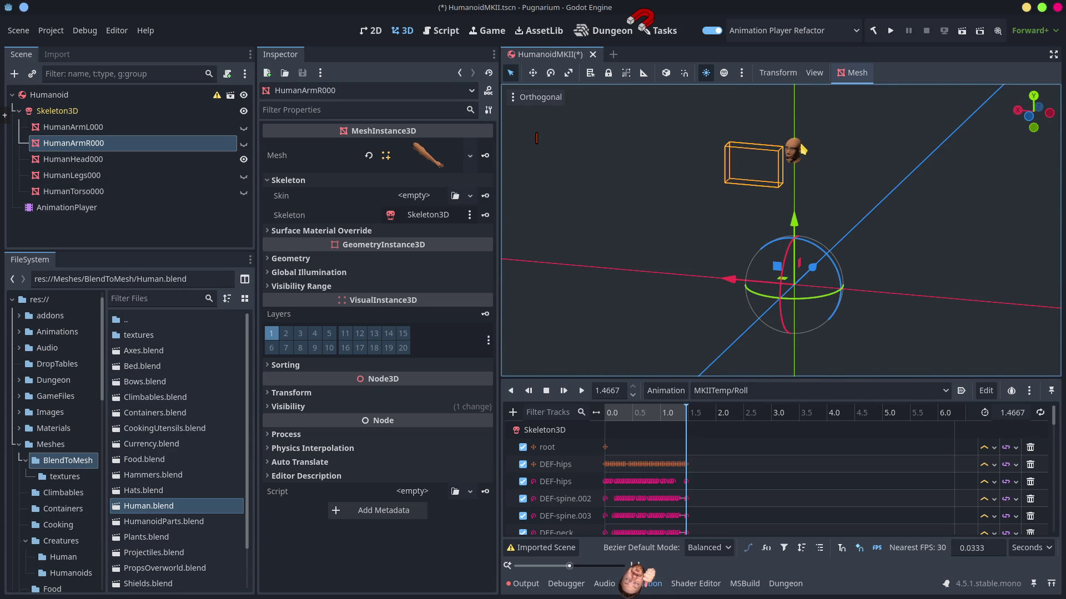
pyautogui.click(800, 141)
pyautogui.press('f')
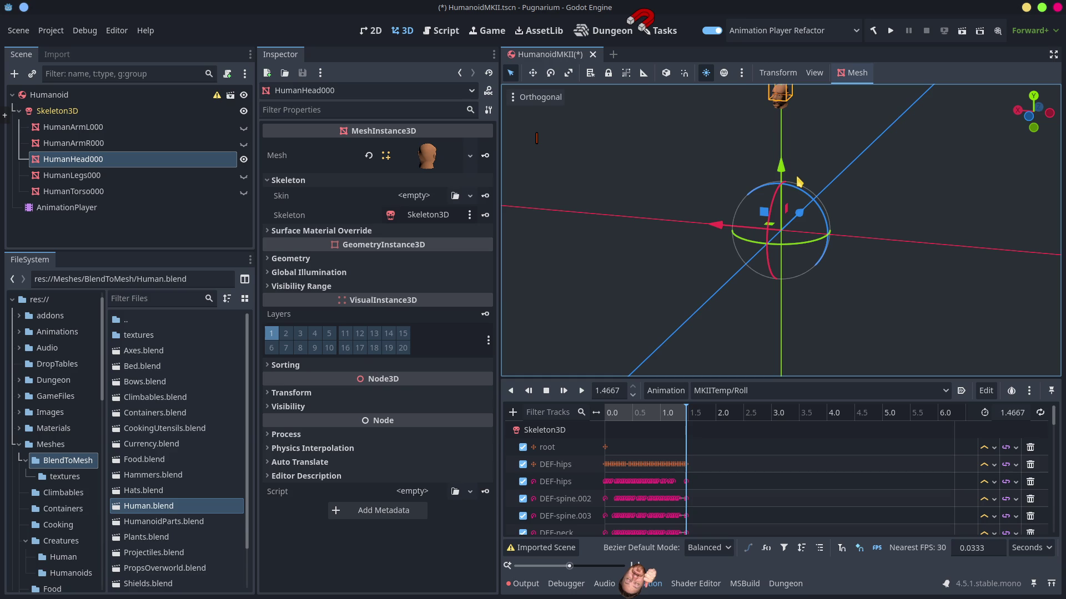
pyautogui.scroll(2, 802, 181)
pyautogui.scroll(-3, 823, 191)
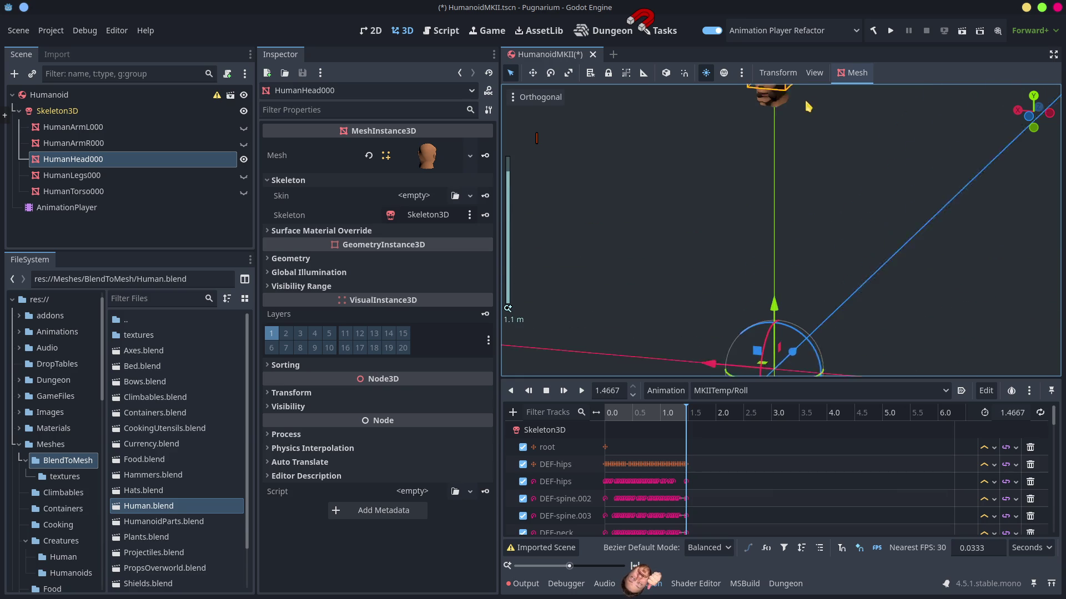
pyautogui.moveTo(816, 219)
pyautogui.mouseDown()
pyautogui.moveTo(838, 311)
pyautogui.moveTo(961, 282)
pyautogui.moveTo(946, 247)
pyautogui.mouseUp()
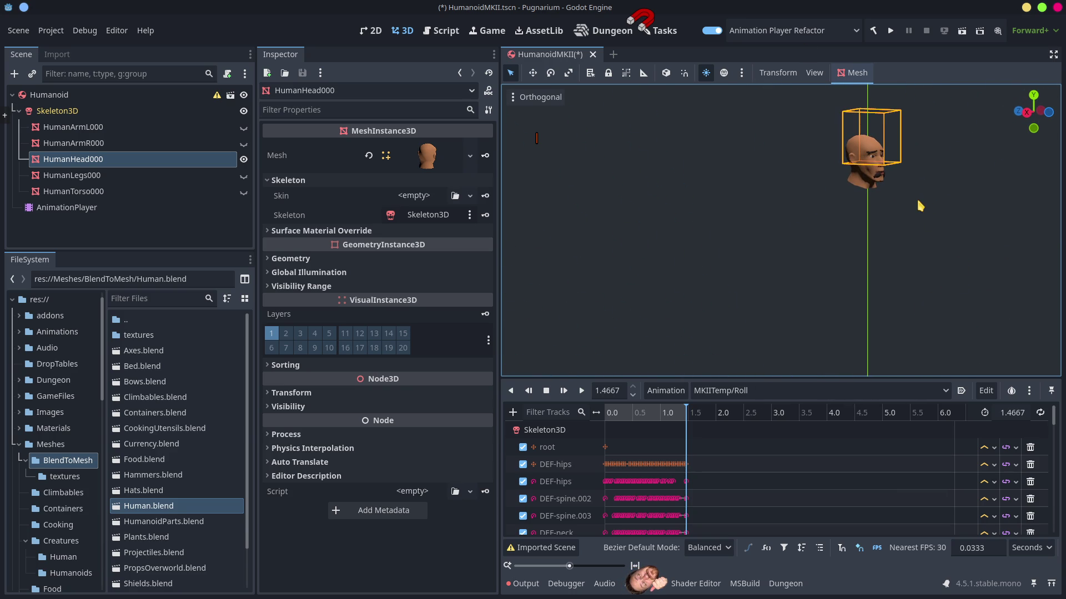
pyautogui.press('f')
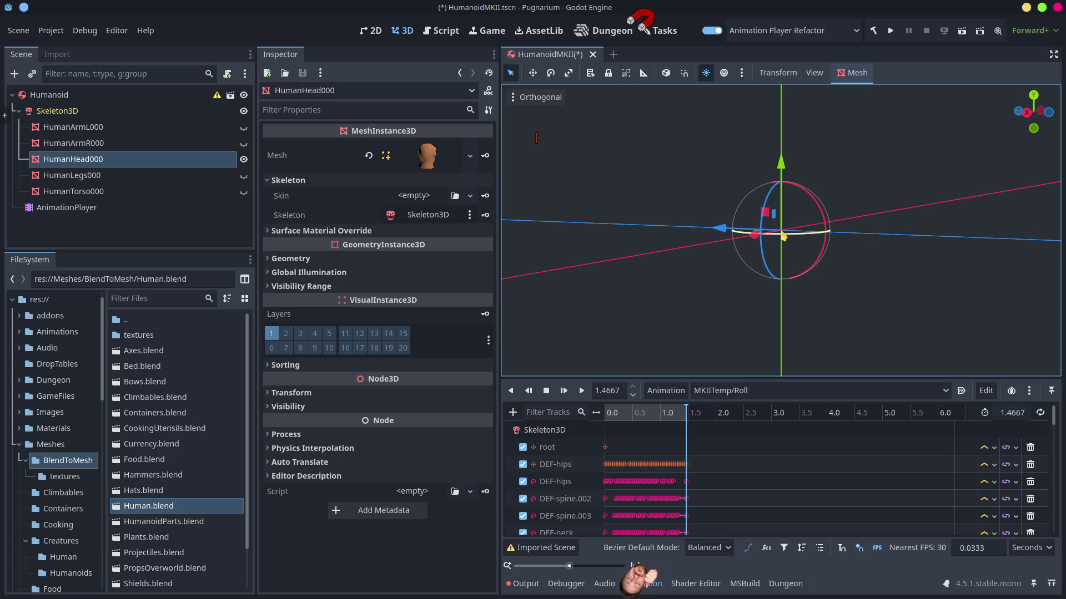
pyautogui.scroll(2, 805, 222)
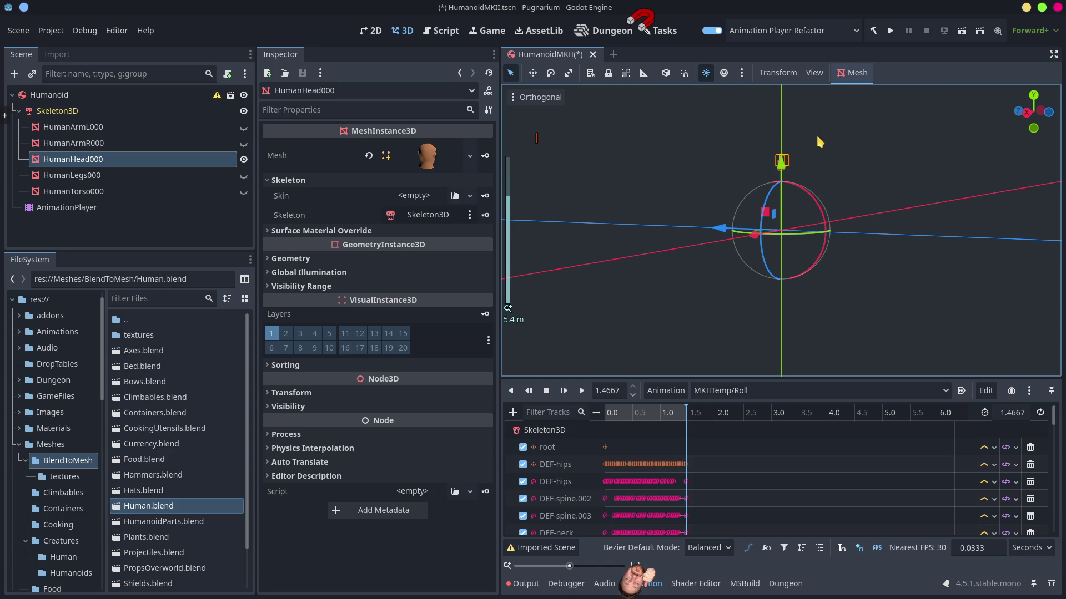
pyautogui.scroll(10, 820, 142)
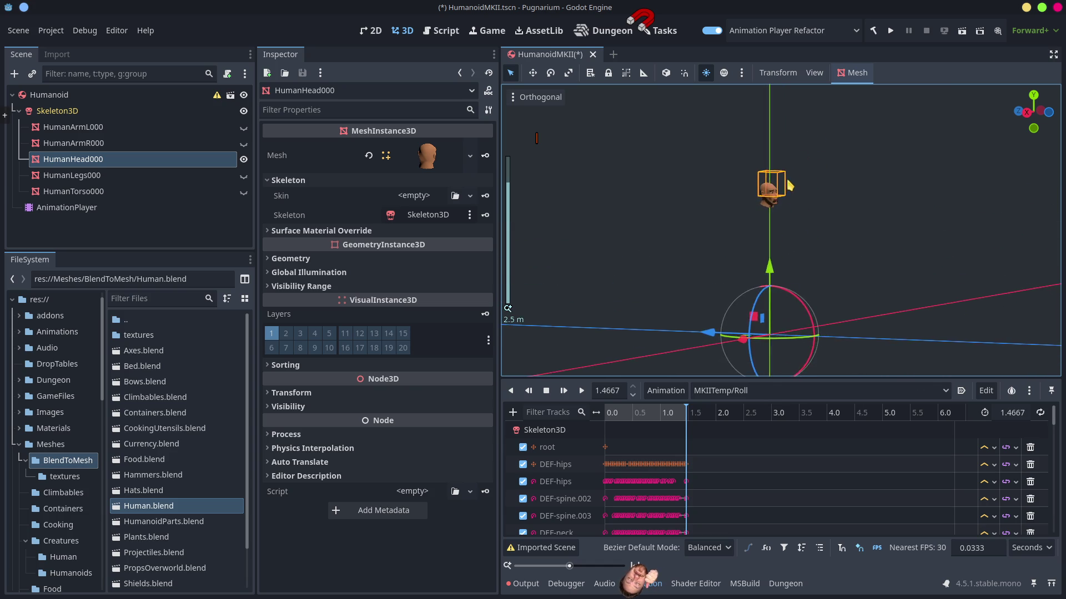
pyautogui.scroll(8, 795, 193)
# Scrub the Roll animation to watch the head float off the body, then return to Blender.
pyautogui.moveTo(664, 422)
pyautogui.mouseDown()
pyautogui.moveTo(582, 425)
pyautogui.moveTo(616, 430)
pyautogui.mouseUp()
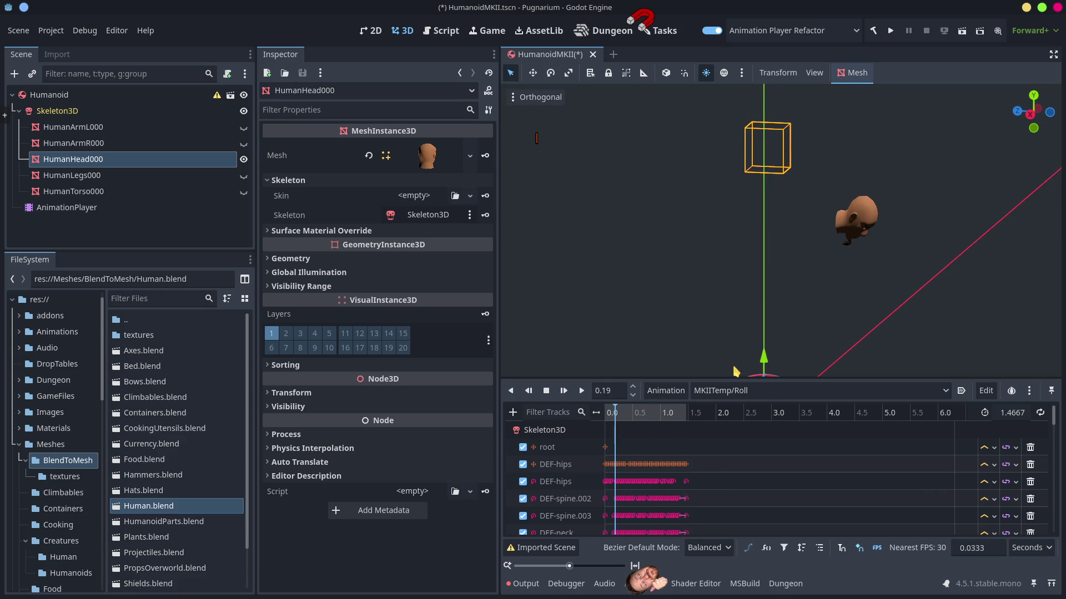
pyautogui.moveTo(688, 245)
pyautogui.mouseDown()
pyautogui.moveTo(650, 242)
pyautogui.moveTo(693, 233)
pyautogui.mouseUp()
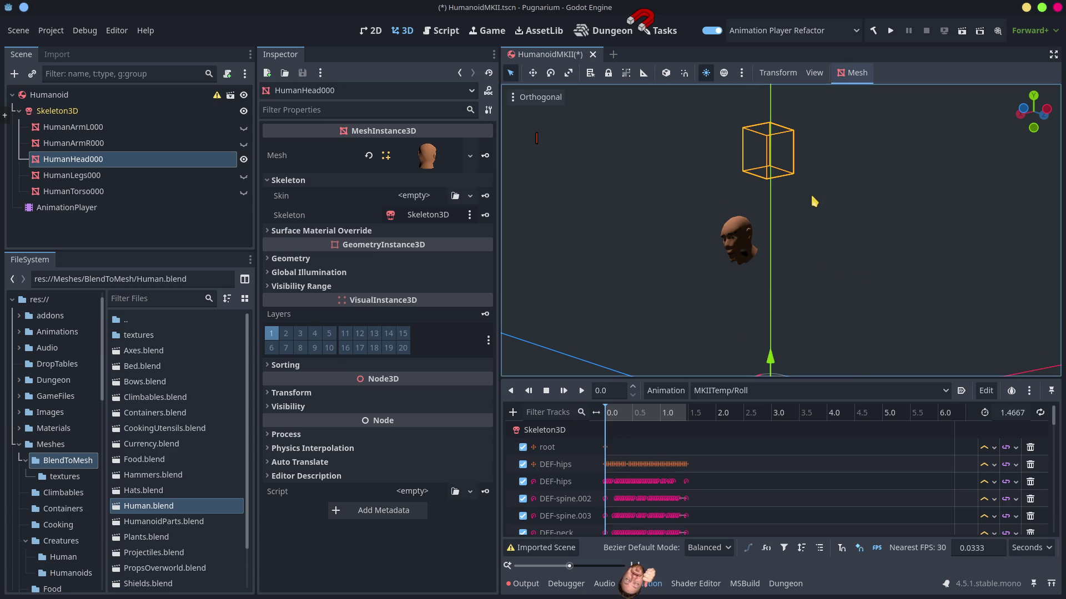
pyautogui.hotkey('alt', 'Tab')
pyautogui.scroll(3, 580, 205)
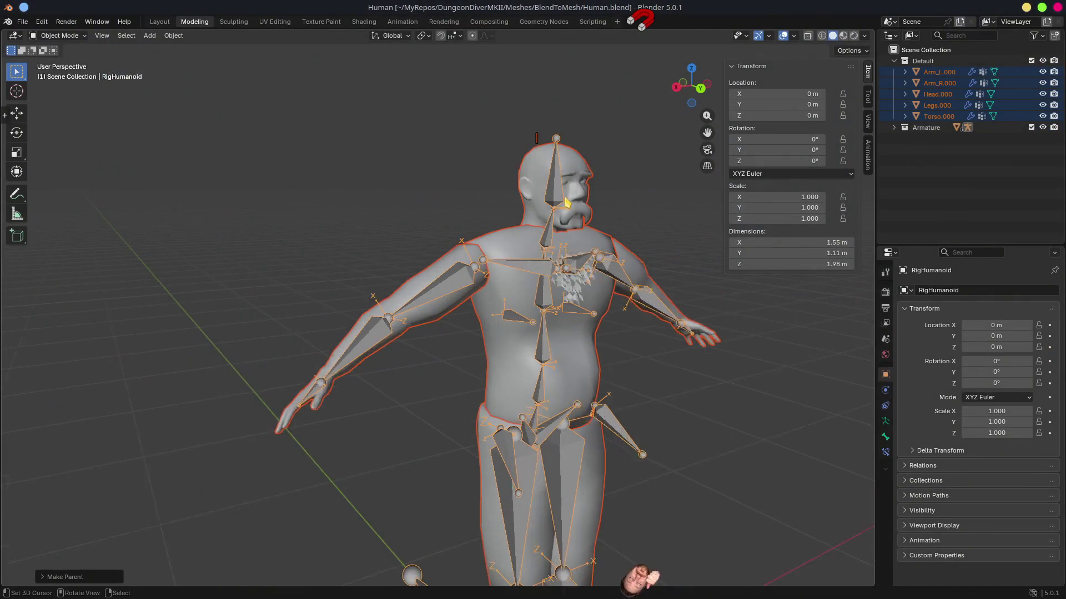
# Put Head.000 into Edit Mode with all of its vertices selected.
pyautogui.click(562, 143)
pyautogui.press('Tab')
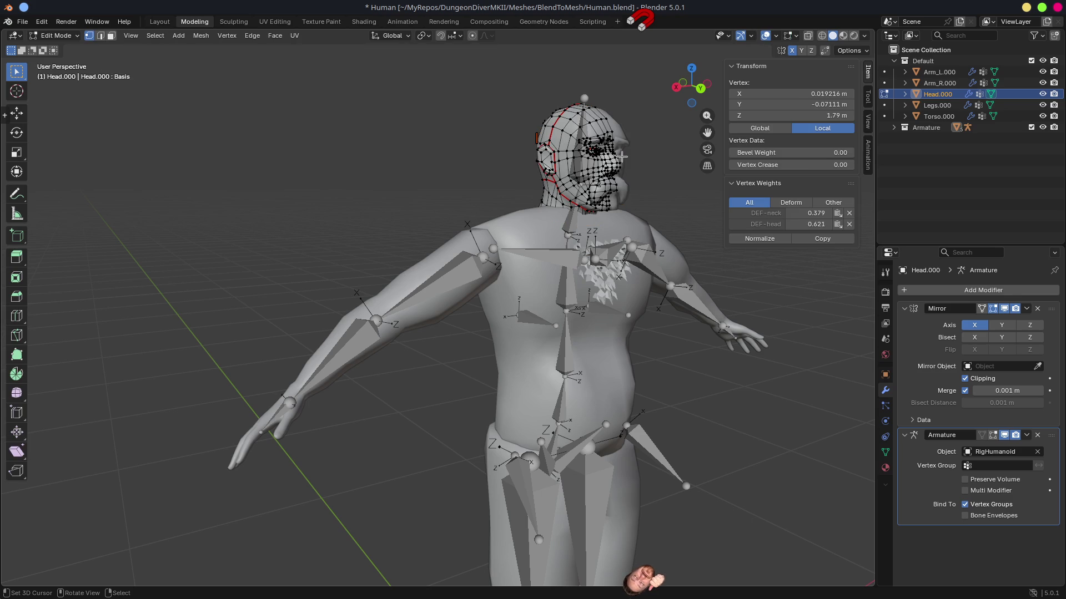
pyautogui.press('a')
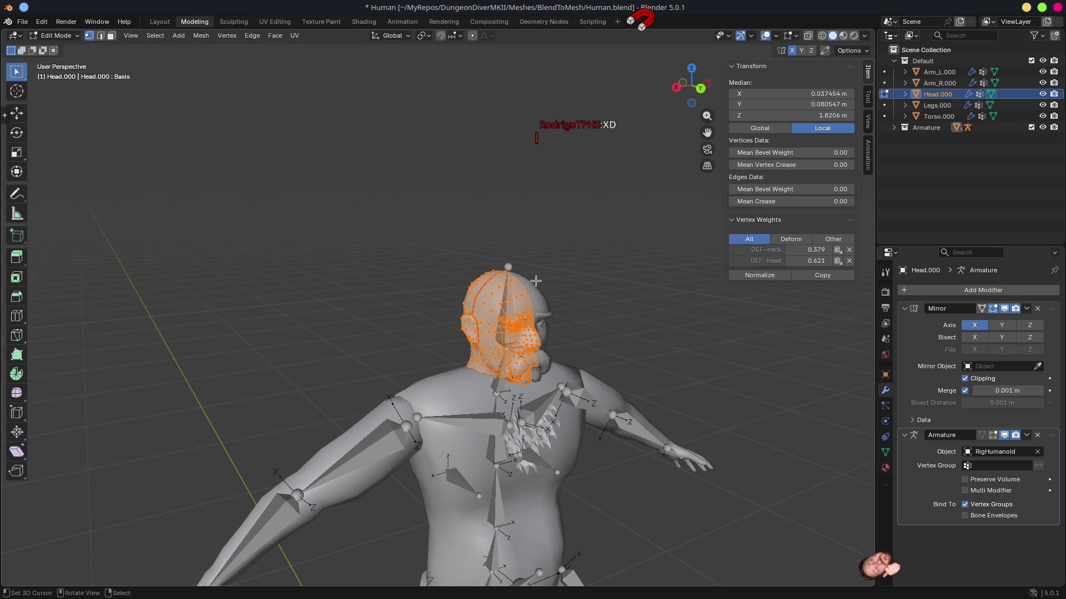
pyautogui.scroll(5, 555, 291)
pyautogui.moveTo(635, 318); pyautogui.dragTo(555, 319)
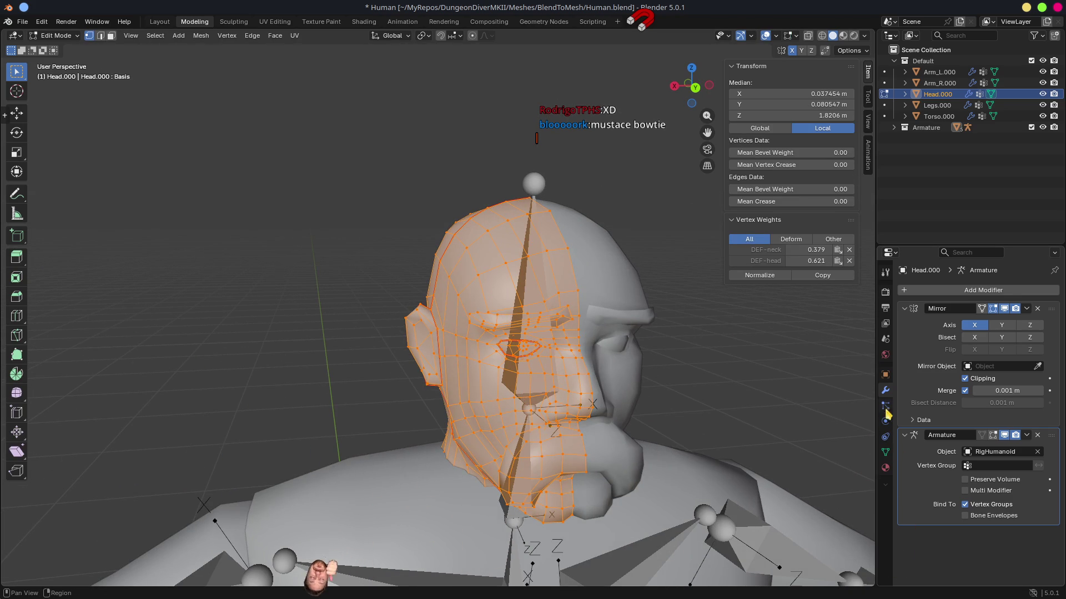
# Show Head.000's Vertex Groups in Object Data properties and enlarge the list.
pyautogui.click(886, 453)
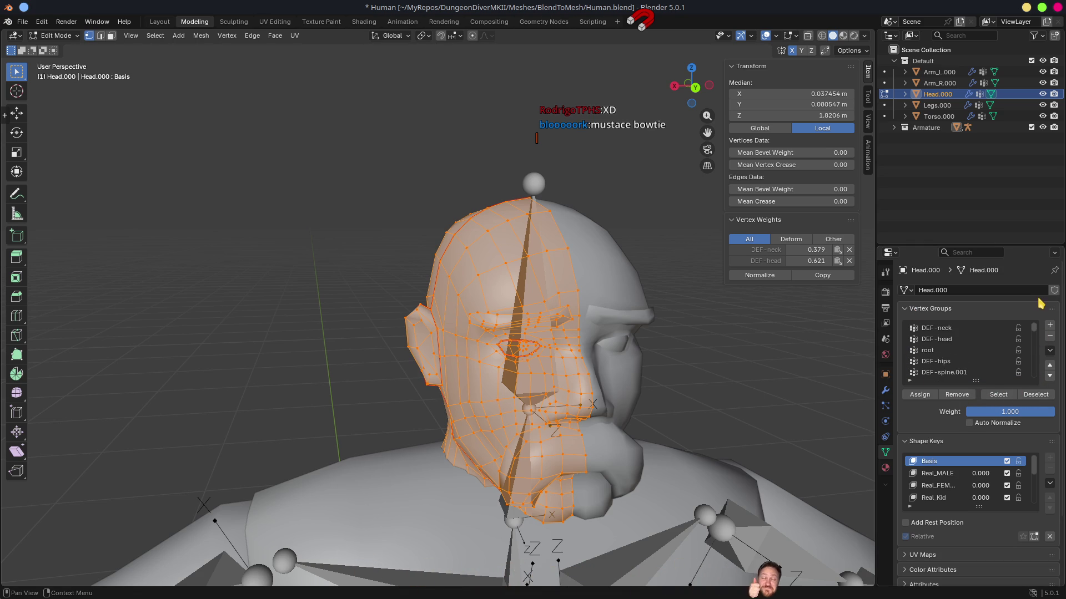
pyautogui.click(1050, 351)
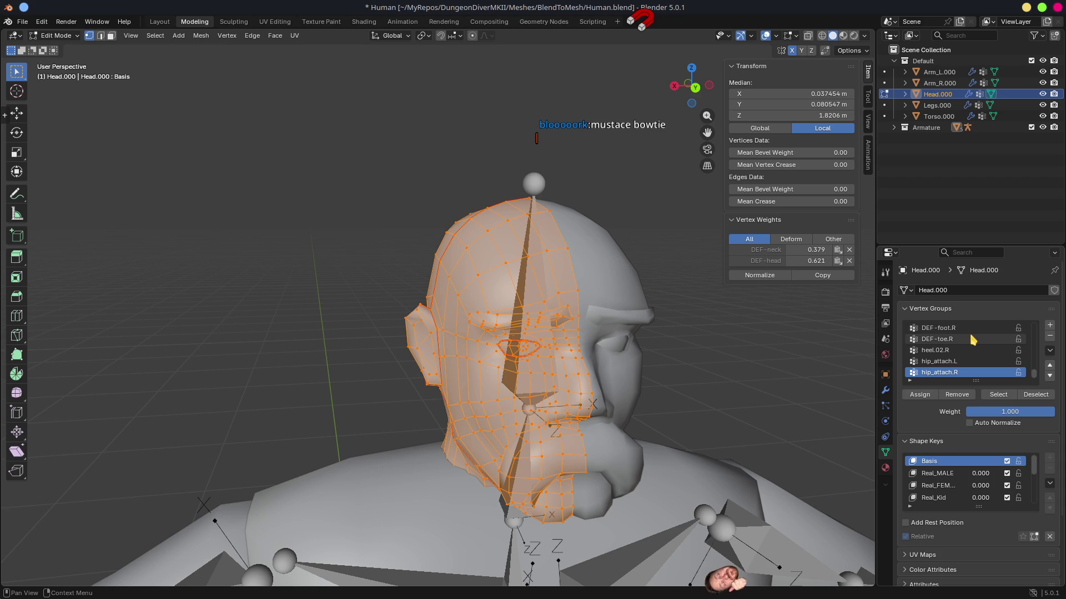
pyautogui.click(1049, 351)
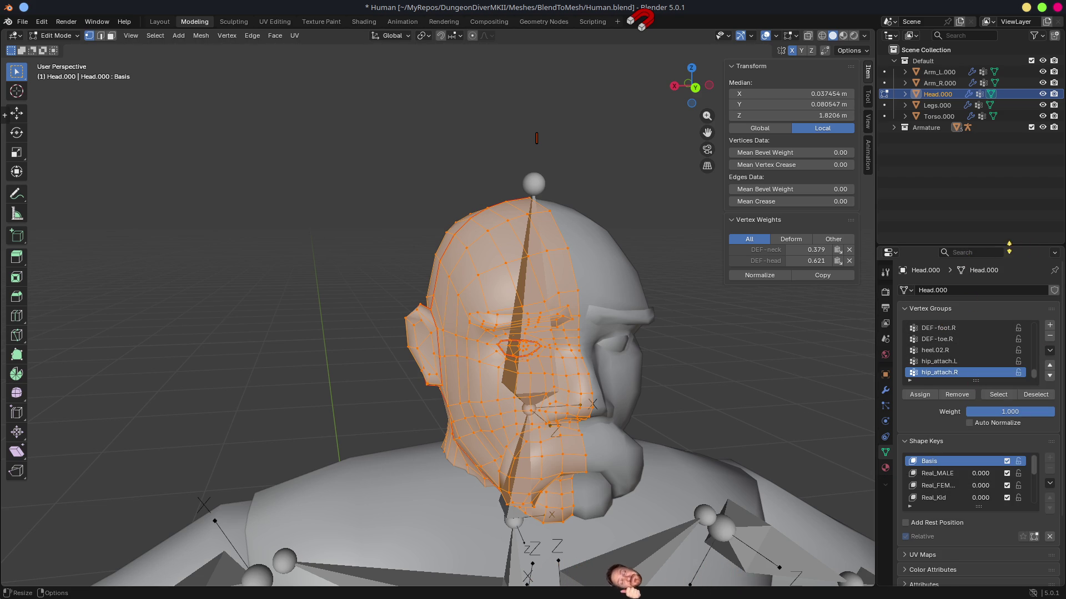
pyautogui.moveTo(1028, 246); pyautogui.dragTo(1028, 93)
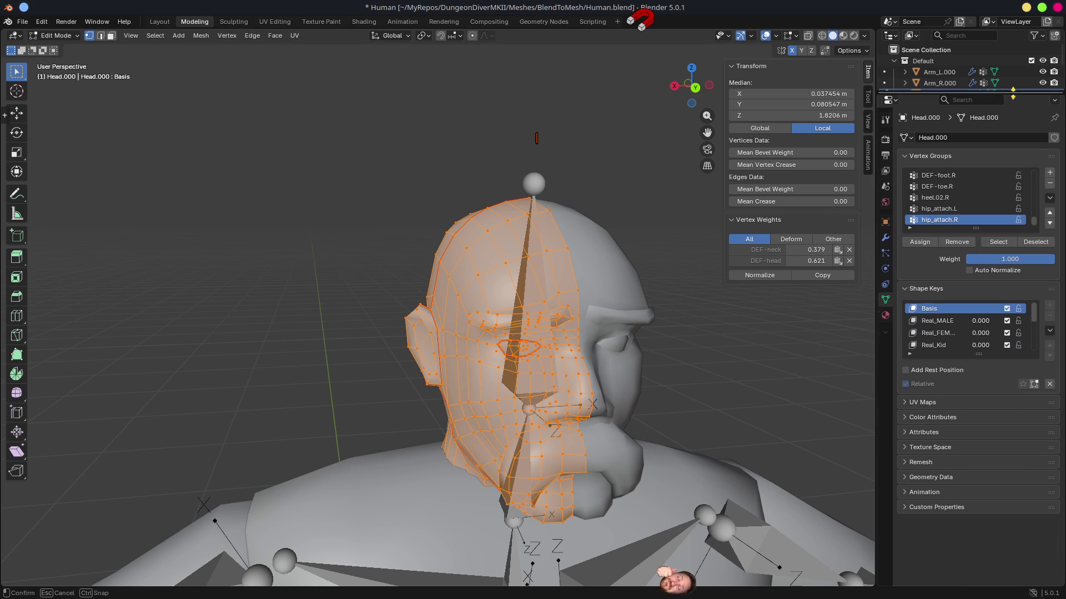
pyautogui.moveTo(976, 228); pyautogui.dragTo(975, 483)
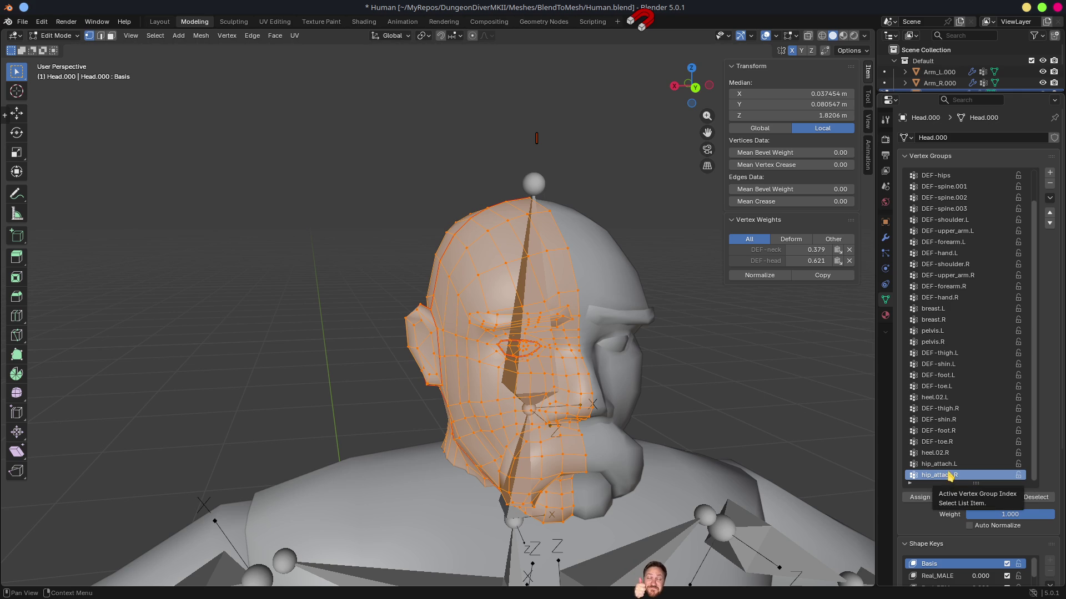
# Delete the hip_attach.R vertex group from Head.000.
pyautogui.click(948, 468)
pyautogui.click(938, 477)
pyautogui.rightClick(937, 476)
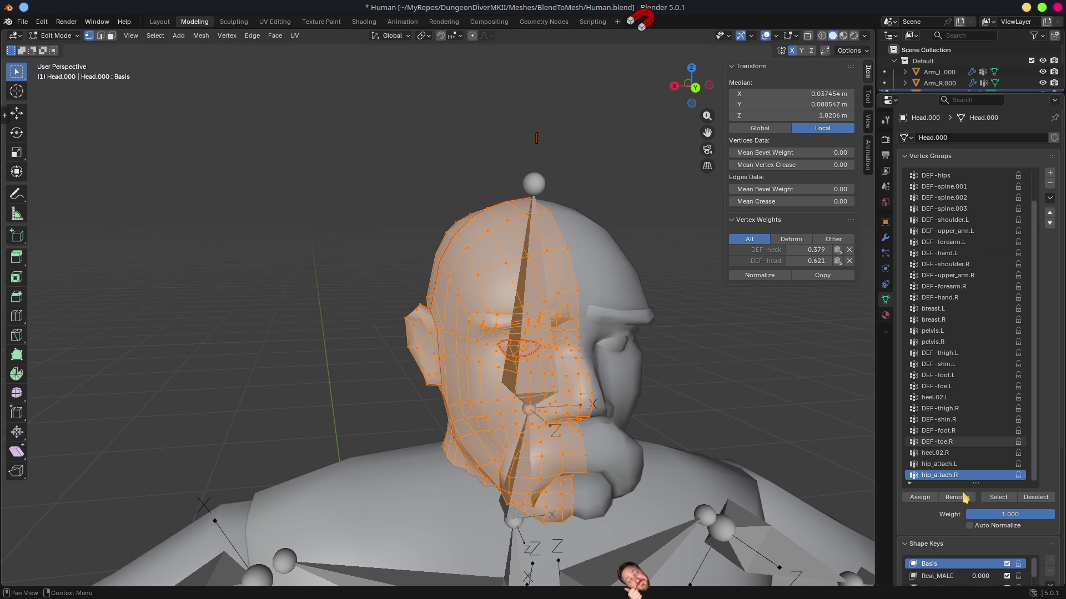
pyautogui.click(1053, 185)
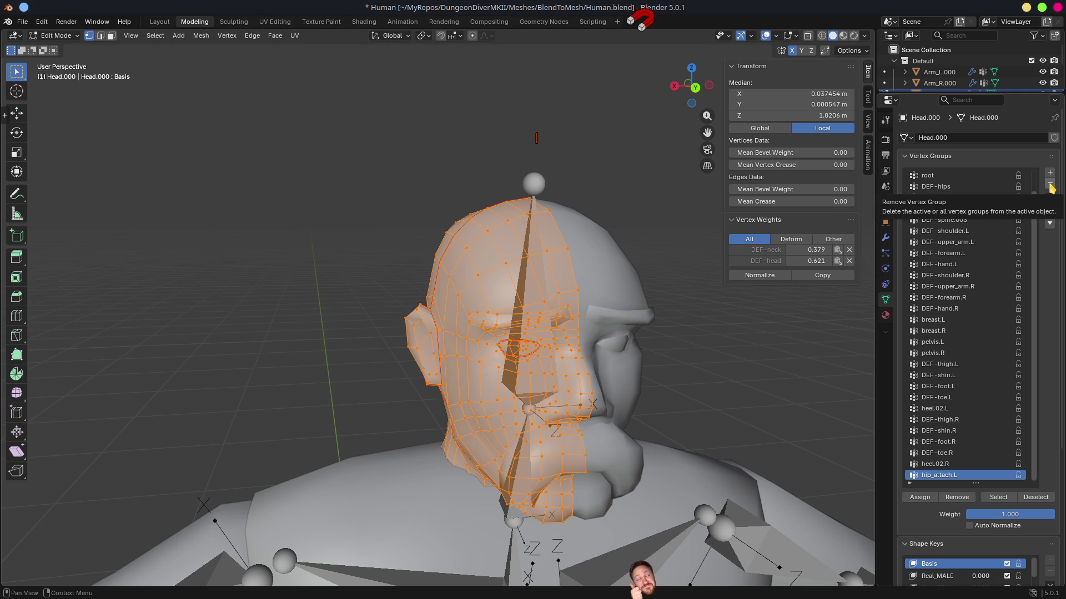
# Remove the unused leg and thigh vertex groups from the head mesh.
pyautogui.click(1050, 185)
pyautogui.click(1050, 185)
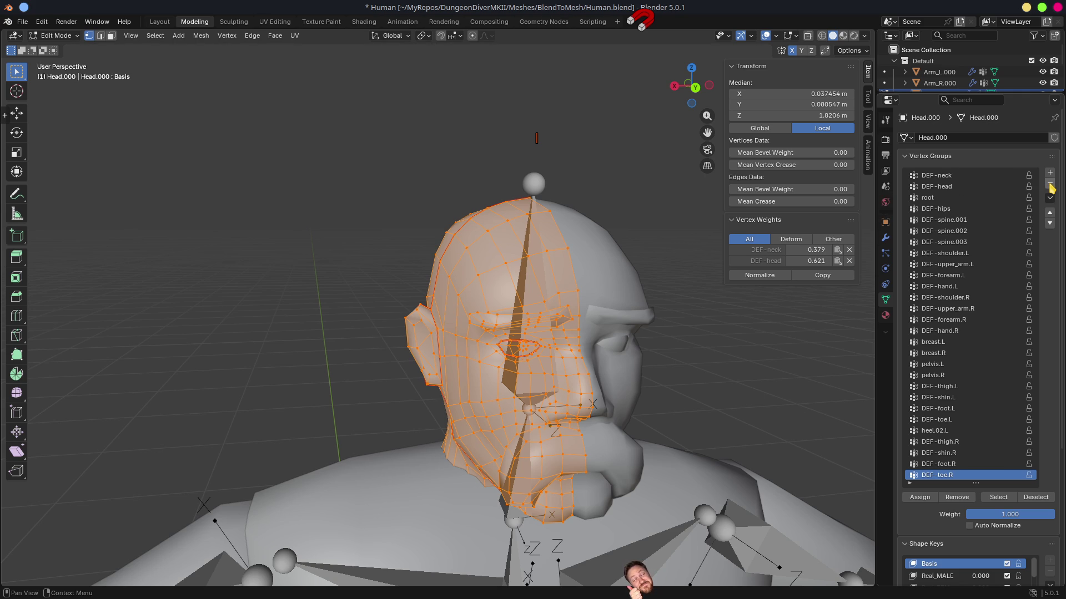
pyautogui.click(1050, 185)
pyautogui.click(1049, 185)
pyautogui.click(1049, 184)
pyautogui.click(1049, 185)
pyautogui.click(1049, 185)
pyautogui.click(1049, 185)
pyautogui.click(1050, 185)
pyautogui.click(1050, 185)
pyautogui.click(1050, 185)
# Remove the unused pelvis, arm, shoulder and spine vertex groups.
pyautogui.click(1050, 185)
pyautogui.click(1050, 185)
pyautogui.click(1050, 185)
pyautogui.click(1050, 184)
pyautogui.click(1049, 185)
pyautogui.click(1050, 185)
pyautogui.click(1049, 185)
pyautogui.click(1049, 184)
pyautogui.click(1049, 185)
pyautogui.click(1049, 185)
pyautogui.click(1049, 185)
pyautogui.click(1049, 185)
pyautogui.click(1049, 184)
pyautogui.click(1049, 184)
pyautogui.click(1049, 185)
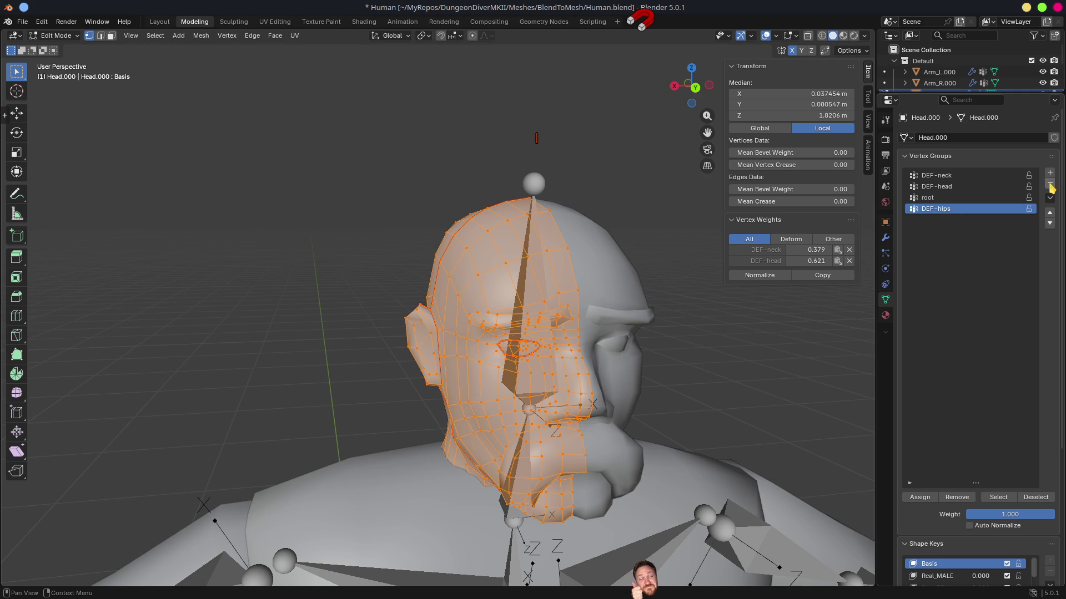
pyautogui.click(1050, 185)
pyautogui.click(1050, 184)
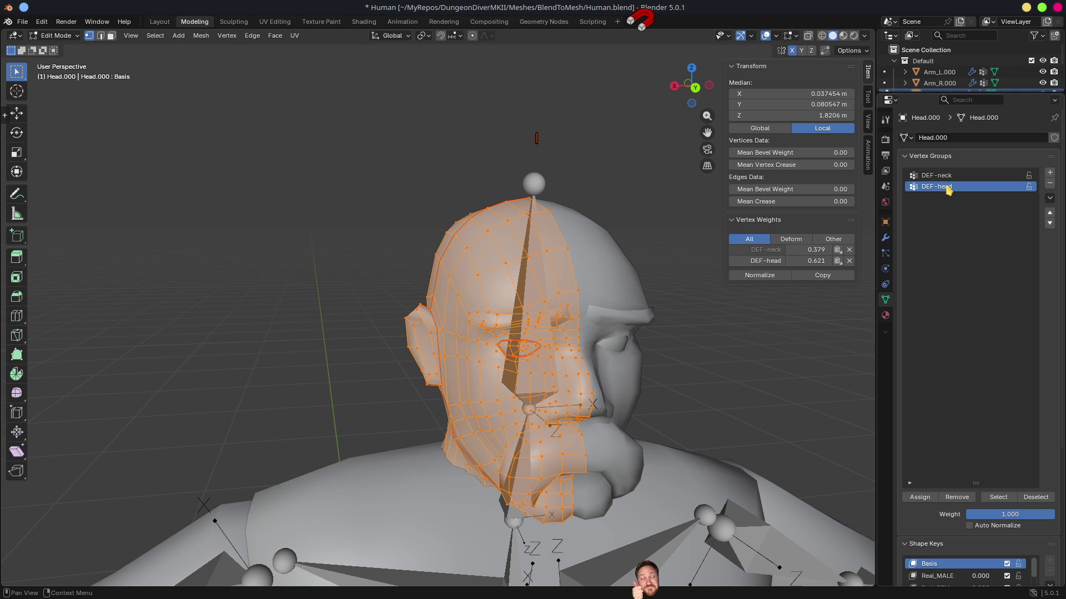
# Check the vertex weights of vertices on top of the head.
pyautogui.moveTo(598, 425)
pyautogui.mouseDown()
pyautogui.moveTo(673, 388)
pyautogui.moveTo(669, 410)
pyautogui.moveTo(742, 410)
pyautogui.moveTo(802, 361)
pyautogui.mouseUp()
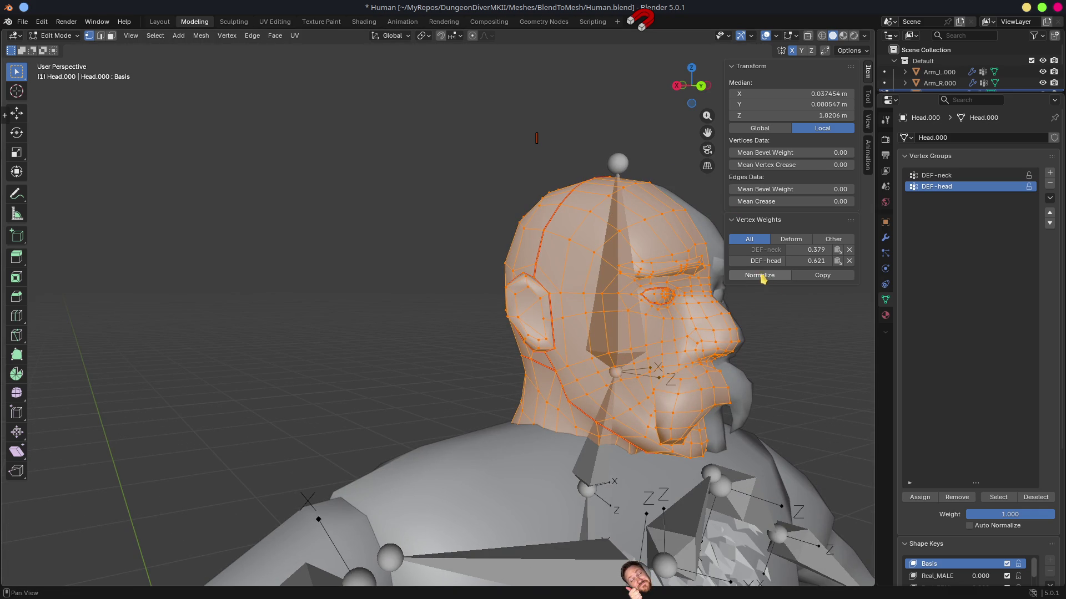
pyautogui.click(605, 198)
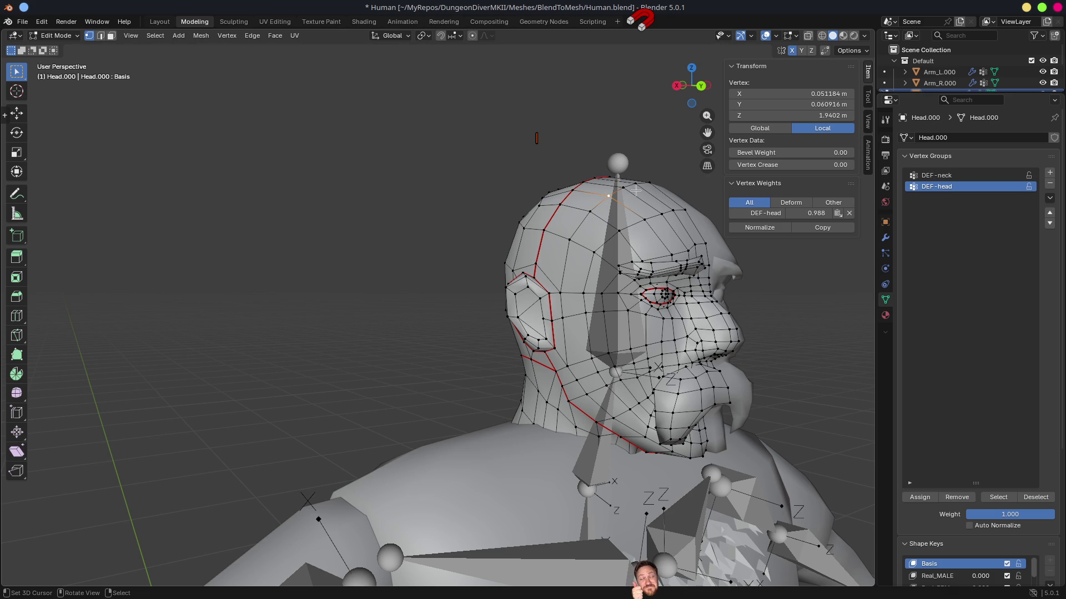
pyautogui.press('l')
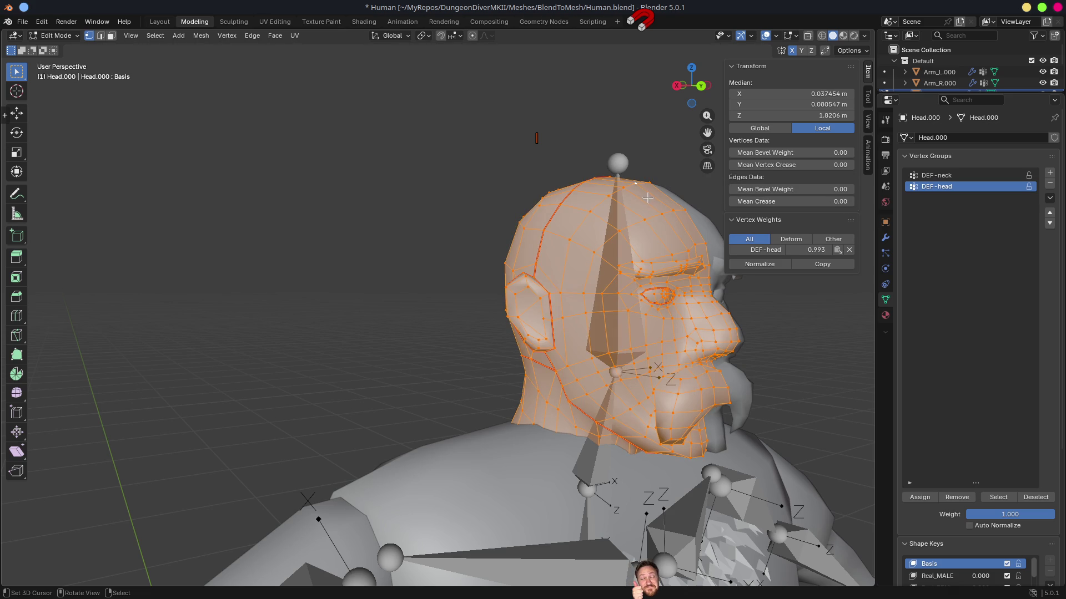
pyautogui.click(672, 209)
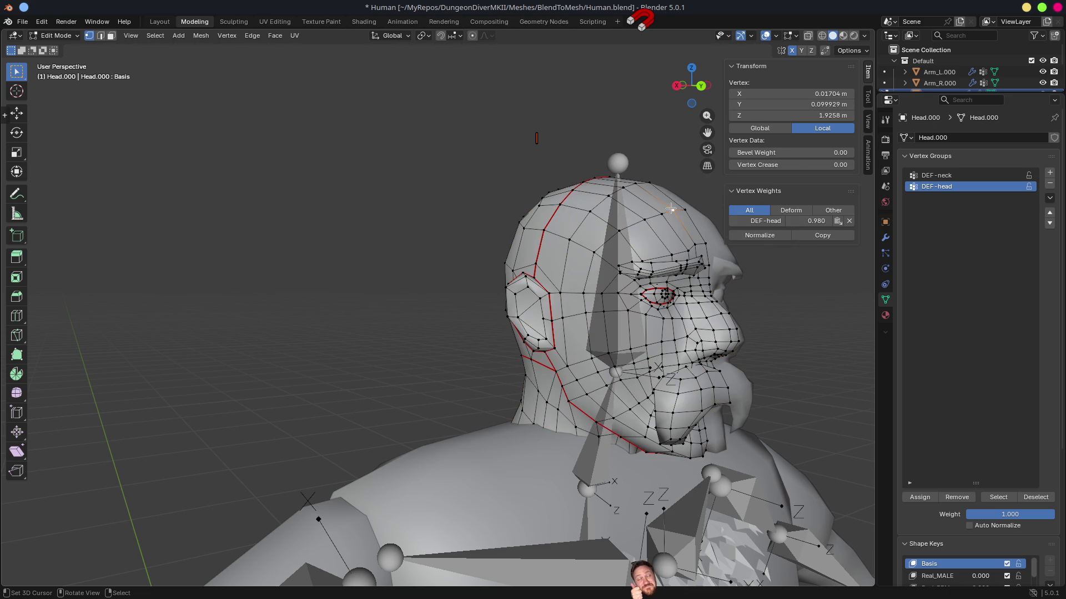
pyautogui.click(652, 184)
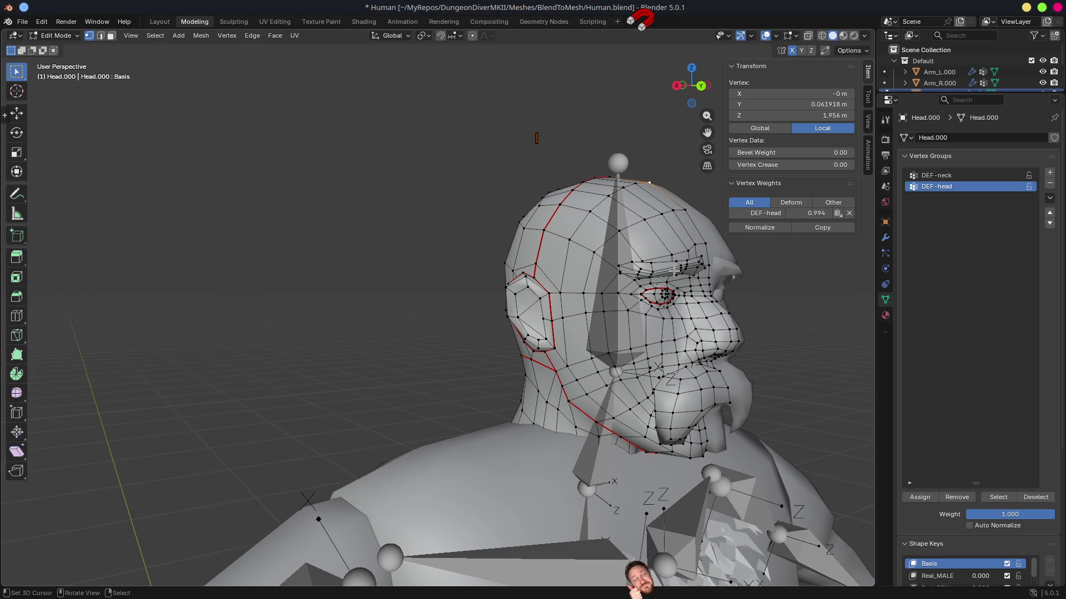
pyautogui.press('KP_8')
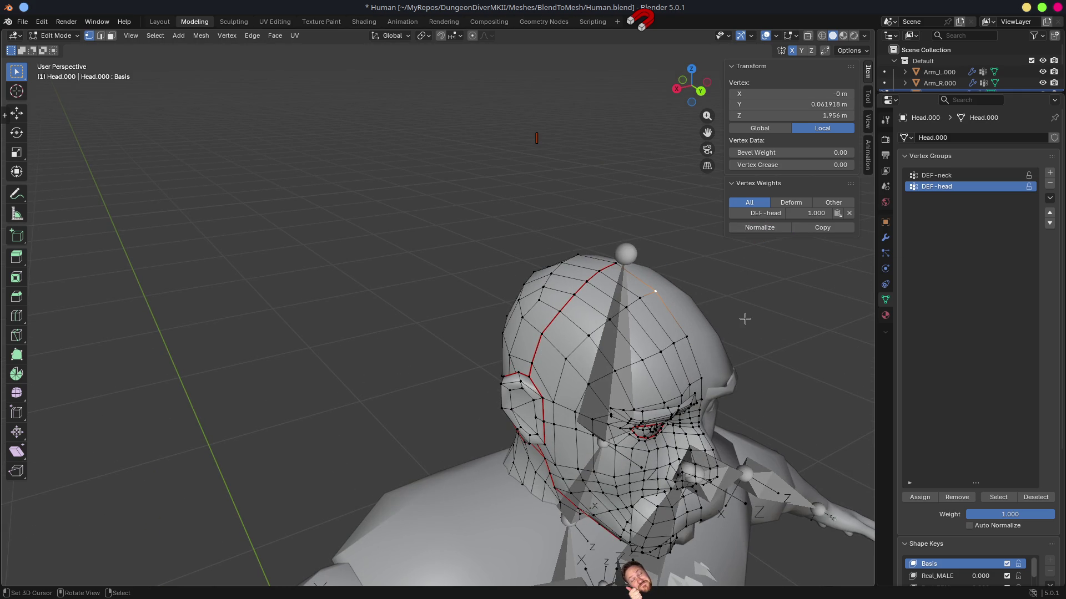
# Check weights of vertices along the neck seam, then save Human.blend in Object Mode.
pyautogui.press('a')
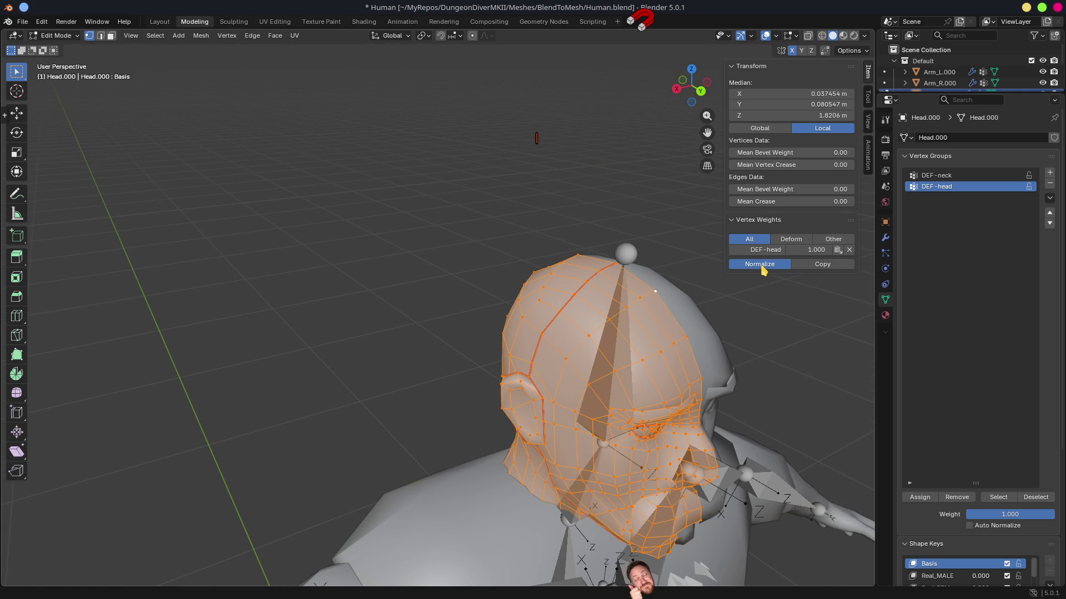
pyautogui.click(689, 338)
pyautogui.click(660, 350)
pyautogui.click(633, 358)
pyautogui.moveTo(739, 346)
pyautogui.mouseDown()
pyautogui.moveTo(701, 322)
pyautogui.moveTo(740, 324)
pyautogui.moveTo(699, 282)
pyautogui.moveTo(694, 356)
pyautogui.moveTo(656, 356)
pyautogui.mouseUp()
pyautogui.click(611, 339)
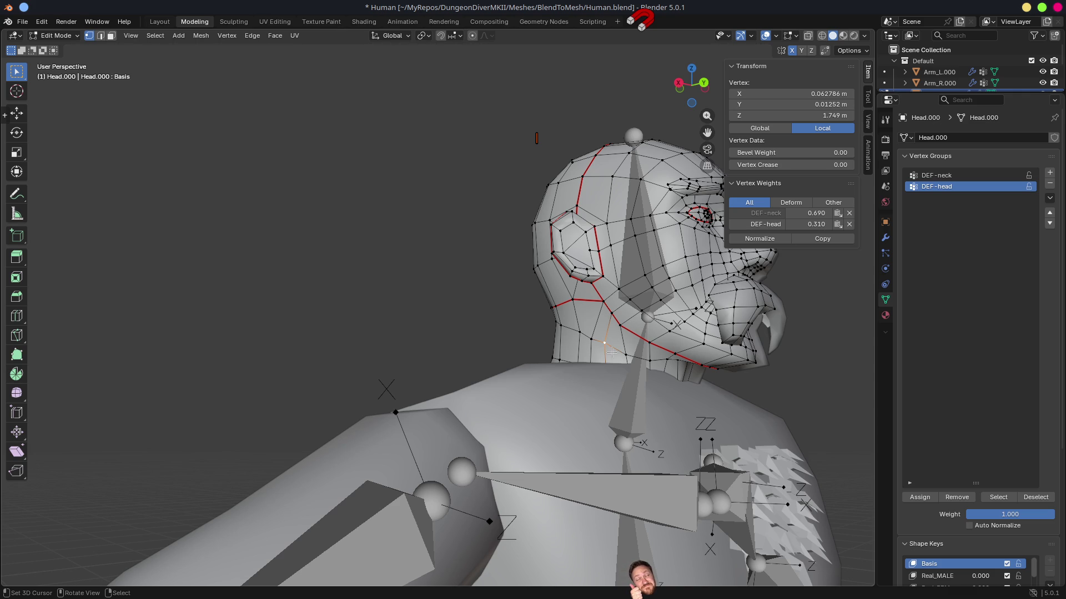
pyautogui.press('Tab')
pyautogui.hotkey('ctrl', 's')
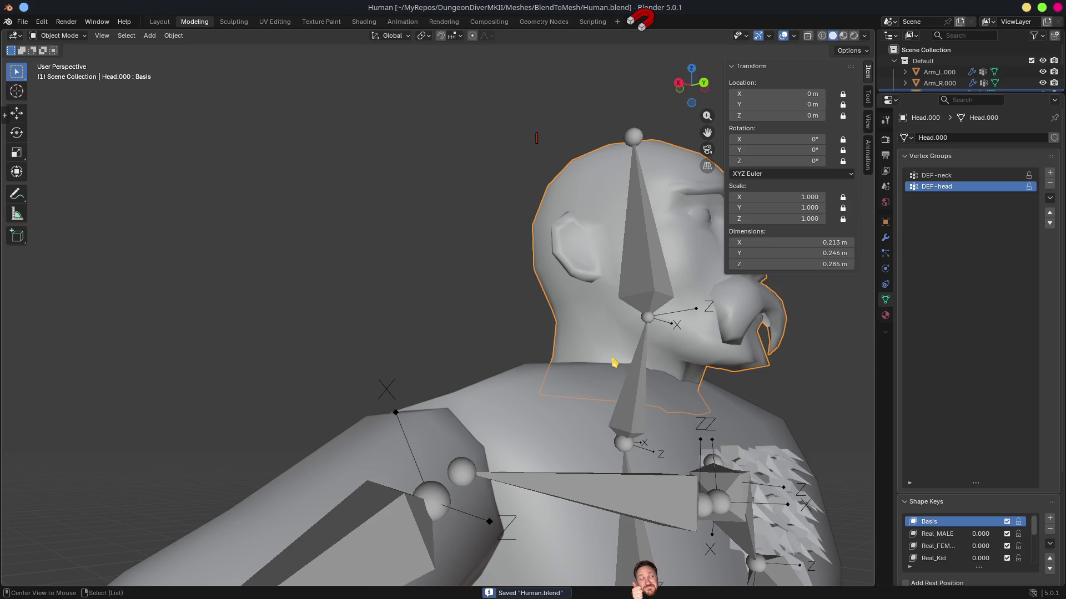
# Orbit and zoom around the reimported HumanHead000 in Godot, then go back to Blender.
pyautogui.hotkey('alt', 'Tab')
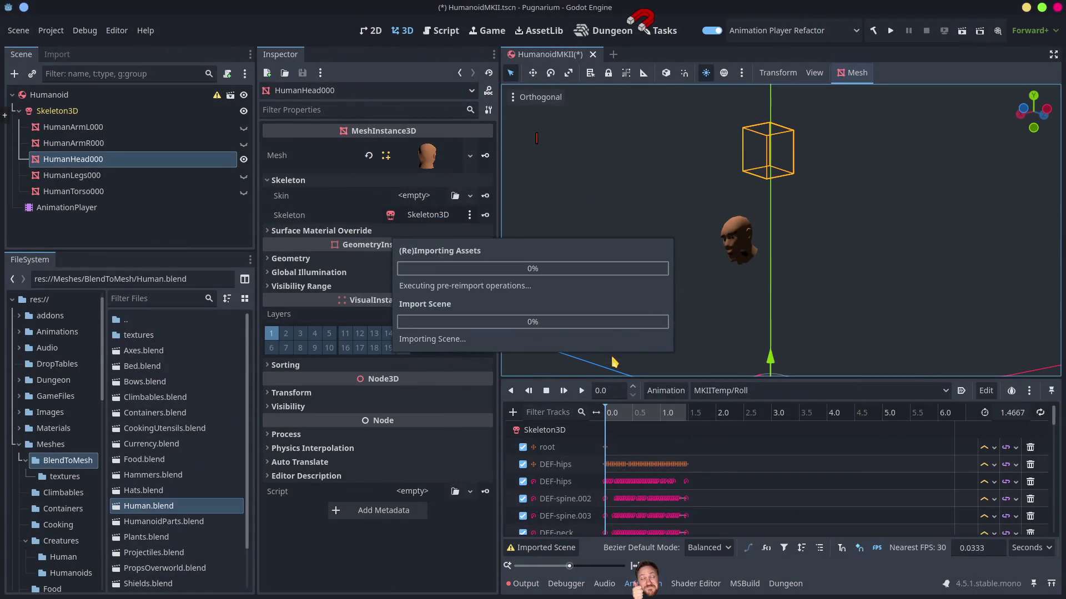
pyautogui.moveTo(690, 333)
pyautogui.mouseDown()
pyautogui.moveTo(713, 350)
pyautogui.moveTo(760, 289)
pyautogui.moveTo(909, 301)
pyautogui.mouseUp()
pyautogui.scroll(5, 768, 275)
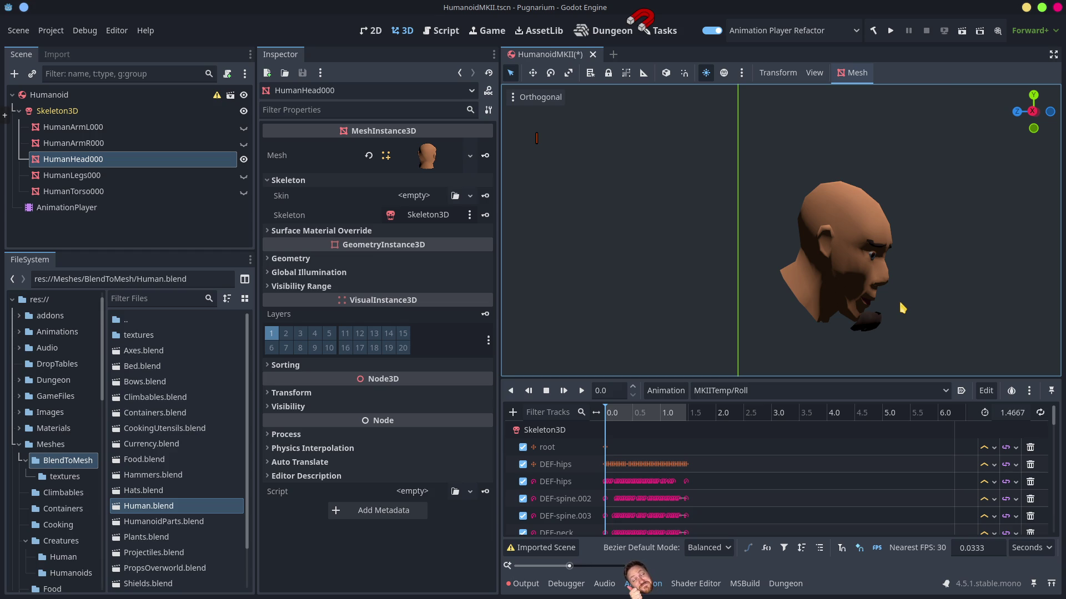
pyautogui.hotkey('alt', 'Tab')
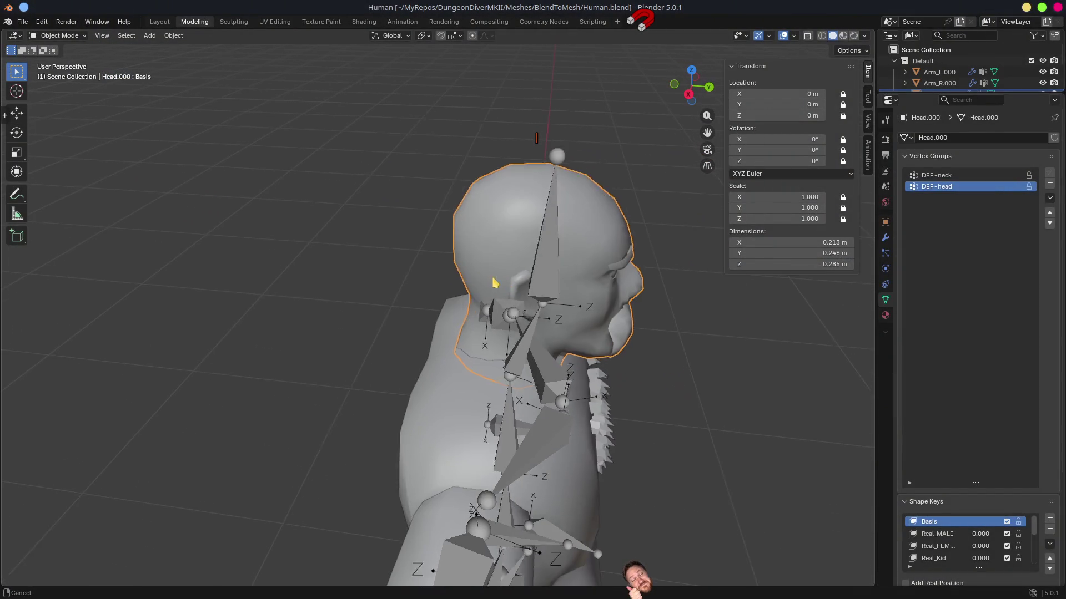
# Confirm head vertices carry 1.000 DEF-head weight, save Human.blend and switch to Godot.
pyautogui.press('Tab')
pyautogui.keyDown('shift'); pyautogui.click(539, 178); pyautogui.keyUp('shift')
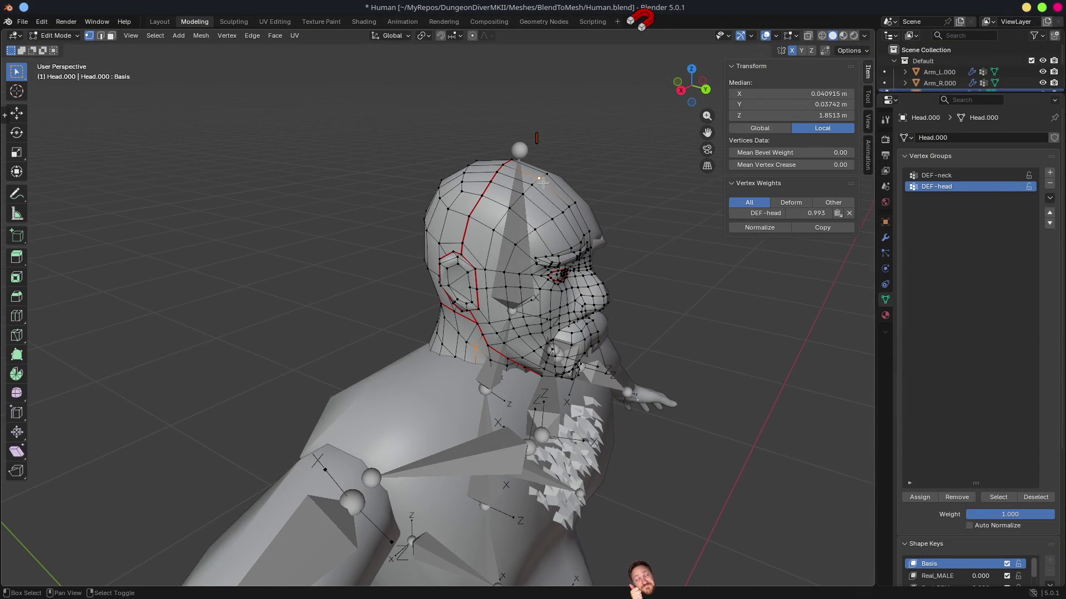
pyautogui.click(816, 213)
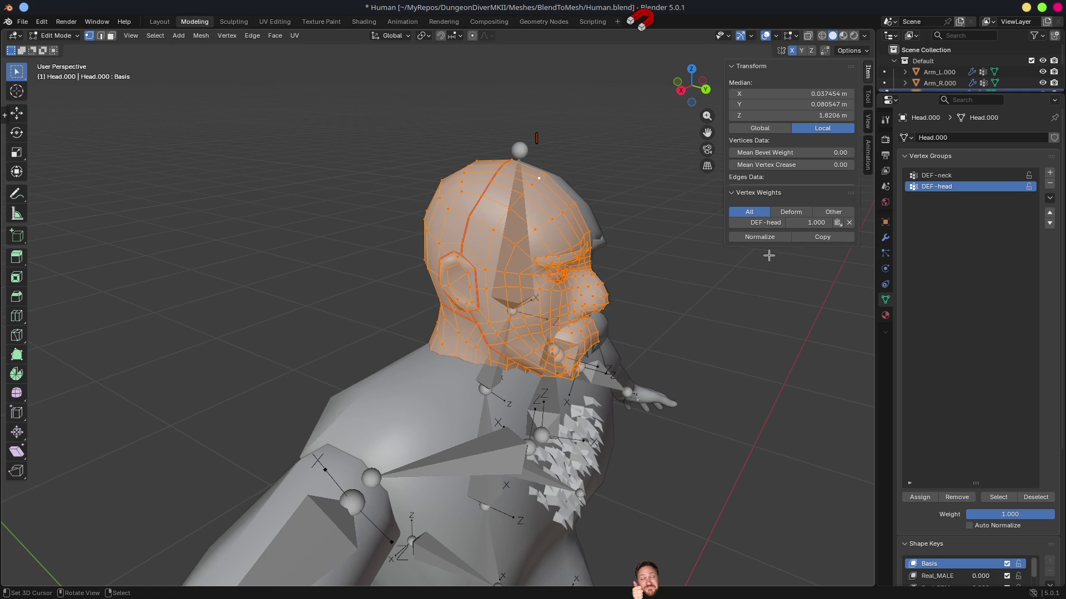
pyautogui.press('a')
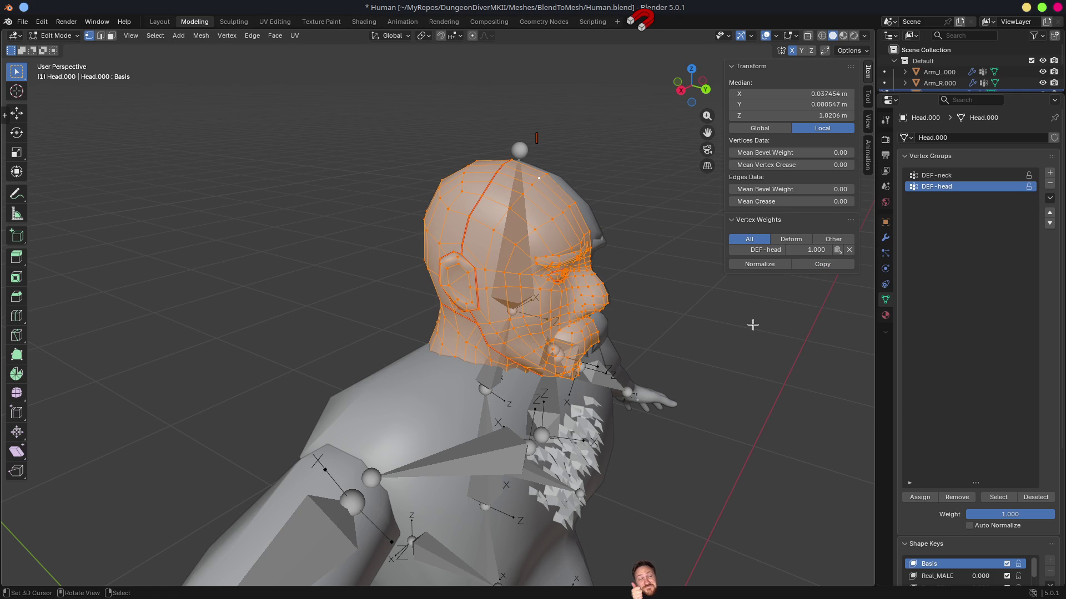
pyautogui.press('Tab')
pyautogui.hotkey('ctrl', 's')
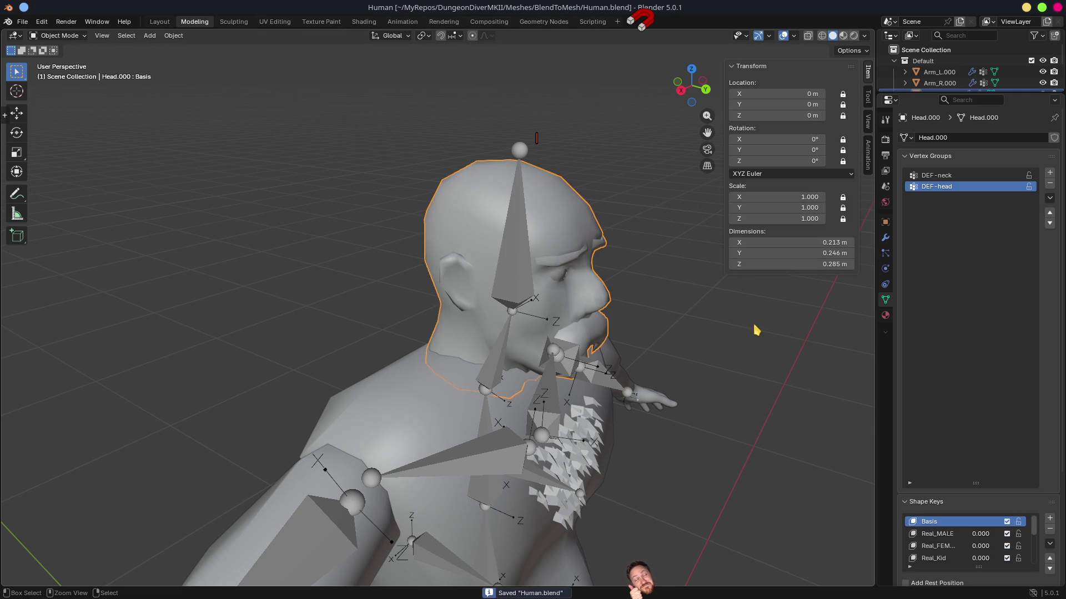
pyautogui.hotkey('alt', 'Tab')
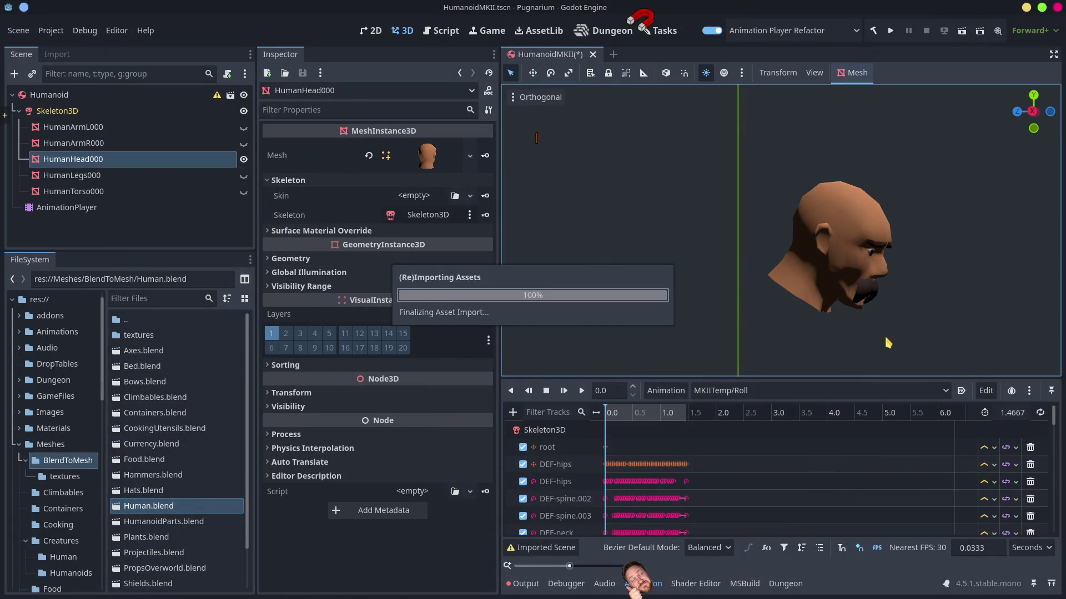
# Scrub MKIITemp/Roll to see the head still pulled away, then orbit the head in Blender.
pyautogui.moveTo(620, 417)
pyautogui.mouseDown()
pyautogui.moveTo(636, 423)
pyautogui.moveTo(611, 419)
pyautogui.moveTo(687, 422)
pyautogui.moveTo(632, 415)
pyautogui.moveTo(692, 440)
pyautogui.mouseUp()
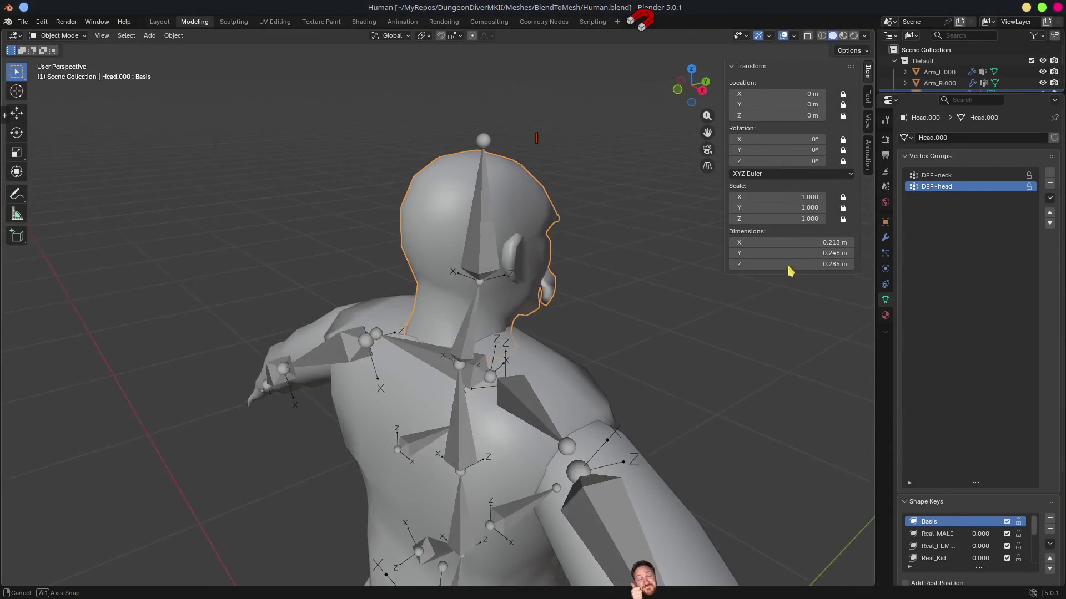
pyautogui.moveTo(790, 271); pyautogui.dragTo(777, 258)
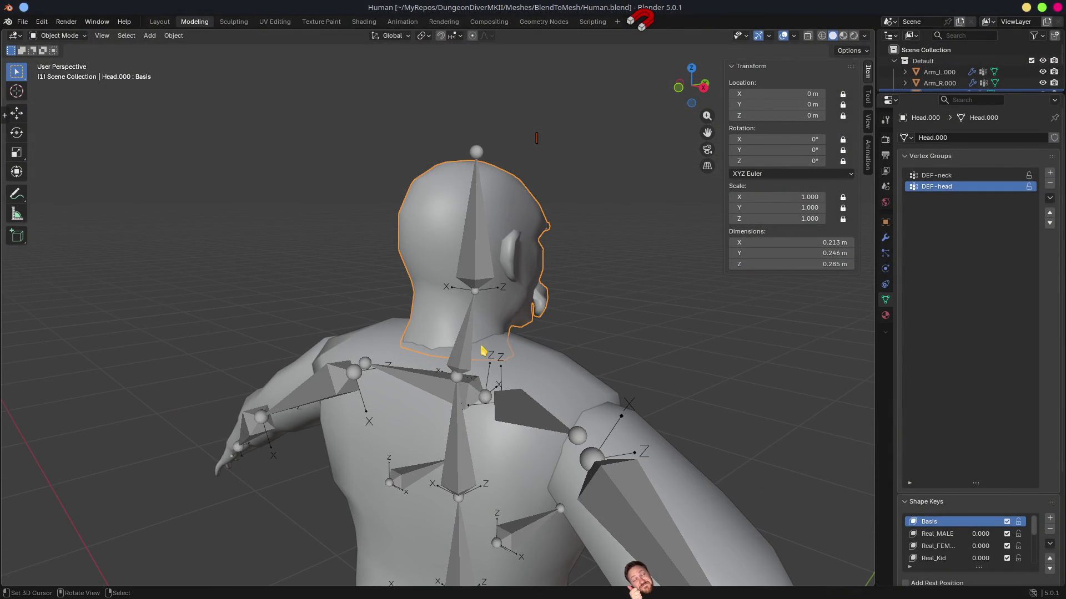
# Isolate Head.000 and the rig in local view and switch the head to Weight Paint mode.
pyautogui.keyDown('shift'); pyautogui.click(483, 227); pyautogui.keyUp('shift')
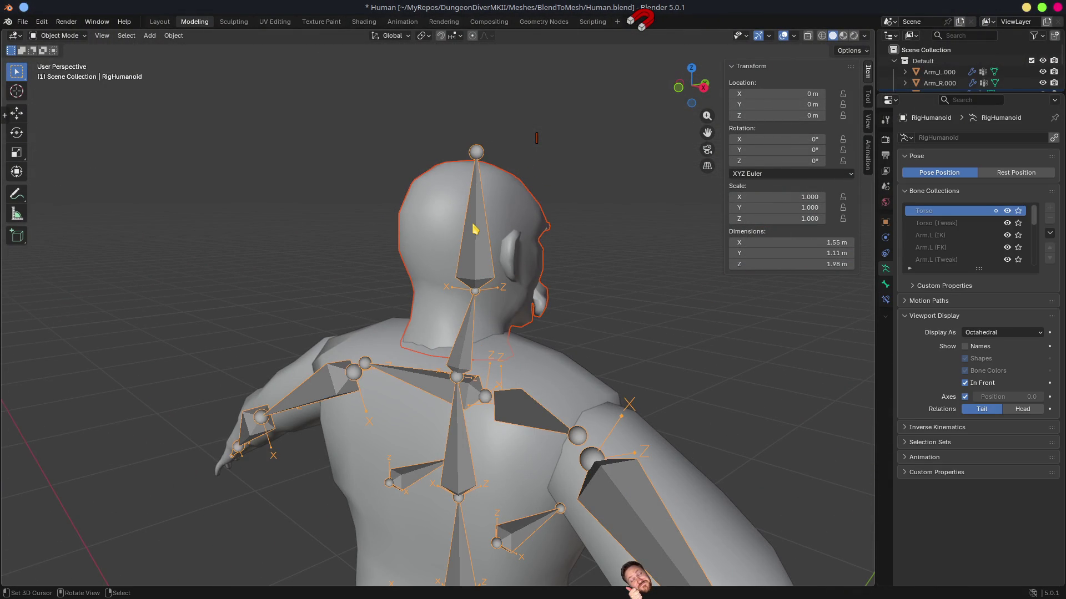
pyautogui.press('KP_Divide')
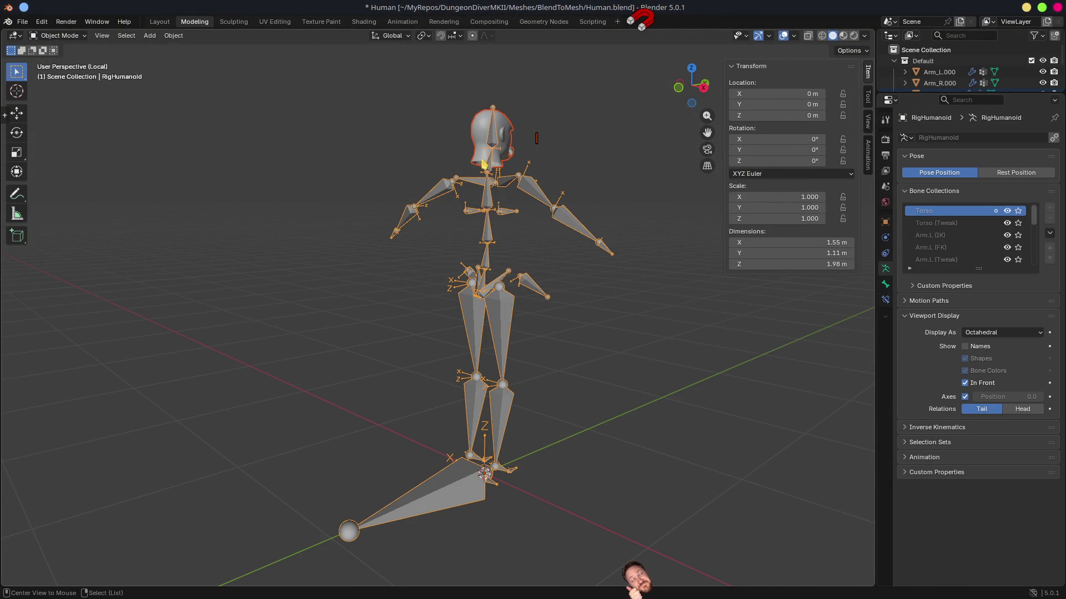
pyautogui.scroll(10, 483, 167)
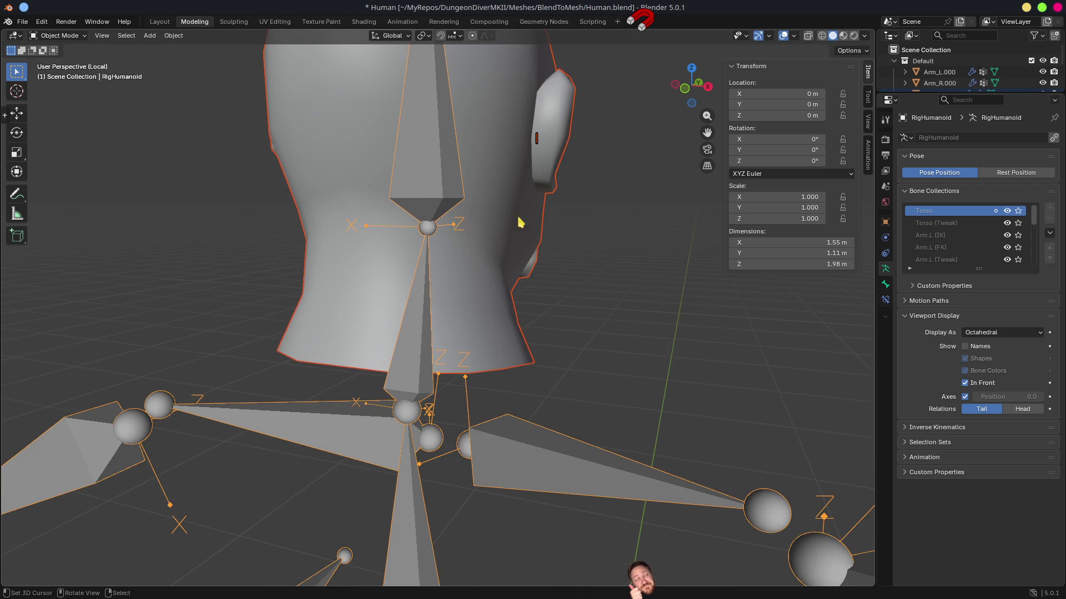
pyautogui.click(382, 284)
pyautogui.hotkey('ctrl', 'Tab')
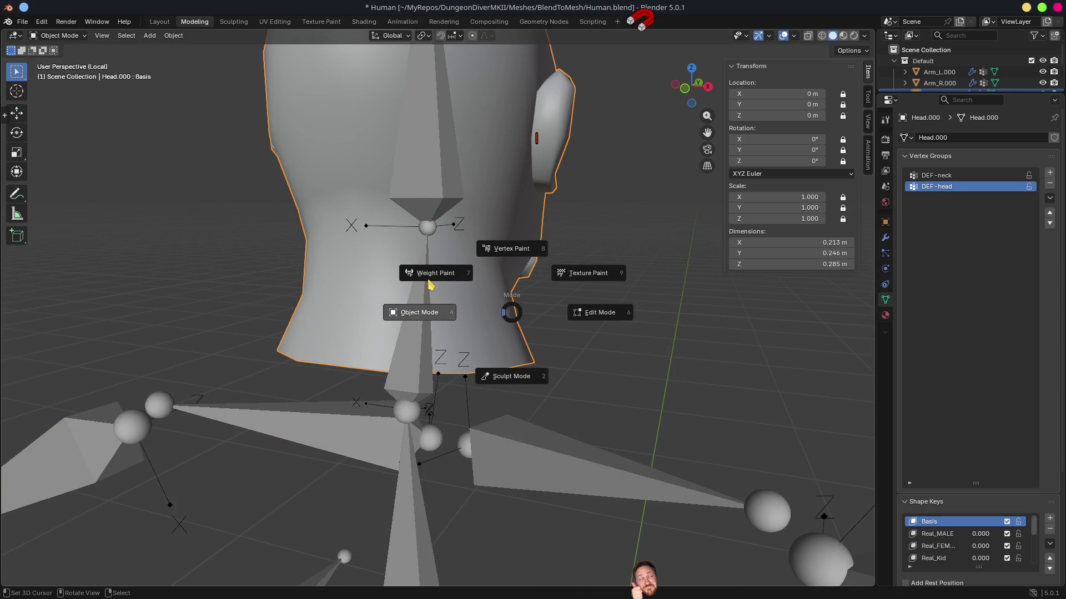
pyautogui.click(436, 273)
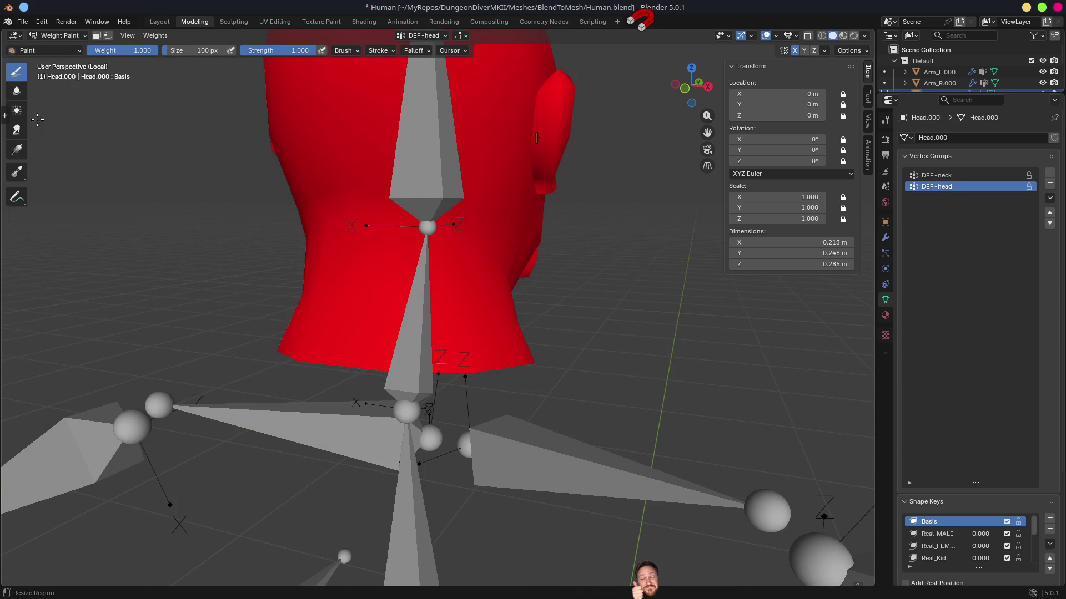
# Make DEF-neck the active paint group, undo a test stroke and choose the gradient tool.
pyautogui.click(415, 37)
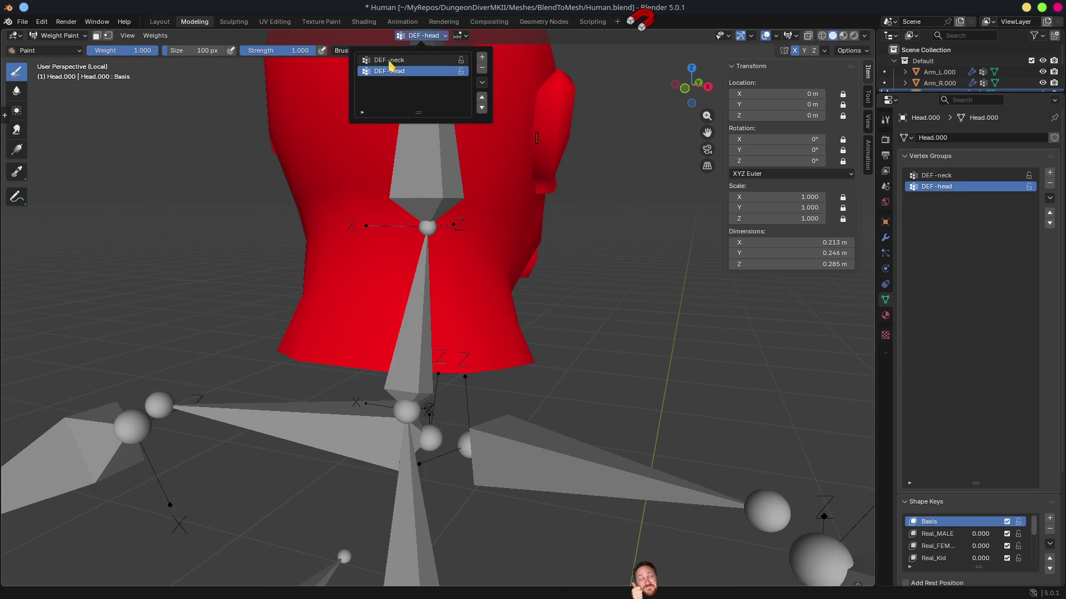
pyautogui.click(386, 60)
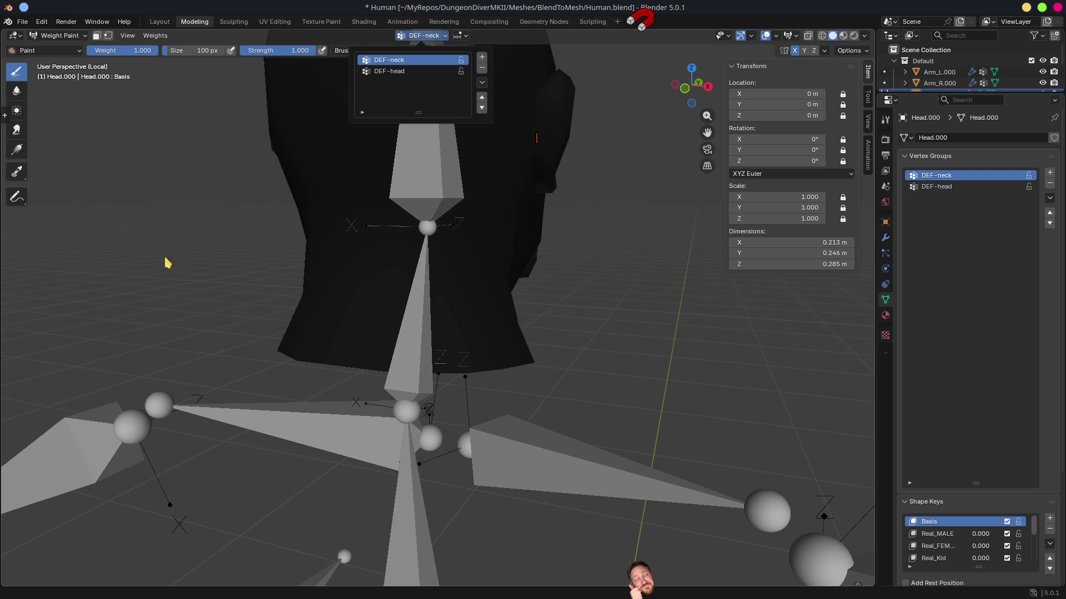
pyautogui.moveTo(477, 417); pyautogui.dragTo(488, 410)
pyautogui.moveTo(431, 448)
pyautogui.mouseDown()
pyautogui.moveTo(440, 321)
pyautogui.moveTo(488, 321)
pyautogui.moveTo(499, 341)
pyautogui.mouseUp()
pyautogui.hotkey('ctrl', 'z')
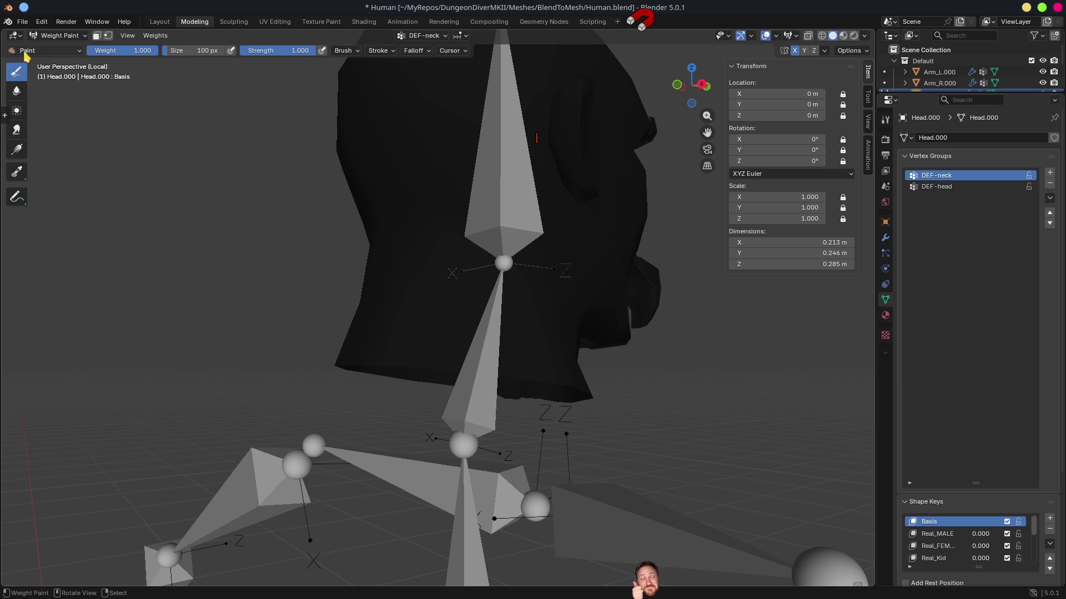
pyautogui.click(17, 153)
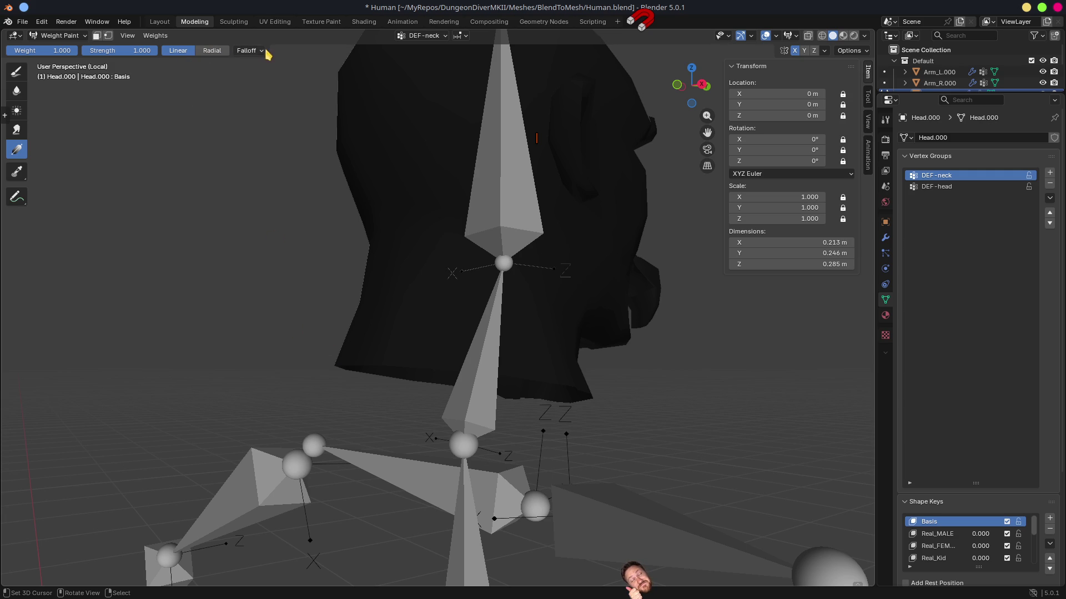
# Set gradient falloff to Smoother and draw DEF-neck gradients fading up the neck.
pyautogui.click(247, 51)
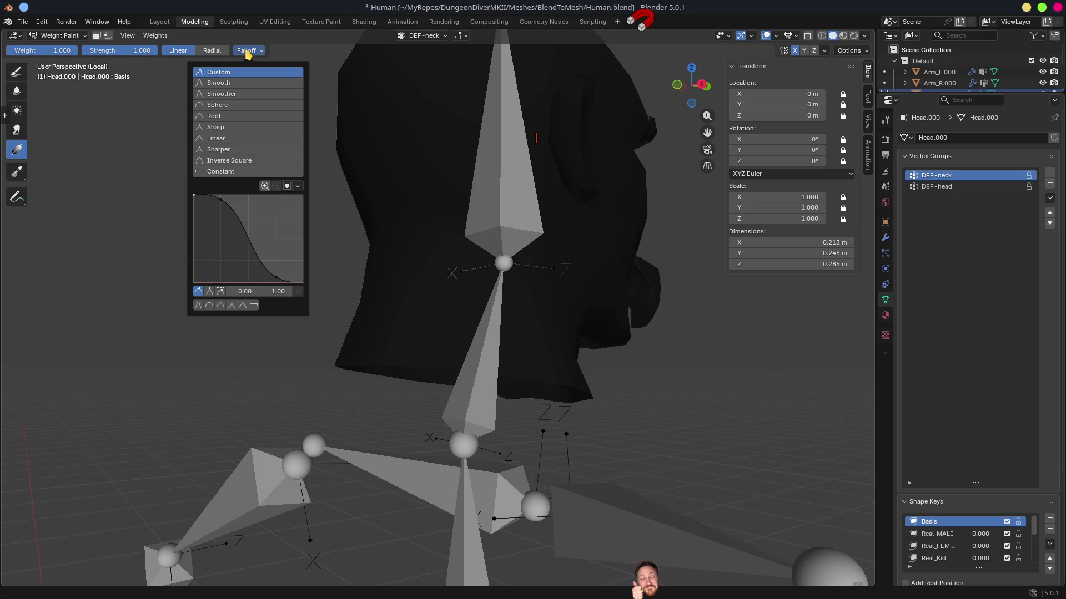
pyautogui.click(232, 95)
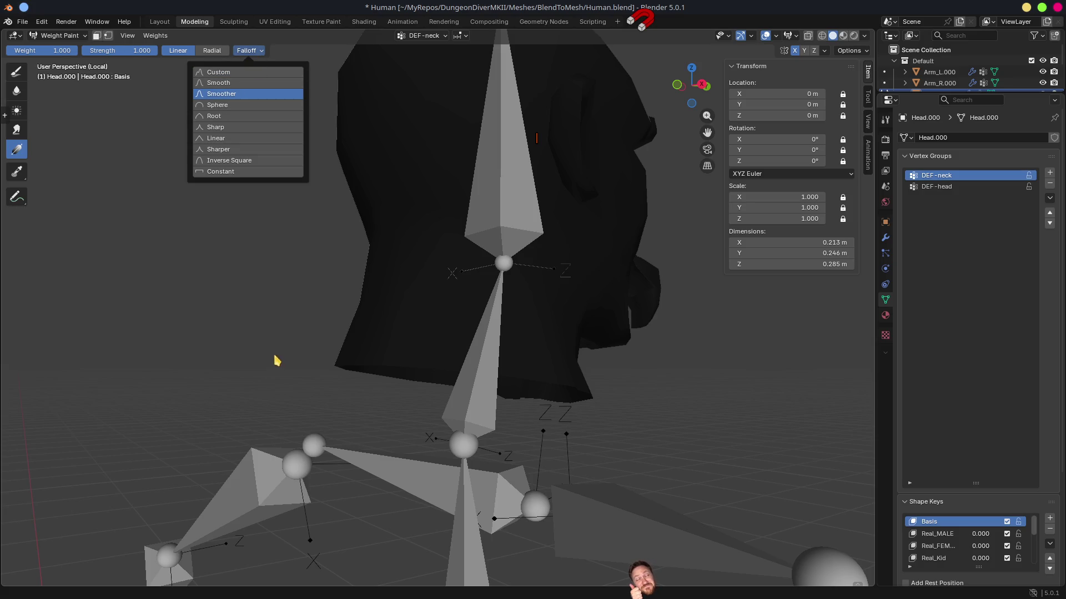
pyautogui.click(221, 329)
pyautogui.press('KP_4')
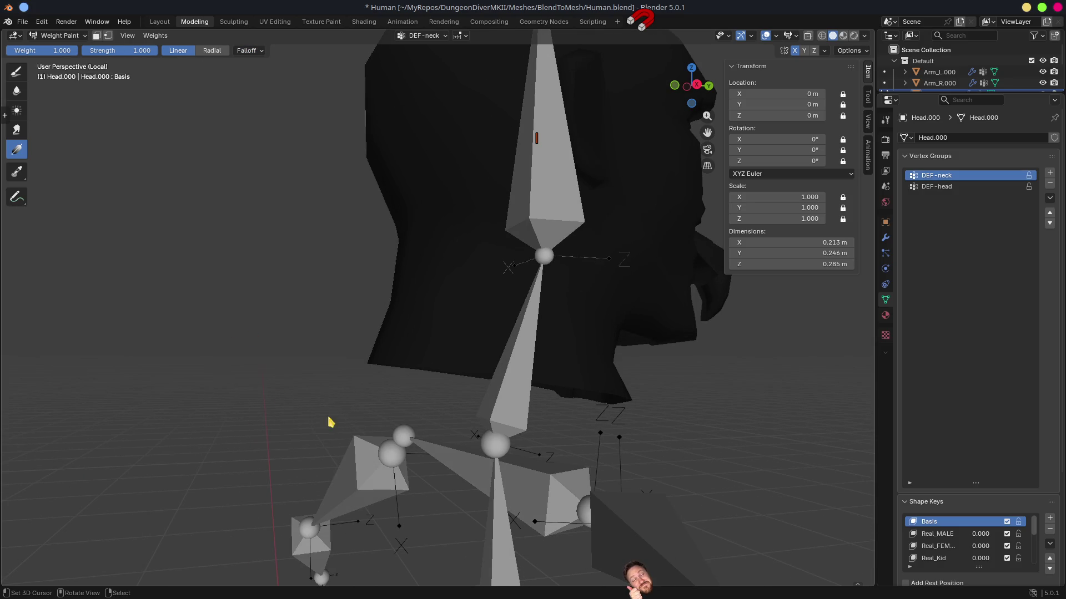
pyautogui.moveTo(438, 500)
pyautogui.mouseDown()
pyautogui.moveTo(468, 318)
pyautogui.moveTo(448, 297)
pyautogui.moveTo(511, 326)
pyautogui.moveTo(573, 302)
pyautogui.moveTo(522, 295)
pyautogui.moveTo(506, 278)
pyautogui.moveTo(521, 300)
pyautogui.mouseUp()
pyautogui.moveTo(345, 327)
pyautogui.mouseDown()
pyautogui.moveTo(600, 333)
pyautogui.moveTo(548, 331)
pyautogui.moveTo(574, 311)
pyautogui.moveTo(483, 344)
pyautogui.mouseUp()
pyautogui.moveTo(387, 411); pyautogui.dragTo(377, 320)
pyautogui.moveTo(590, 335)
pyautogui.mouseDown()
pyautogui.moveTo(321, 368)
pyautogui.moveTo(597, 358)
pyautogui.moveTo(426, 336)
pyautogui.moveTo(374, 317)
pyautogui.moveTo(614, 293)
pyautogui.moveTo(495, 315)
pyautogui.mouseUp()
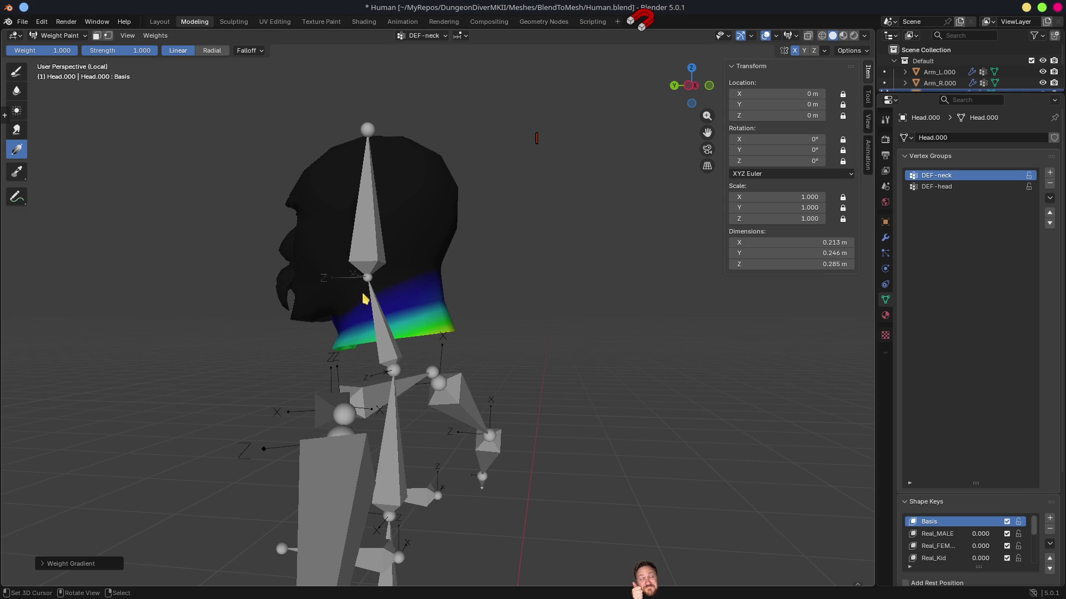
# Return to Object Mode, save Human.blend and switch to Godot for reimport.
pyautogui.hotkey('ctrl', 'Tab')
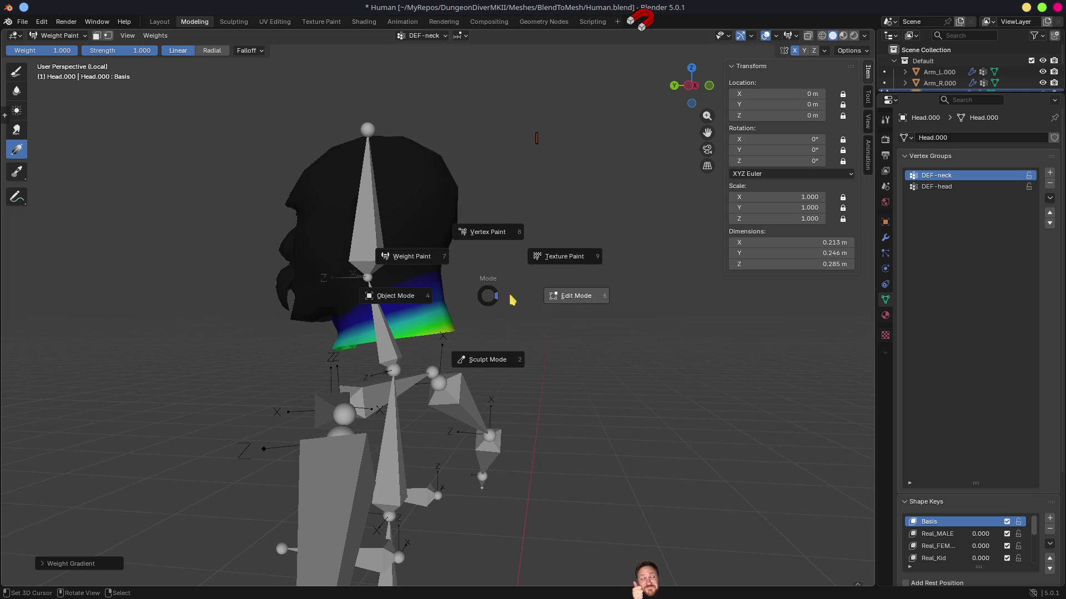
pyautogui.click(418, 303)
pyautogui.hotkey('ctrl', 's')
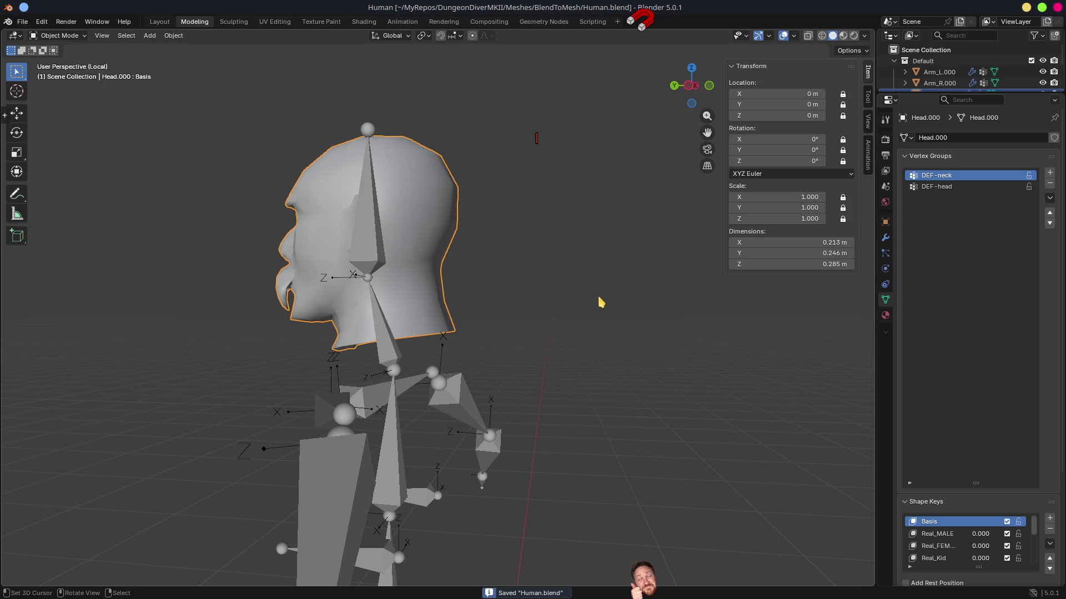
pyautogui.click(1026, 7)
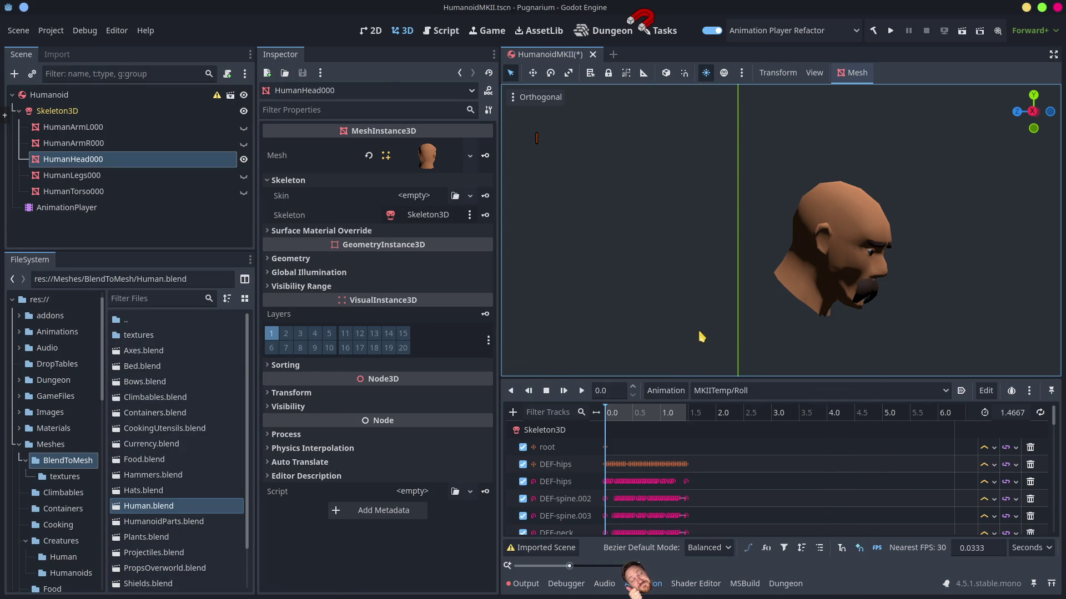
# Scrub Godot's Roll animation to watch the head, then select RigHumanoid back in Blender.
pyautogui.moveTo(617, 419)
pyautogui.mouseDown()
pyautogui.moveTo(675, 426)
pyautogui.moveTo(664, 418)
pyautogui.moveTo(608, 425)
pyautogui.moveTo(691, 432)
pyautogui.moveTo(608, 434)
pyautogui.moveTo(689, 441)
pyautogui.moveTo(613, 447)
pyautogui.moveTo(683, 450)
pyautogui.moveTo(665, 450)
pyautogui.mouseUp()
pyautogui.scroll(-5, 740, 280)
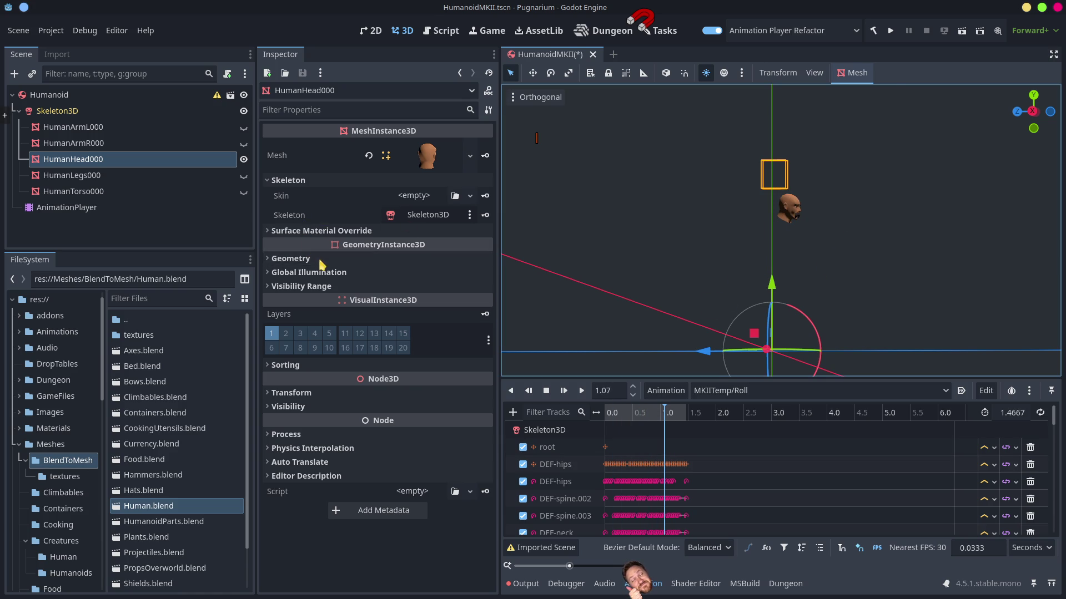
pyautogui.hotkey('alt', 'Tab')
pyautogui.scroll(-3, 400, 398)
pyautogui.moveTo(352, 359)
pyautogui.mouseDown()
pyautogui.moveTo(555, 374)
pyautogui.moveTo(487, 349)
pyautogui.mouseUp()
pyautogui.click(422, 351)
pyautogui.moveTo(422, 368); pyautogui.dragTo(520, 416)
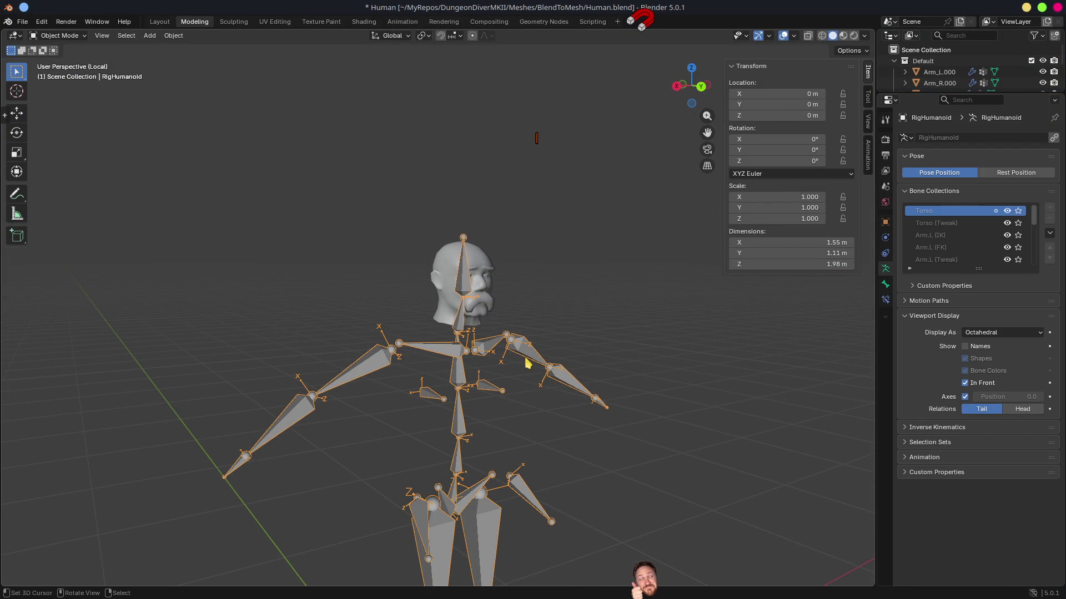
# Isolate Torso.000 with RigHumanoid in local view, leaving Torso.000 as the active object.
pyautogui.press('KP_Divide')
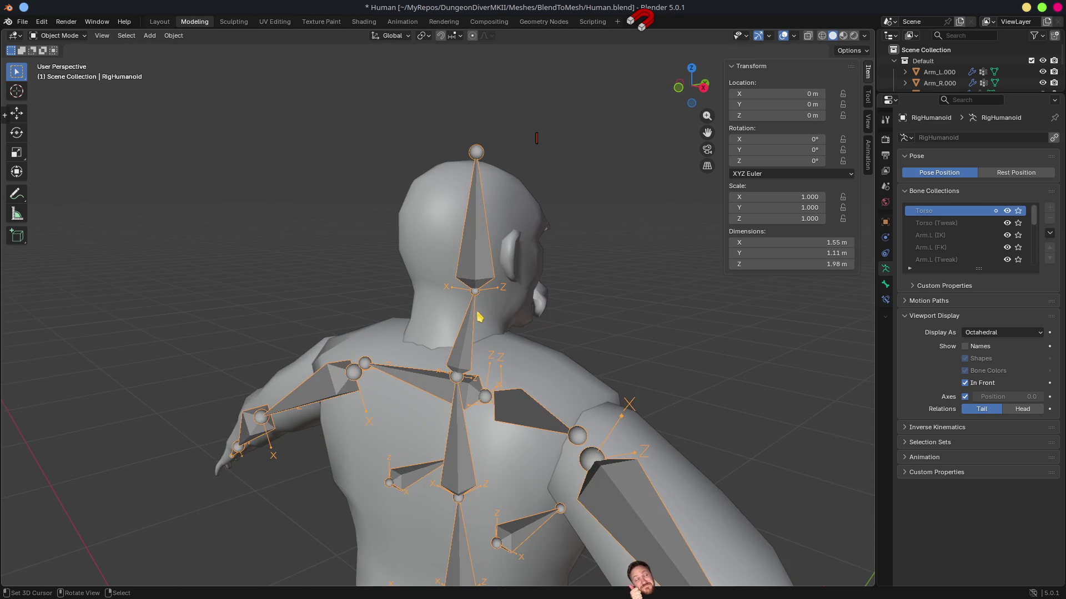
pyautogui.moveTo(545, 370)
pyautogui.mouseDown()
pyautogui.moveTo(658, 393)
pyautogui.moveTo(437, 368)
pyautogui.mouseUp()
pyautogui.click(416, 339)
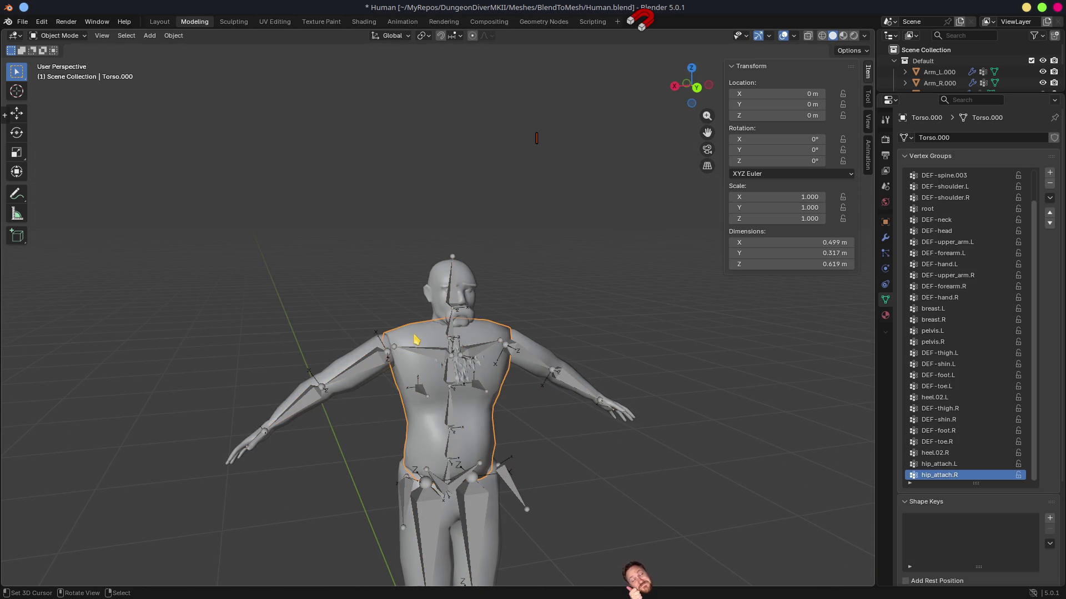
pyautogui.keyDown('shift'); pyautogui.click(432, 358); pyautogui.keyUp('shift')
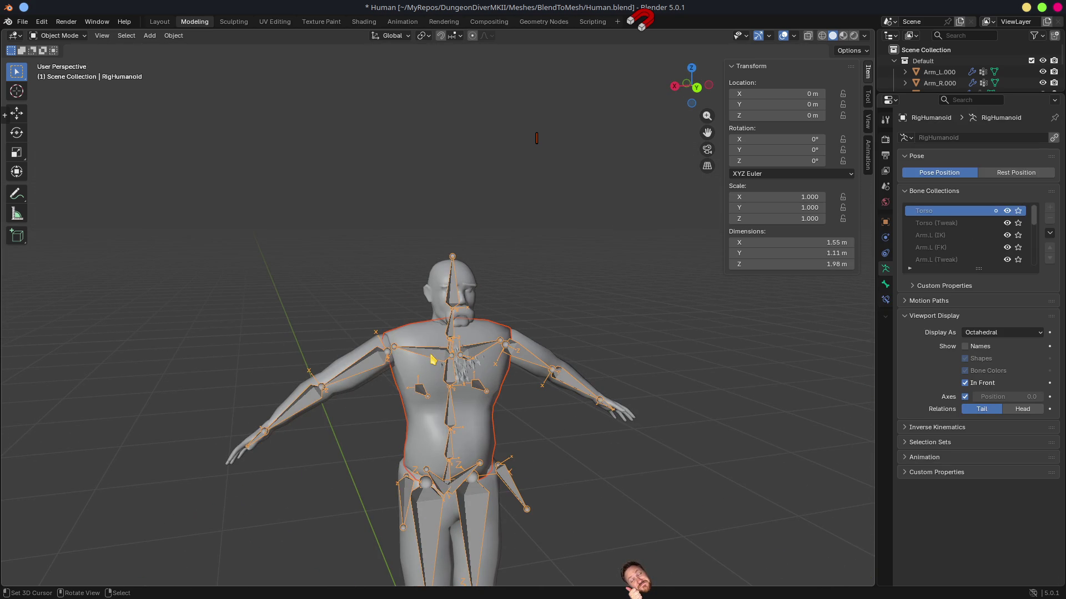
pyautogui.press('KP_Divide')
pyautogui.scroll(5, 486, 344)
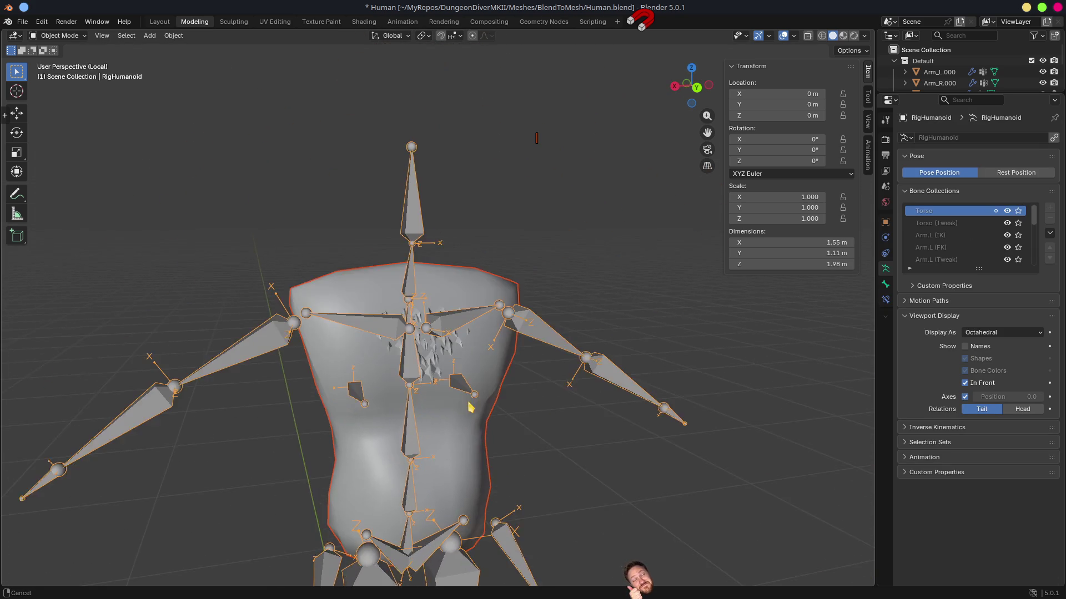
pyautogui.moveTo(478, 365); pyautogui.dragTo(422, 313)
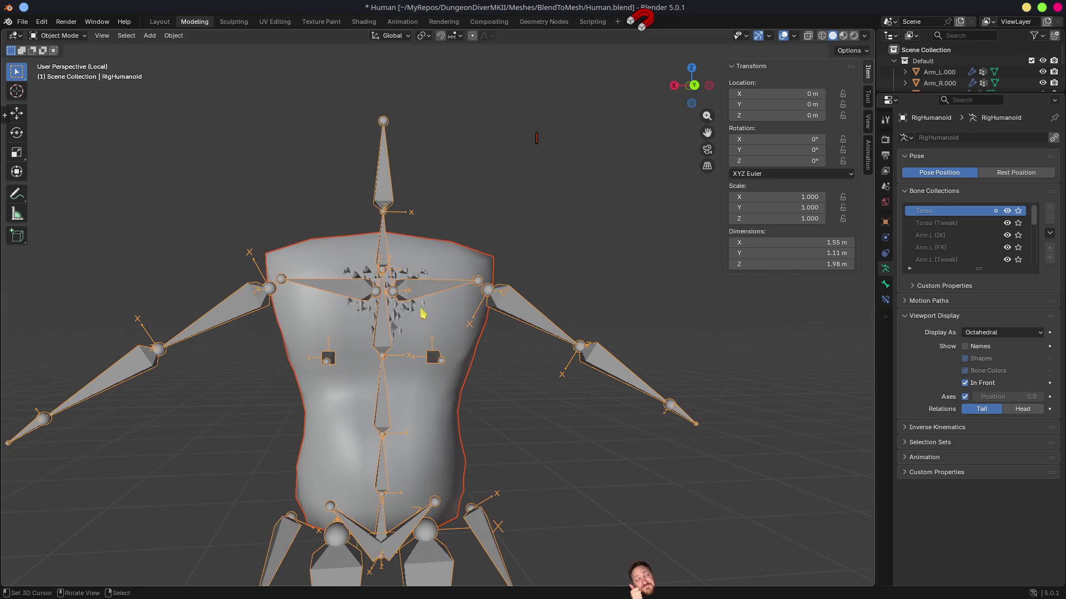
pyautogui.click(424, 271)
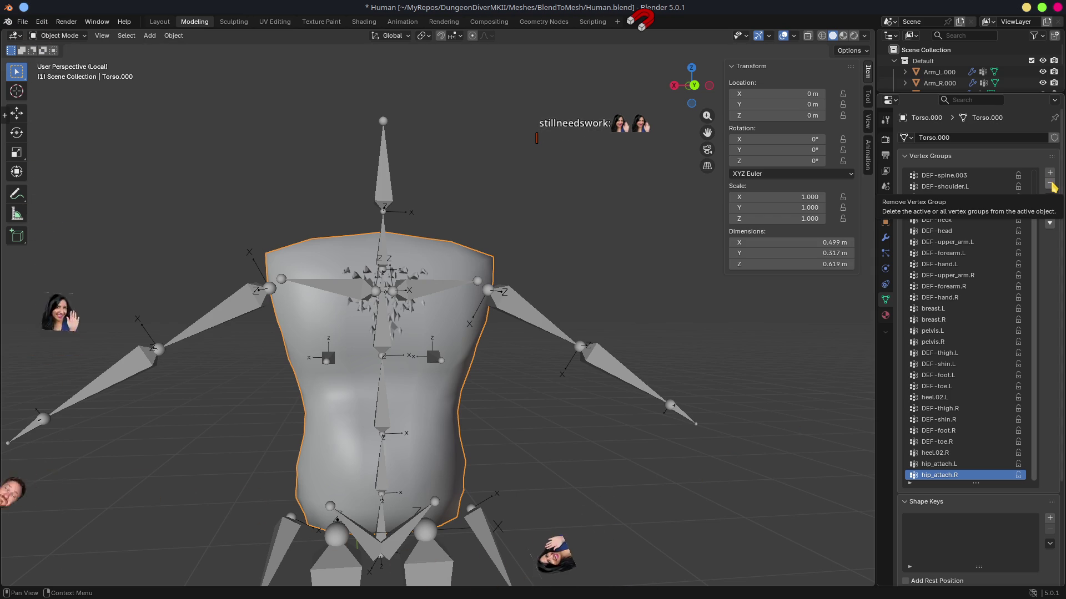
# Delete both legs' hip_attach, heel.02, toe, foot, shin and thigh vertex groups.
pyautogui.click(1049, 184)
pyautogui.click(1050, 185)
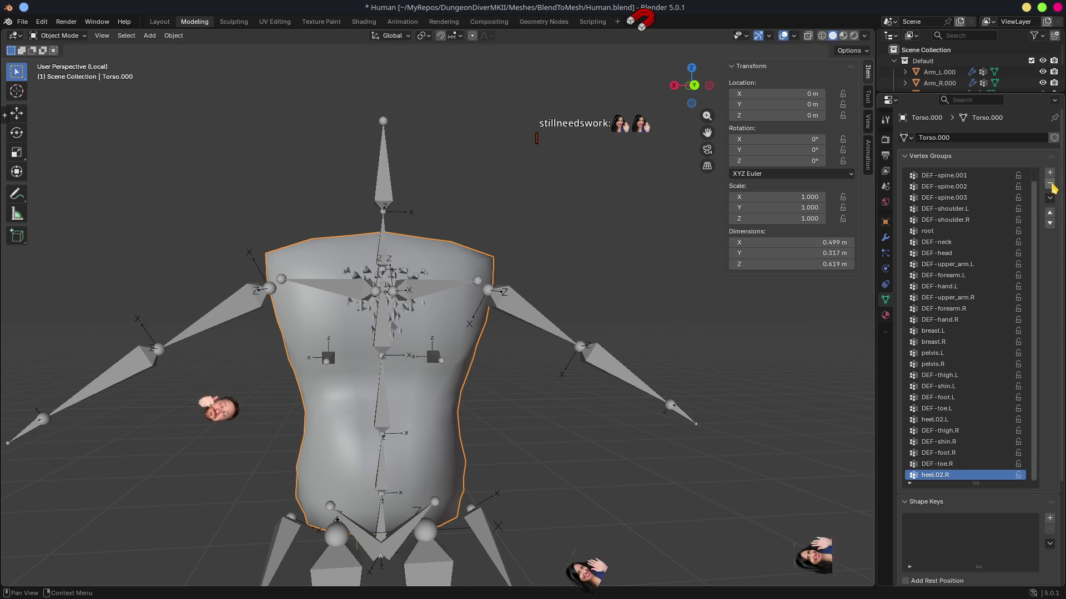
pyautogui.click(1050, 187)
pyautogui.click(1050, 186)
pyautogui.click(1050, 186)
pyautogui.click(1050, 187)
pyautogui.click(1050, 187)
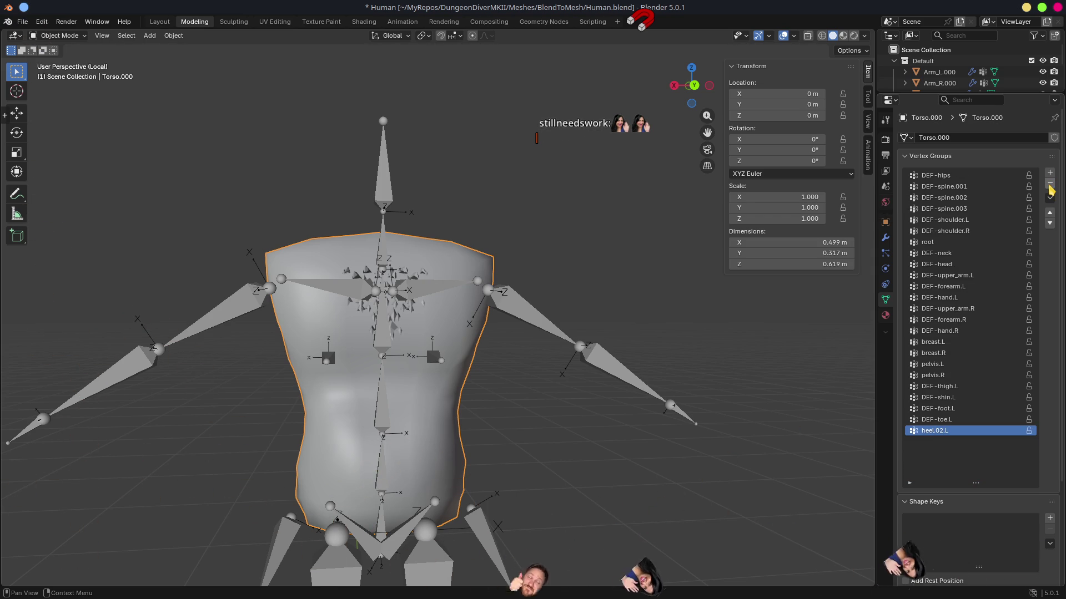
pyautogui.click(1050, 187)
pyautogui.click(1050, 187)
pyautogui.click(1050, 187)
pyautogui.click(1050, 187)
pyautogui.click(1050, 187)
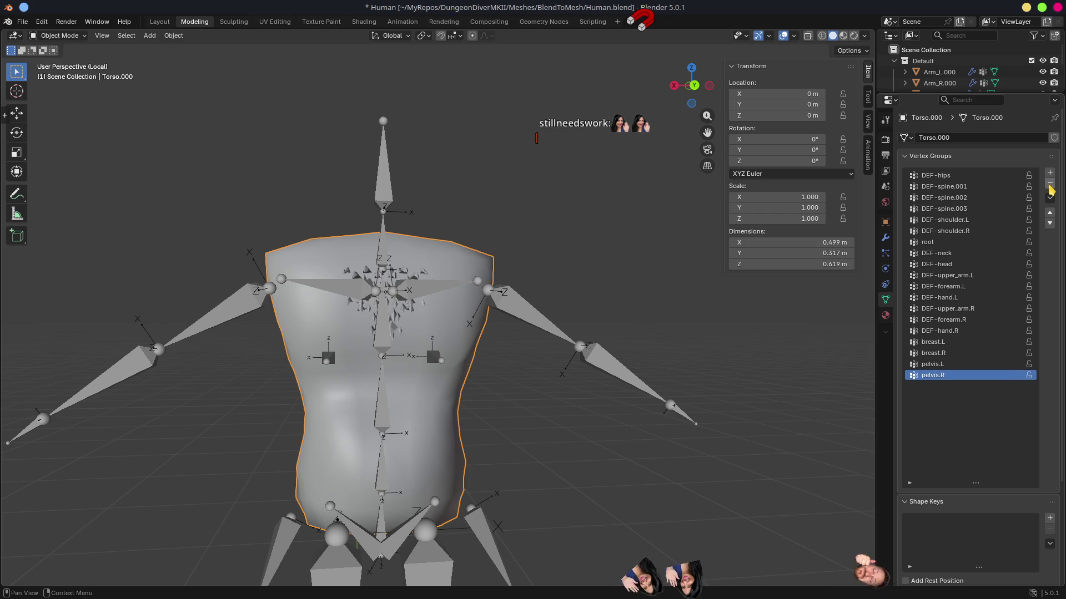
# Remove the right-arm vertex groups: DEF-hand.R, forearm and upper arm.
pyautogui.click(941, 331)
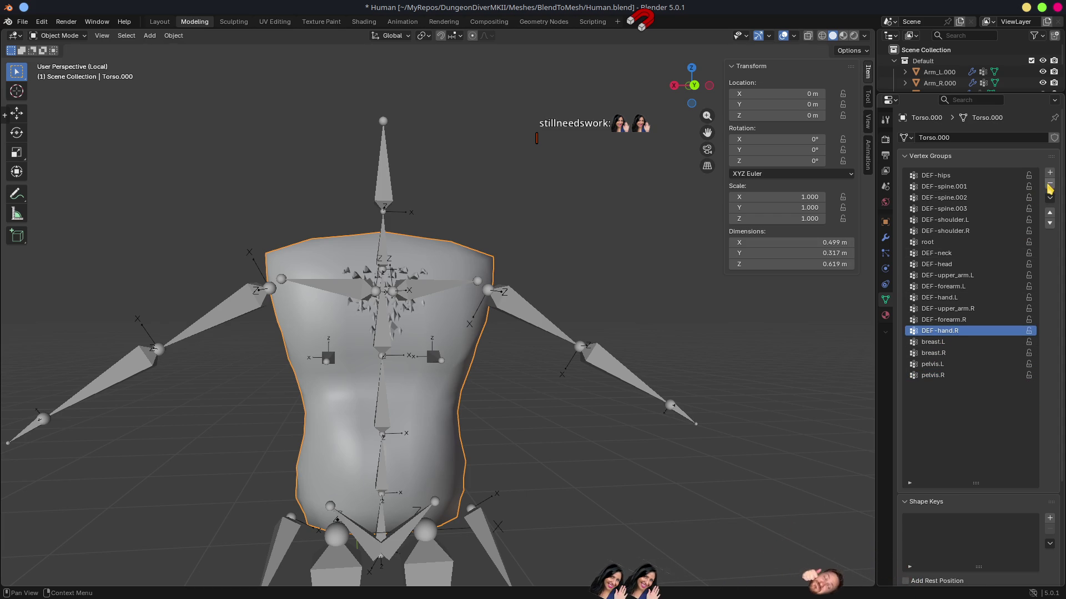
pyautogui.click(1050, 186)
pyautogui.click(1049, 185)
pyautogui.click(1050, 185)
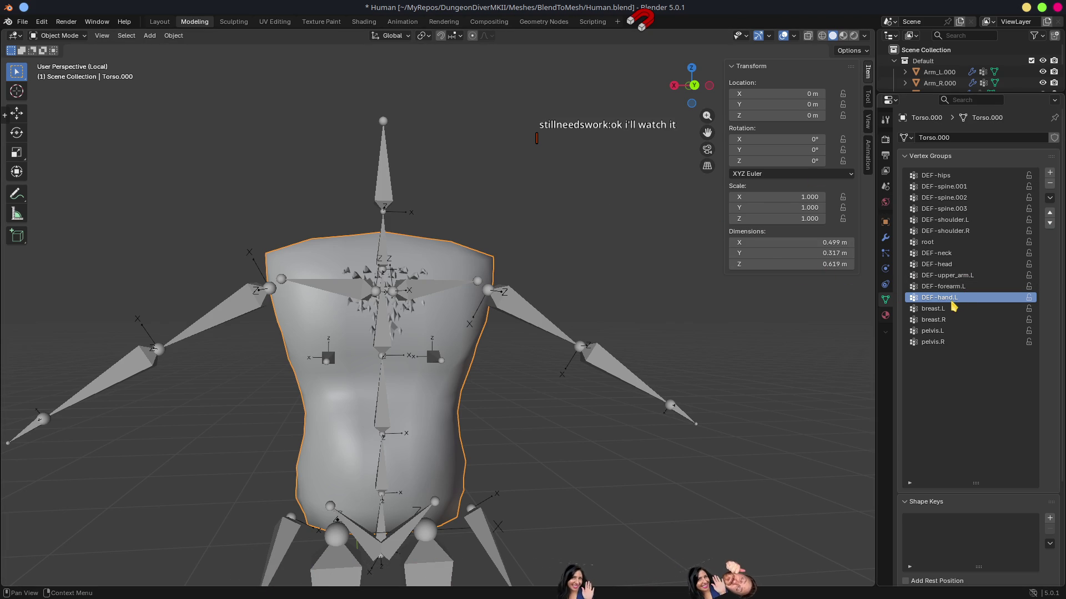
pyautogui.click(930, 242)
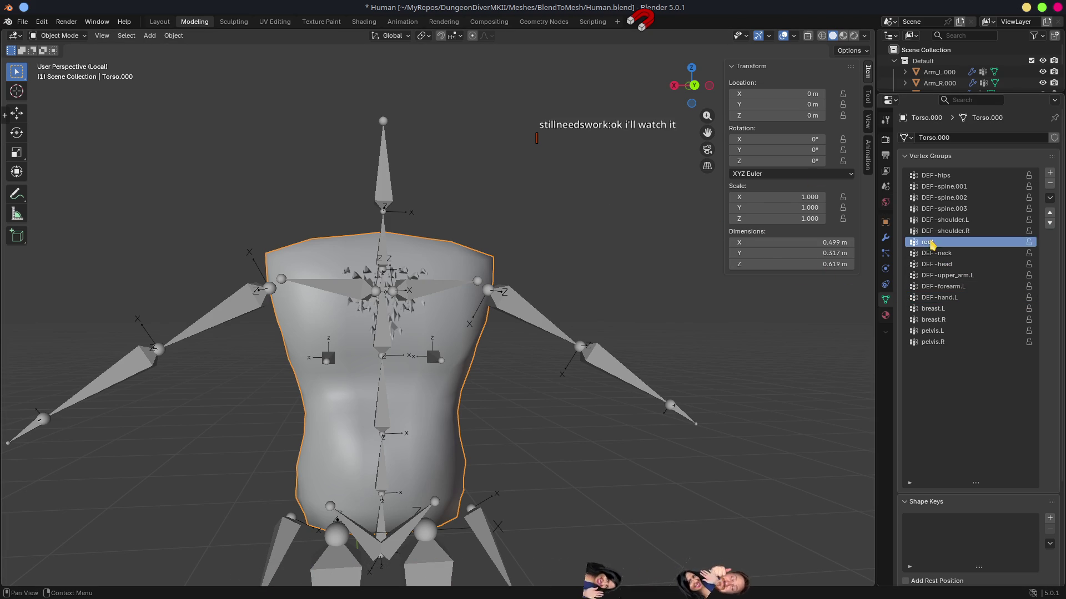
# Delete the root, DEF-hand.L, DEF-forearm.L, DEF-upper_arm.L and DEF-head vertex groups from Torso.000.
pyautogui.click(1050, 184)
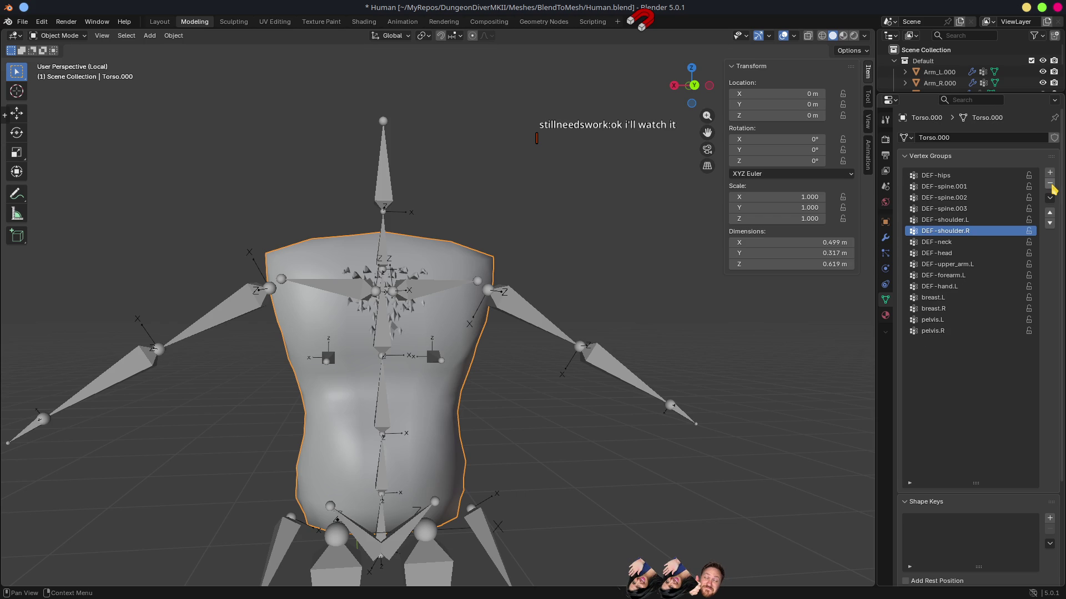
pyautogui.click(943, 209)
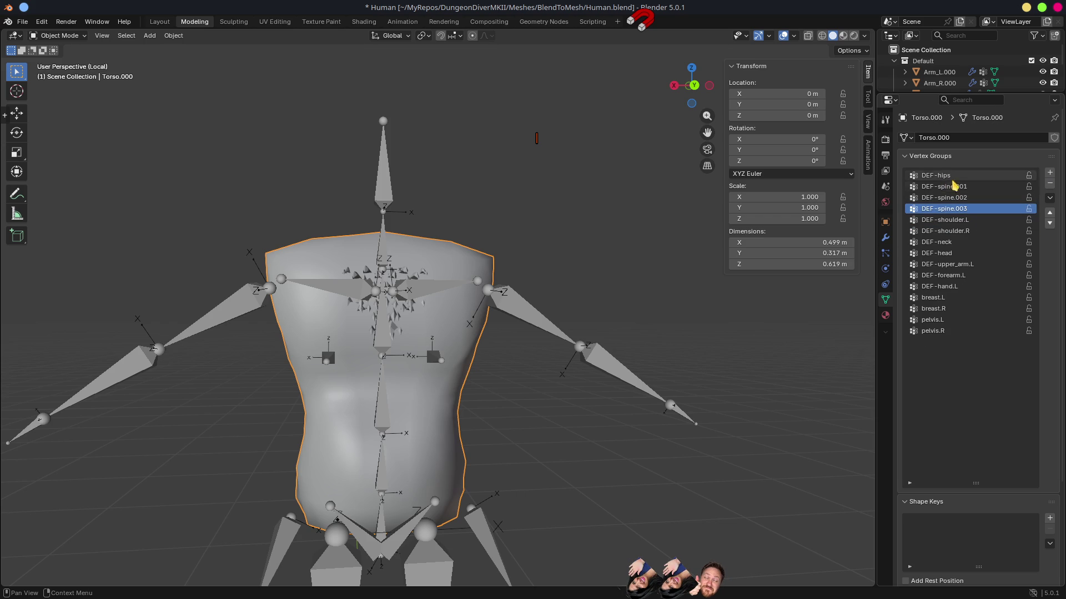
pyautogui.click(944, 286)
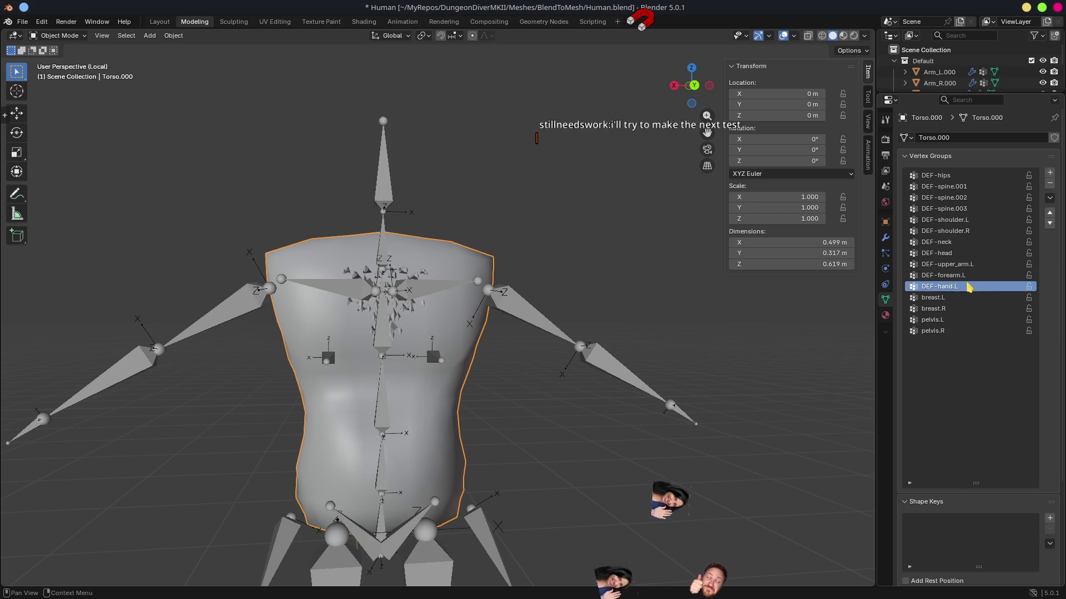
pyautogui.click(1050, 184)
pyautogui.click(1049, 183)
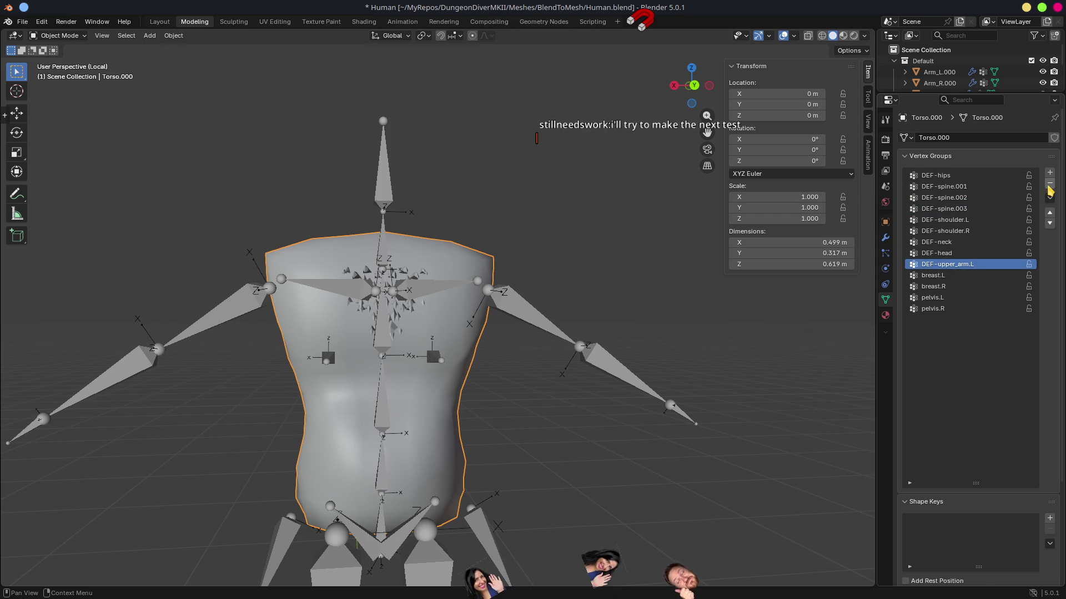
pyautogui.click(1049, 184)
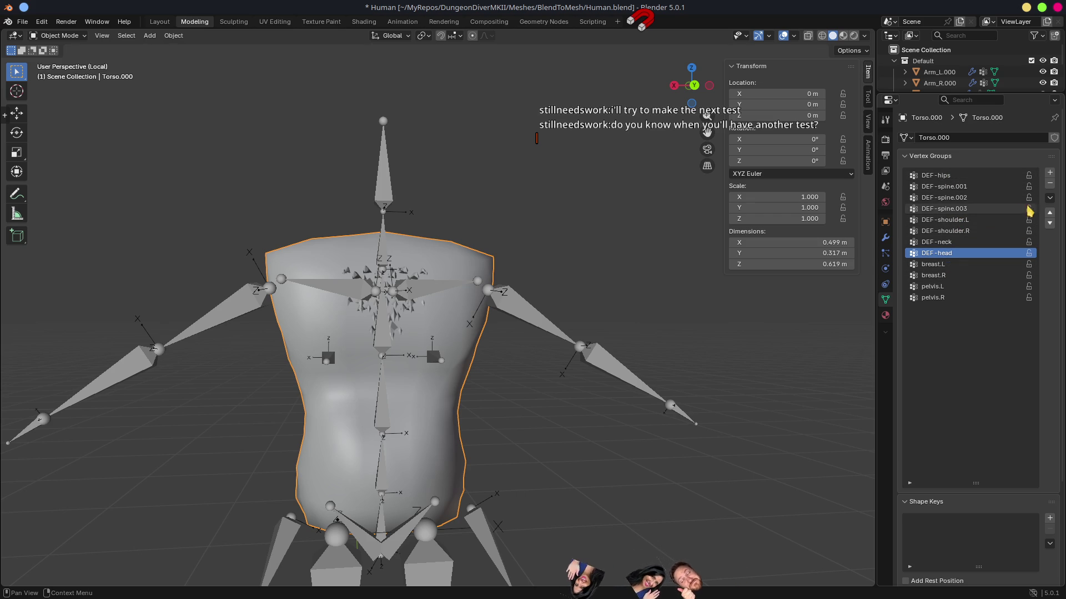
pyautogui.click(1050, 183)
pyautogui.moveTo(661, 326)
pyautogui.mouseDown()
pyautogui.moveTo(583, 311)
pyautogui.moveTo(611, 326)
pyautogui.moveTo(474, 330)
pyautogui.moveTo(502, 345)
pyautogui.mouseUp()
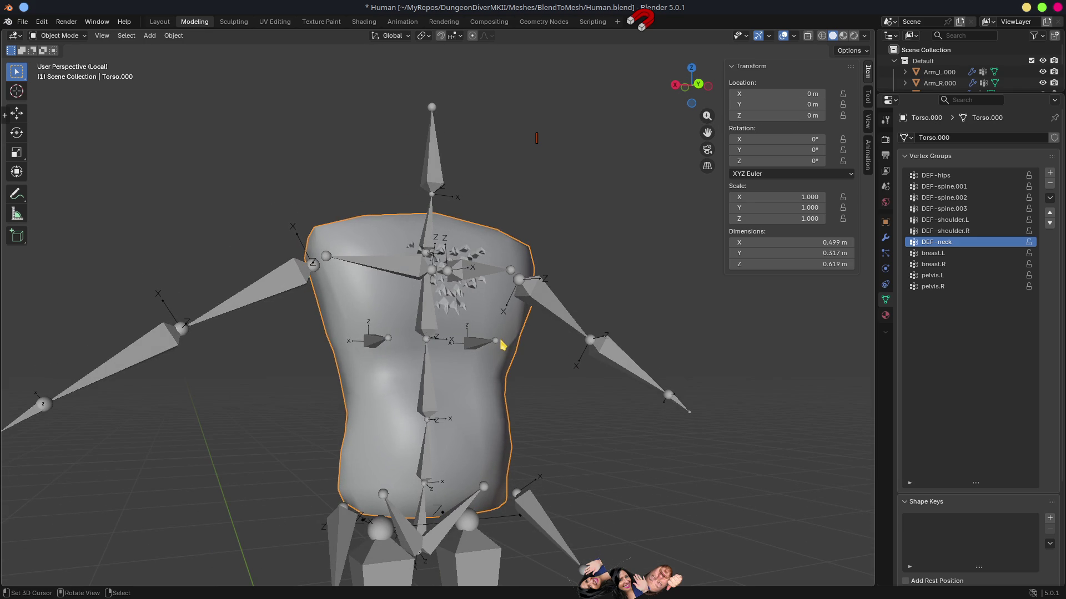
pyautogui.scroll(-6, 502, 340)
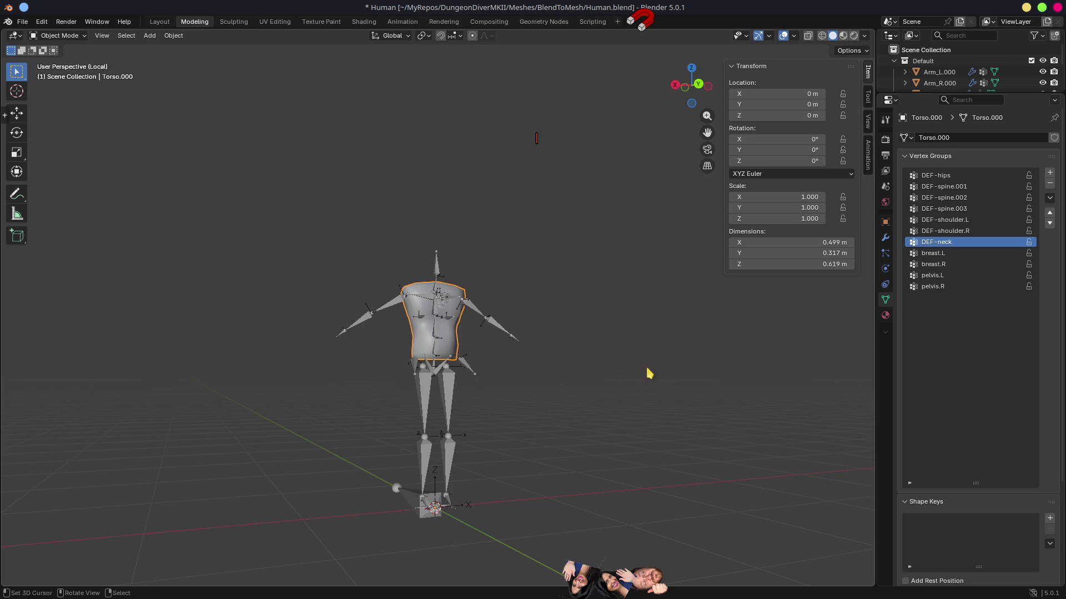
pyautogui.scroll(5, 632, 322)
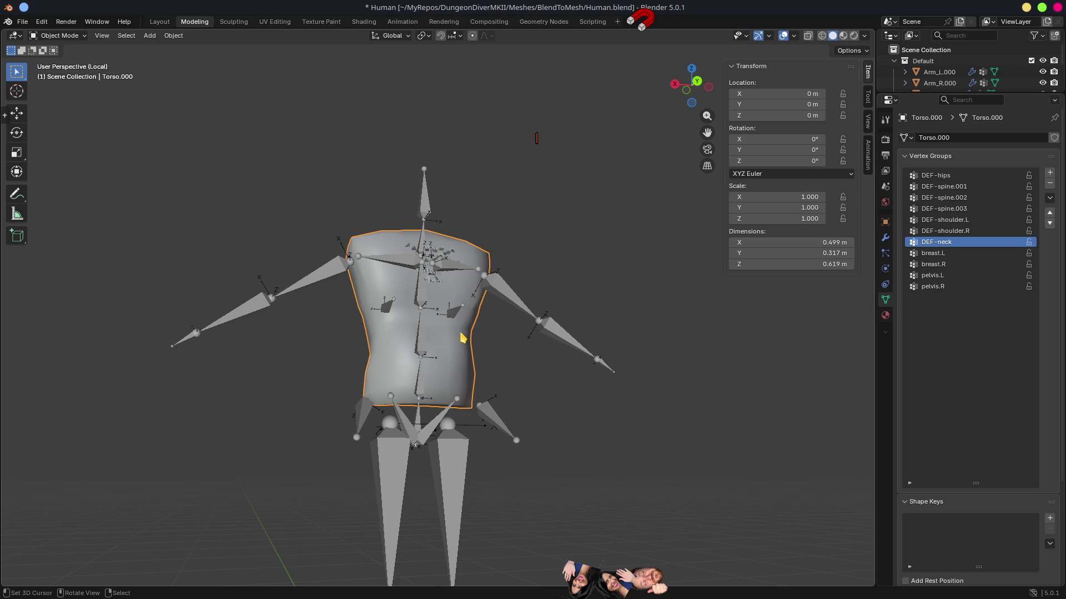
# Select the RigHumanoid armature by clicking one of its hip bones from the front.
pyautogui.scroll(5, 318, 293)
pyautogui.moveTo(471, 288)
pyautogui.mouseDown()
pyautogui.moveTo(505, 321)
pyautogui.moveTo(517, 264)
pyautogui.moveTo(587, 257)
pyautogui.moveTo(538, 245)
pyautogui.moveTo(394, 247)
pyautogui.moveTo(422, 384)
pyautogui.moveTo(428, 278)
pyautogui.moveTo(499, 209)
pyautogui.moveTo(392, 191)
pyautogui.moveTo(447, 209)
pyautogui.moveTo(430, 207)
pyautogui.moveTo(408, 159)
pyautogui.moveTo(437, 181)
pyautogui.moveTo(417, 337)
pyautogui.moveTo(414, 174)
pyautogui.moveTo(476, 214)
pyautogui.moveTo(416, 202)
pyautogui.mouseUp()
pyautogui.click(421, 397)
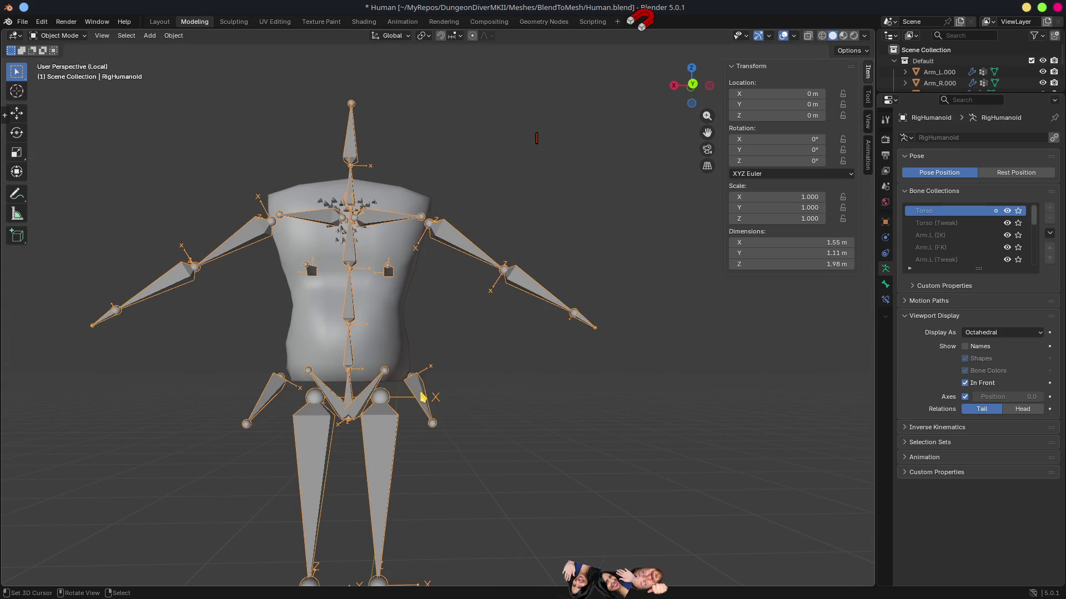
pyautogui.scroll(-4, 423, 394)
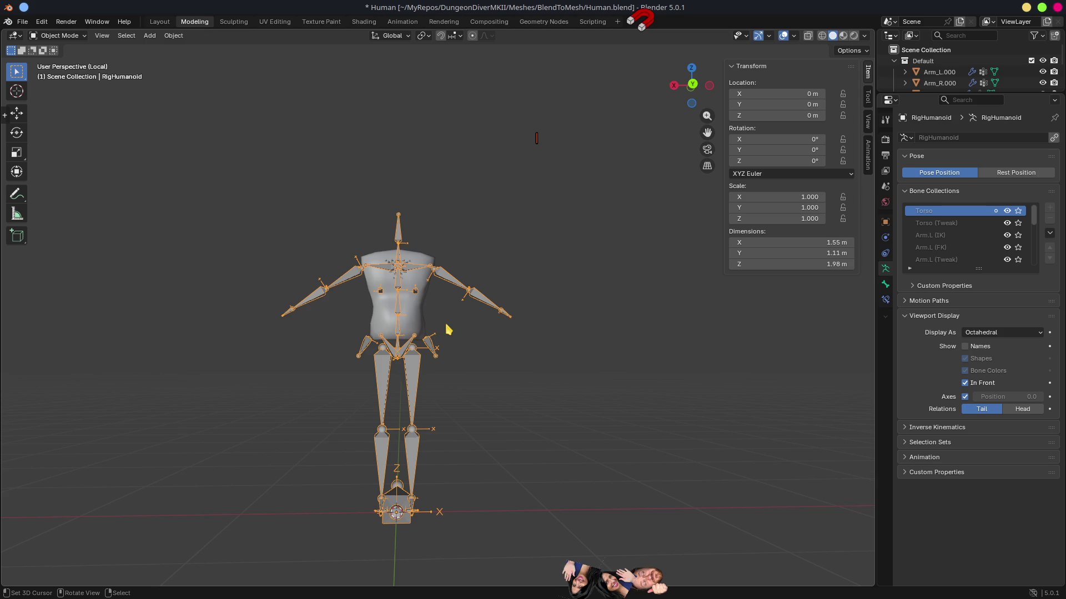
# Duplicate RigHumanoid in place and move the copy, RigHumanoid.001, into the Scene Collection.
pyautogui.scroll(2, 449, 329)
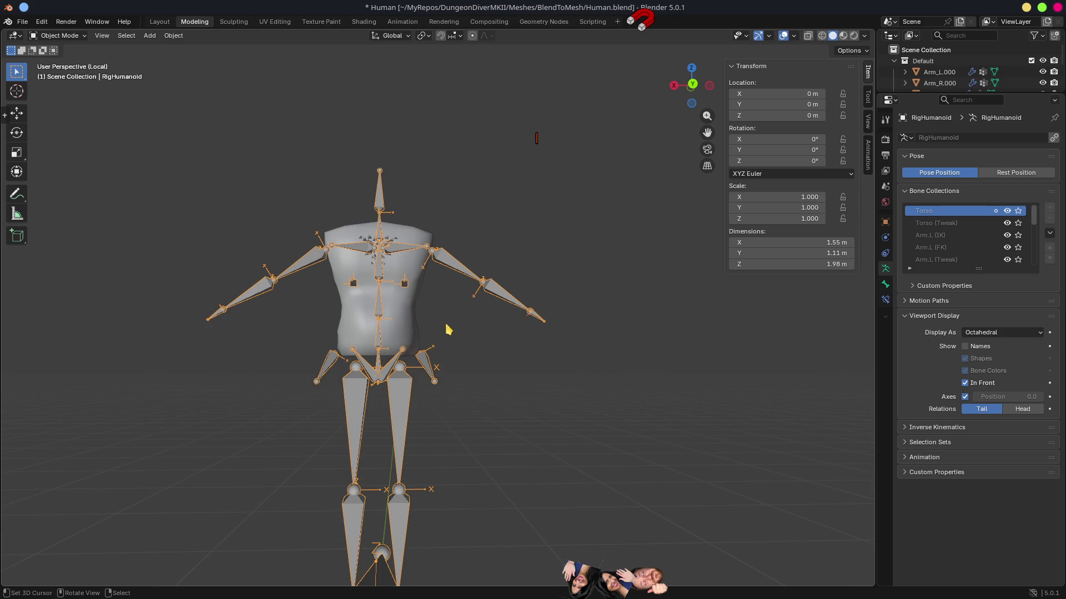
pyautogui.moveTo(923, 93)
pyautogui.mouseDown()
pyautogui.moveTo(919, 344)
pyautogui.moveTo(919, 299)
pyautogui.mouseUp()
pyautogui.hotkey('shift', 'd')
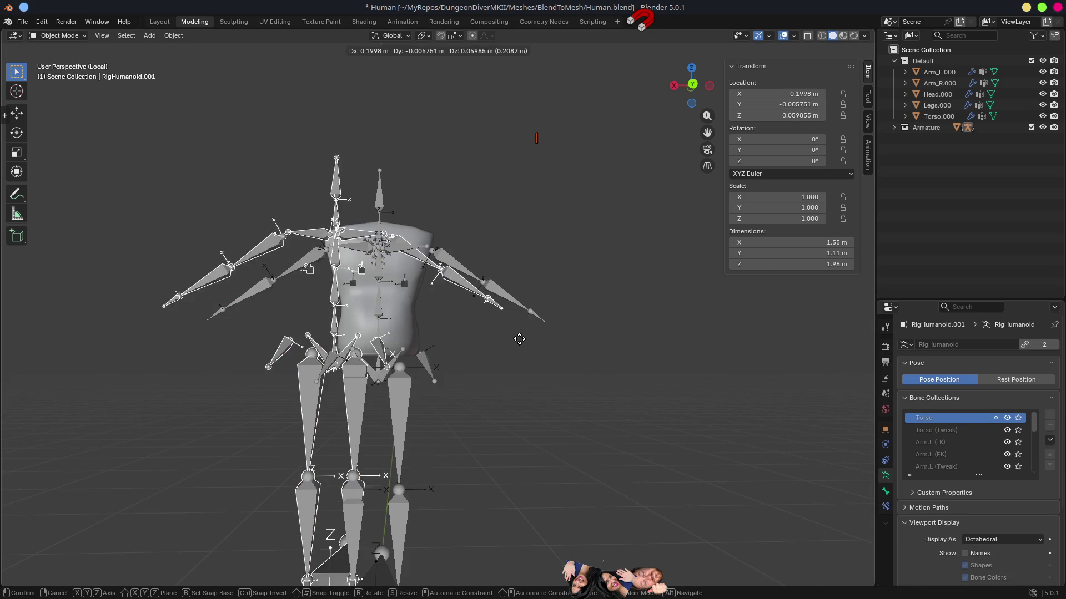
pyautogui.press('Escape')
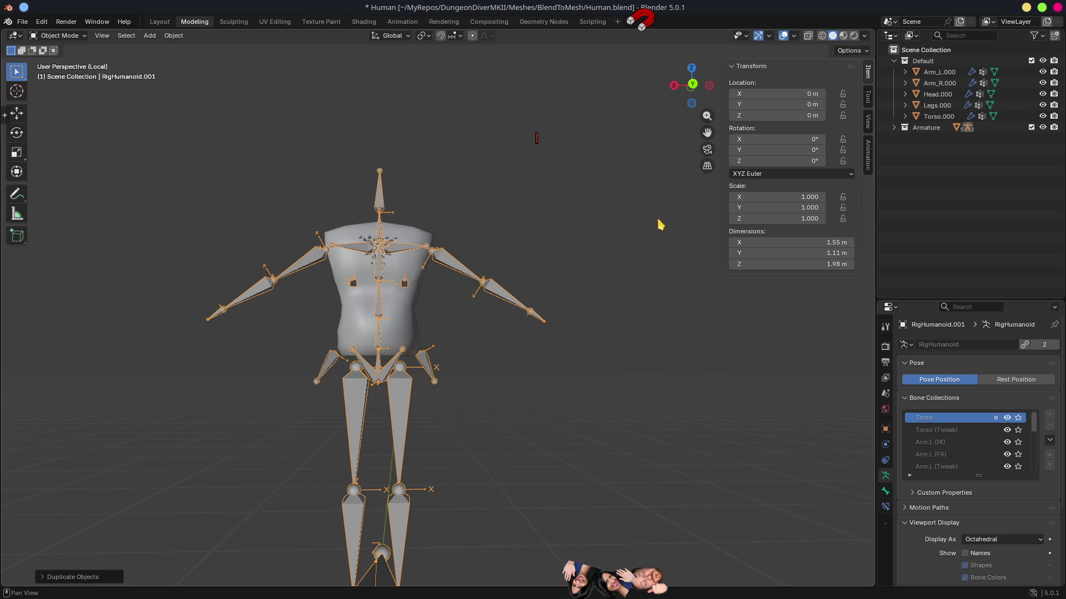
pyautogui.press('m')
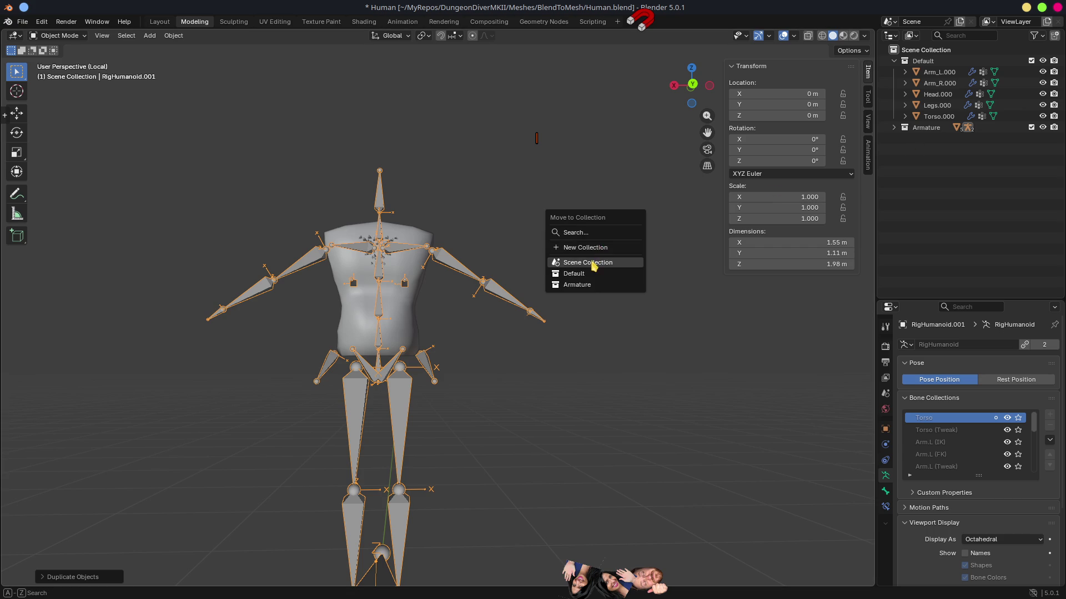
pyautogui.click(593, 264)
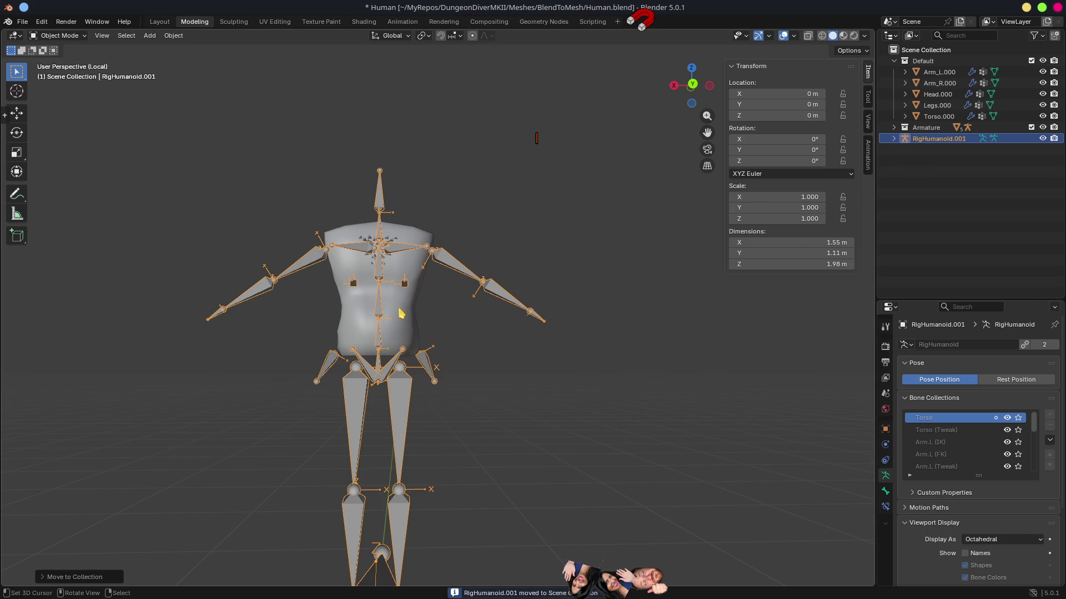
pyautogui.click(447, 259)
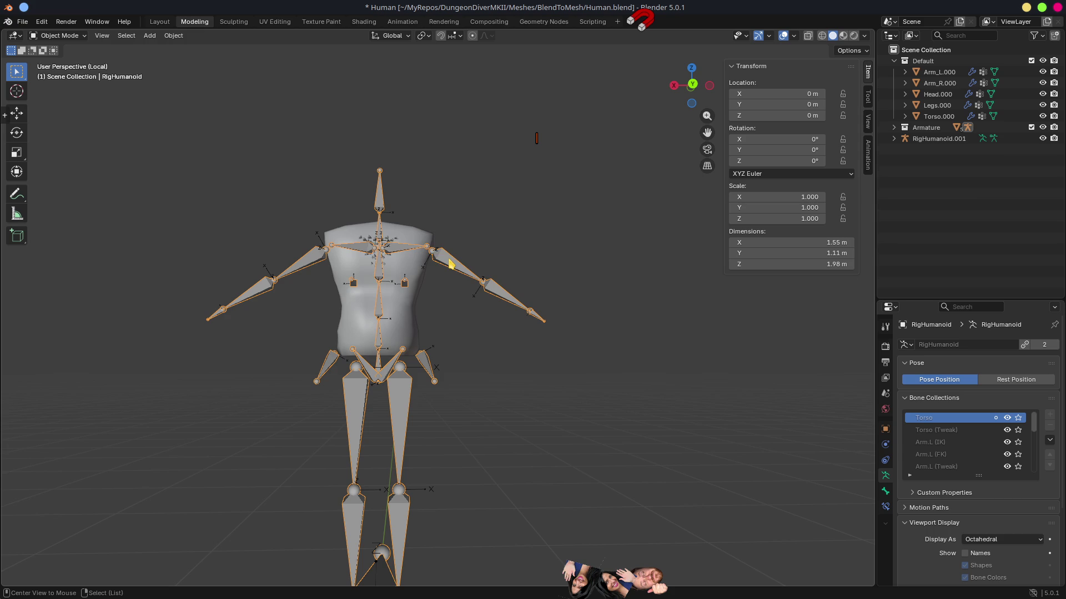
# Hide the original RigHumanoid rig.
pyautogui.keyDown('alt'); pyautogui.click(449, 260); pyautogui.keyUp('alt')
pyautogui.click(449, 259)
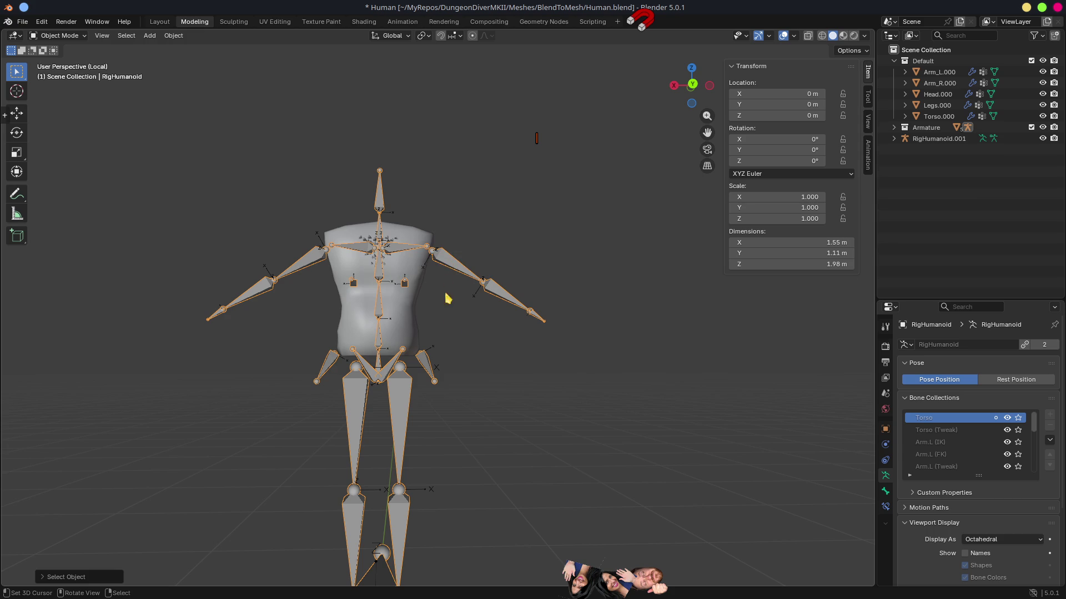
pyautogui.press('h')
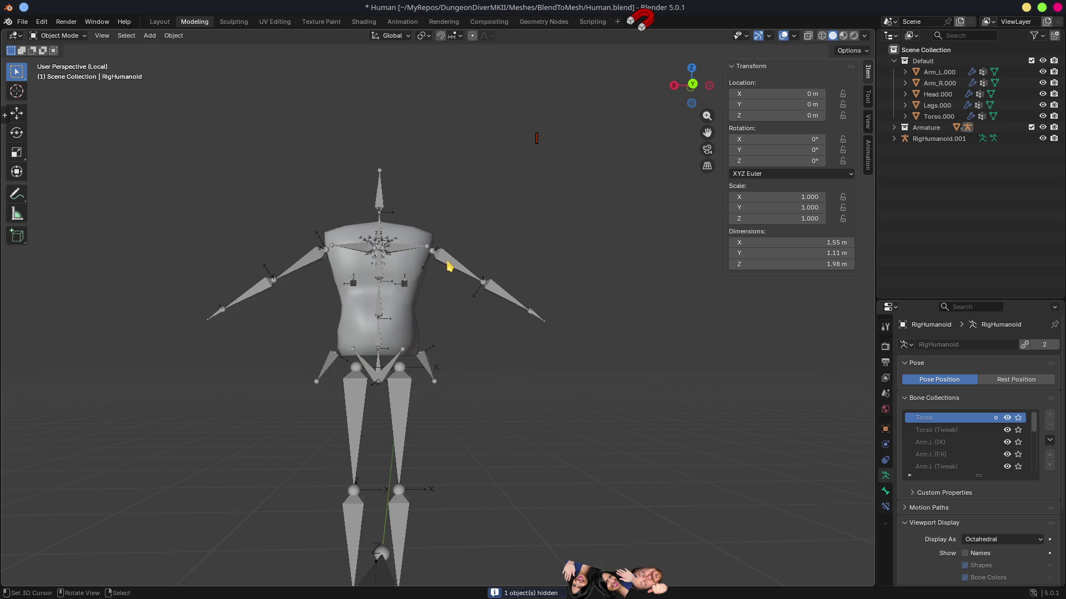
# Set Torso.000's Armature modifier Object to RigHumanoid.001.
pyautogui.click(414, 272)
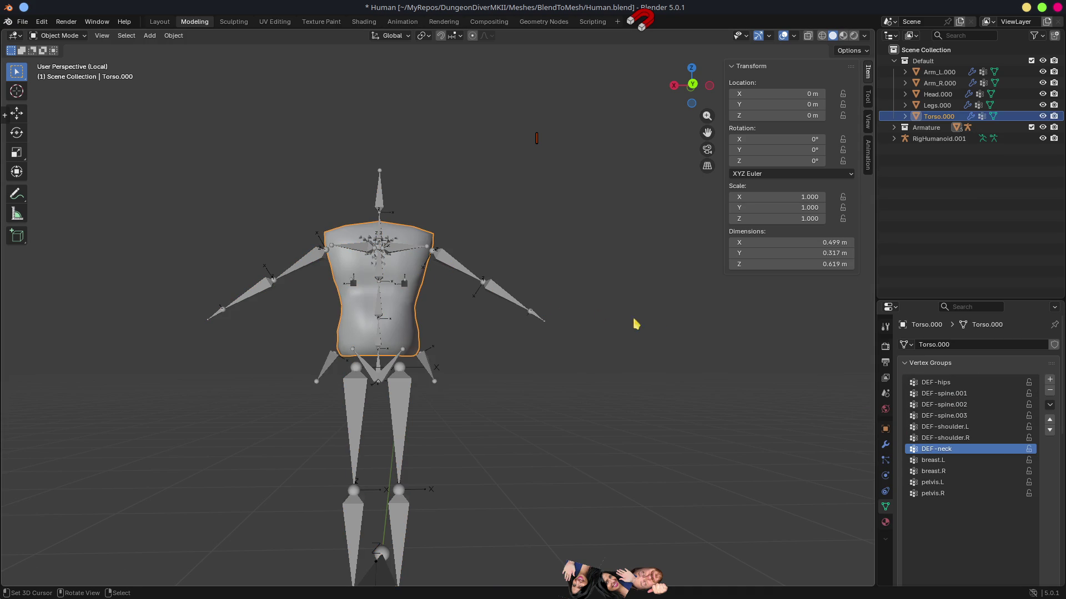
pyautogui.click(886, 445)
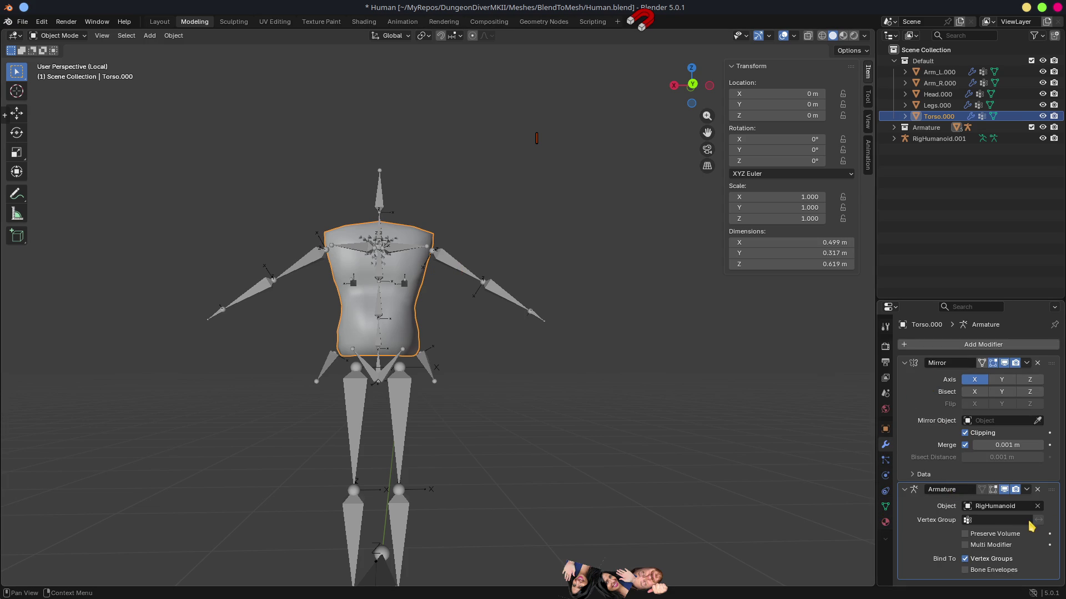
pyautogui.click(1014, 507)
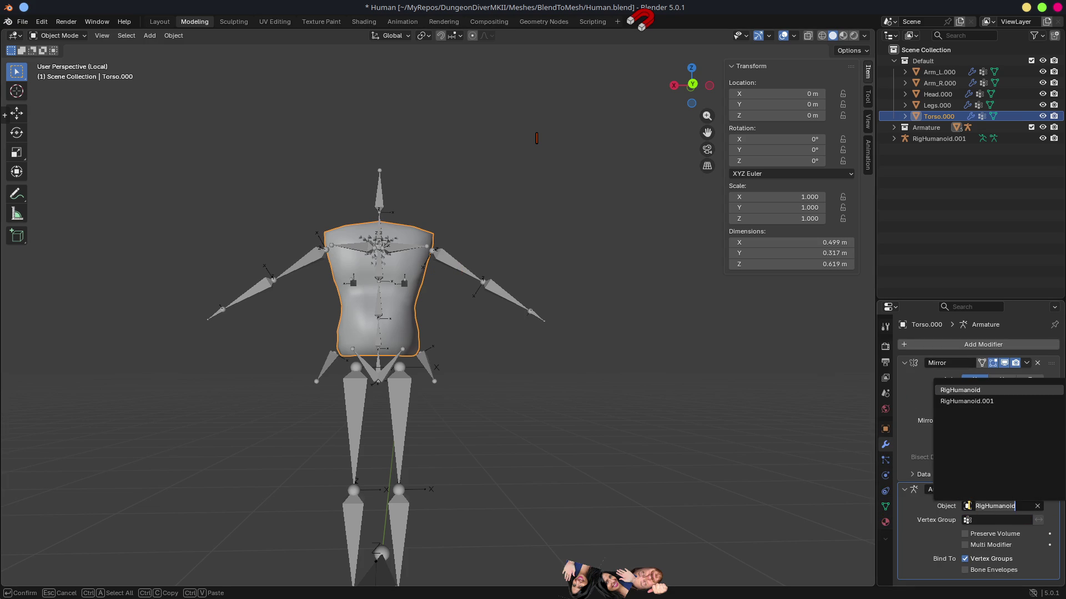
pyautogui.click(972, 402)
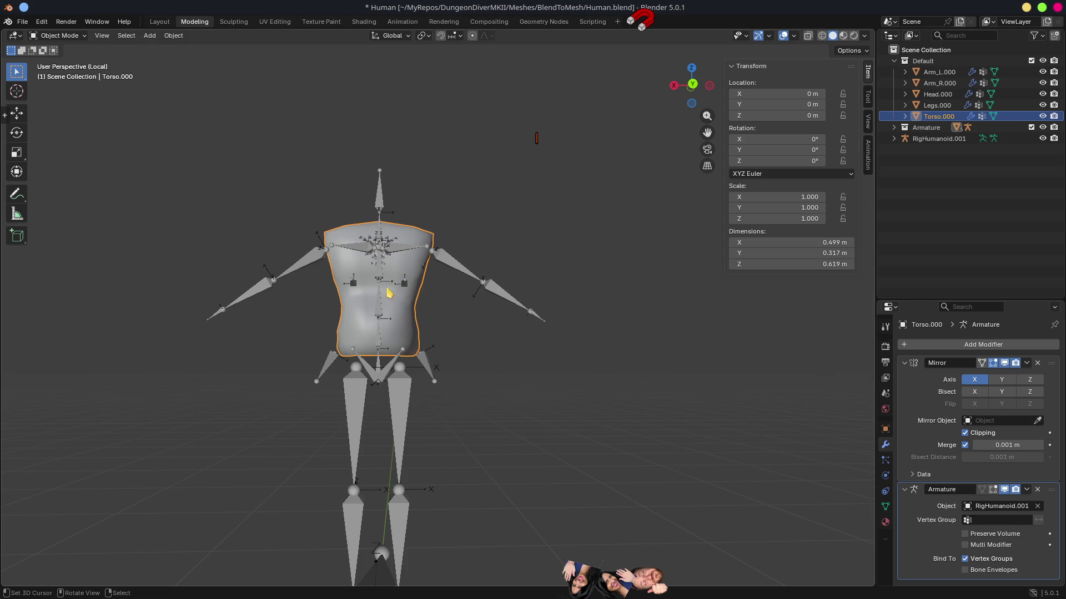
pyautogui.click(461, 263)
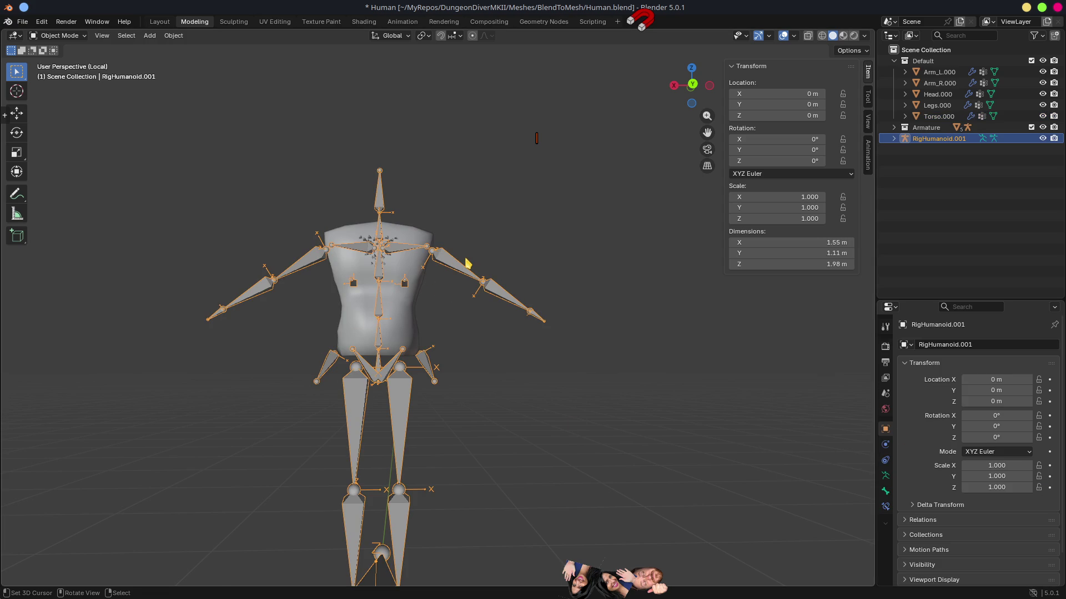
# Rename the copied rig to 'Torso' and make its armature data local.
pyautogui.press('F2')
pyautogui.write('Torso')
pyautogui.press('Return')
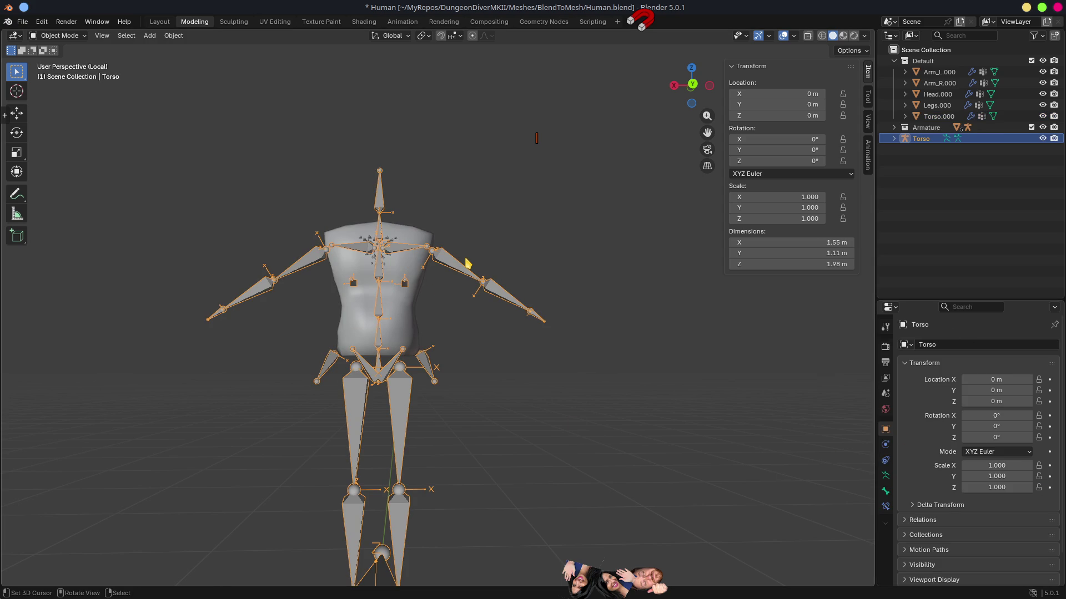
pyautogui.press('Tab')
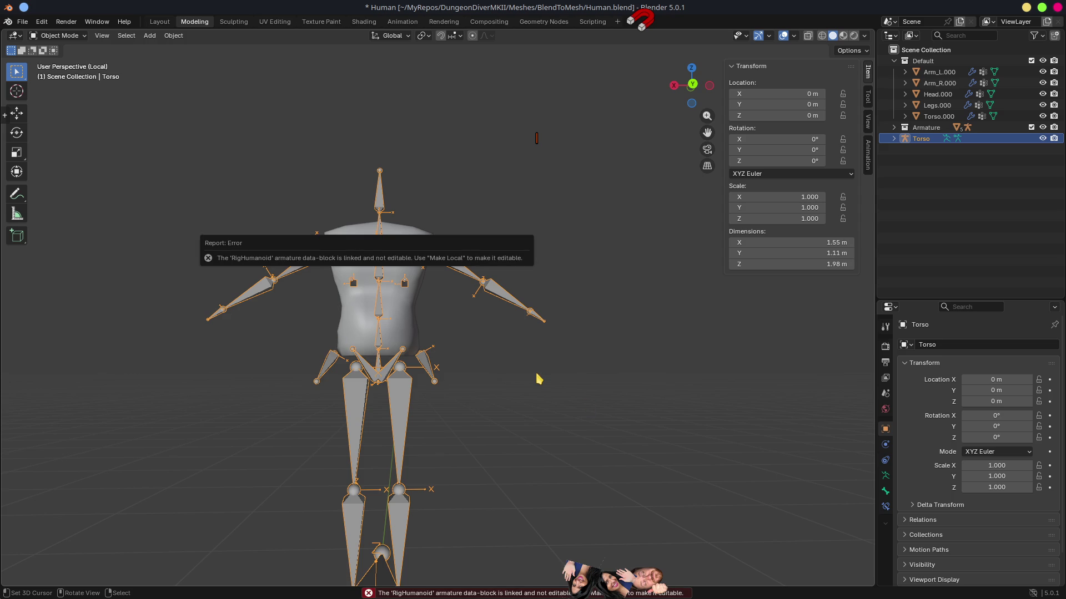
pyautogui.click(885, 476)
pyautogui.click(1024, 345)
# In Edit Mode, delete the right arm bones and the head bone.
pyautogui.press('Tab')
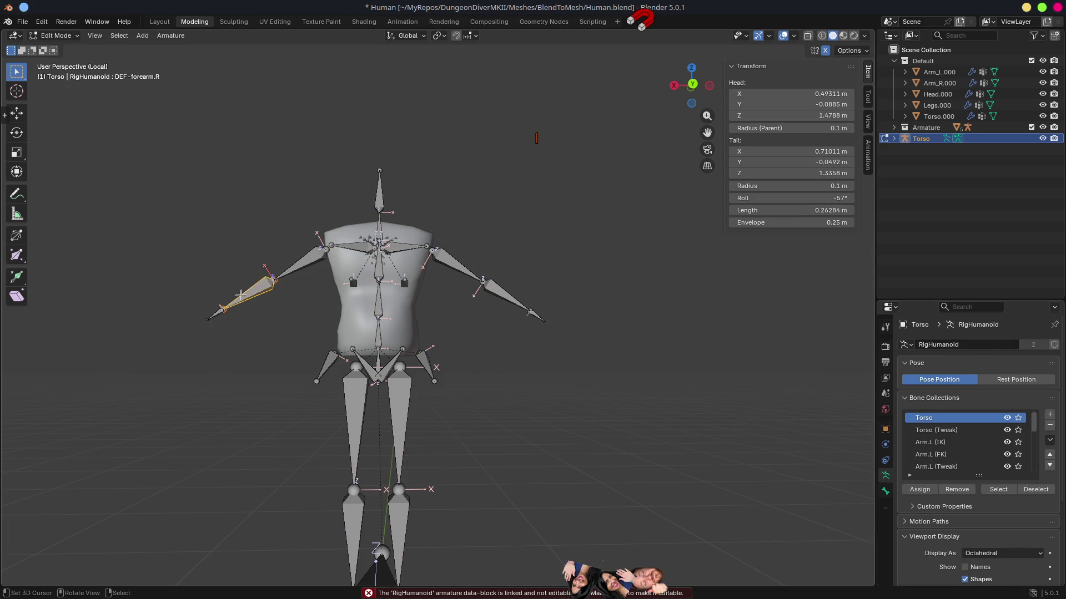
pyautogui.click(217, 314)
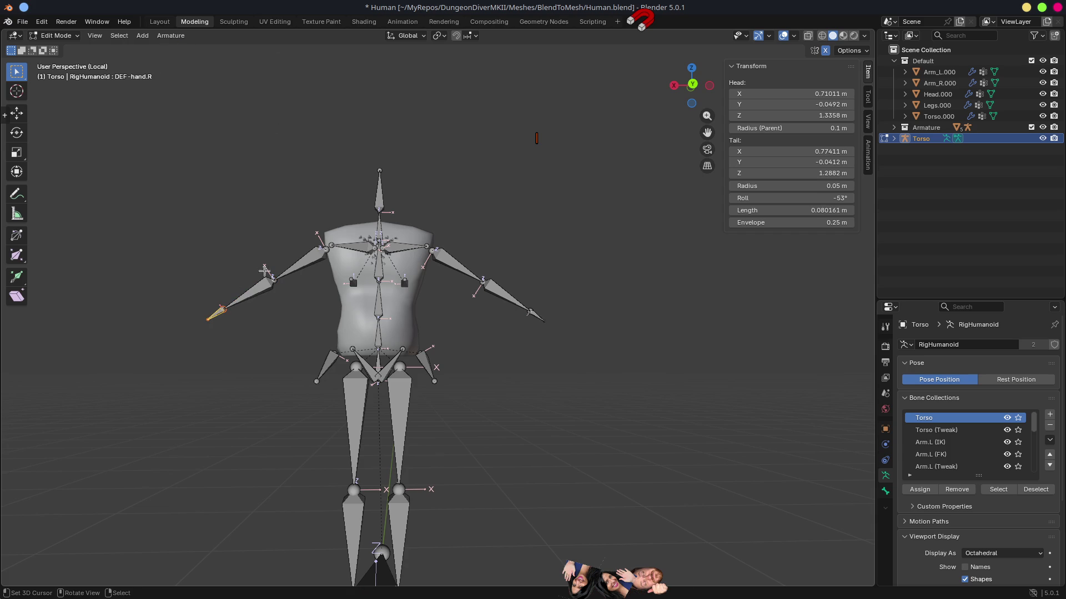
pyautogui.keyDown('ctrl'); pyautogui.click(304, 271); pyautogui.keyUp('ctrl')
pyautogui.press('x')
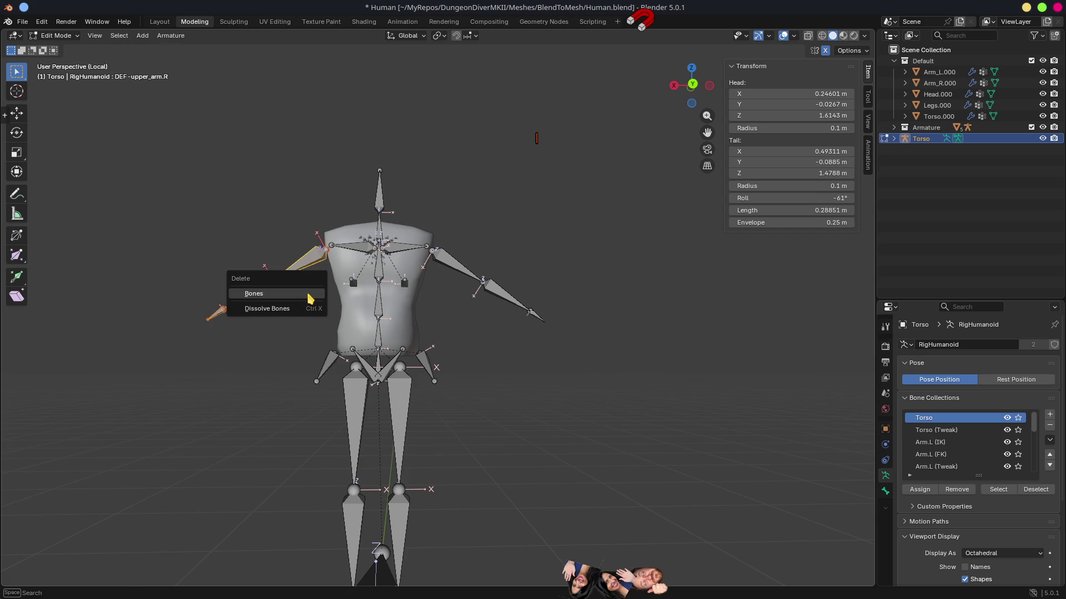
pyautogui.click(307, 294)
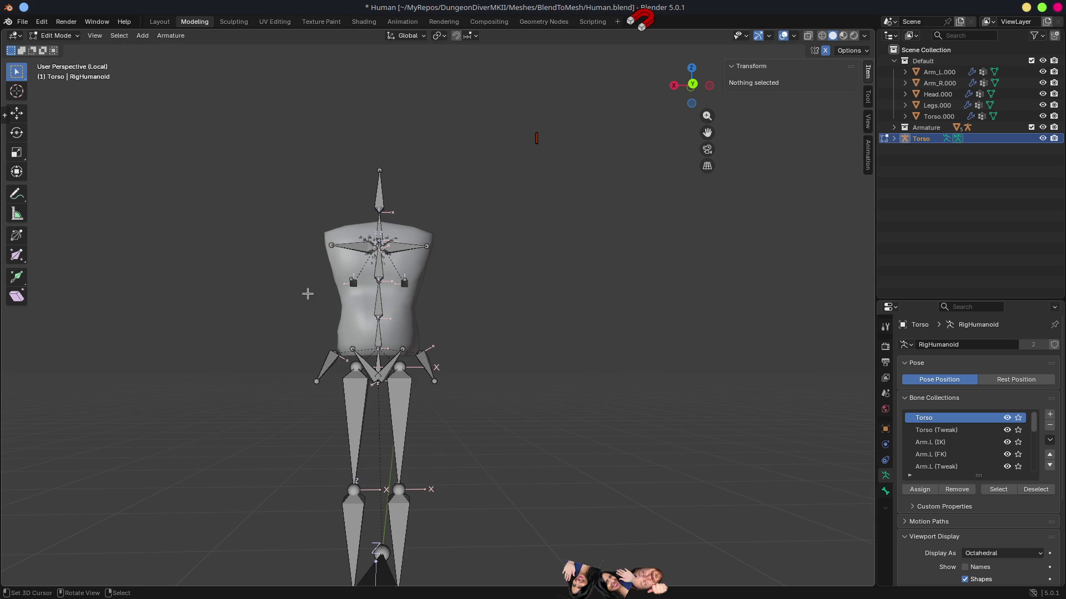
pyautogui.click(378, 222)
pyautogui.press('x')
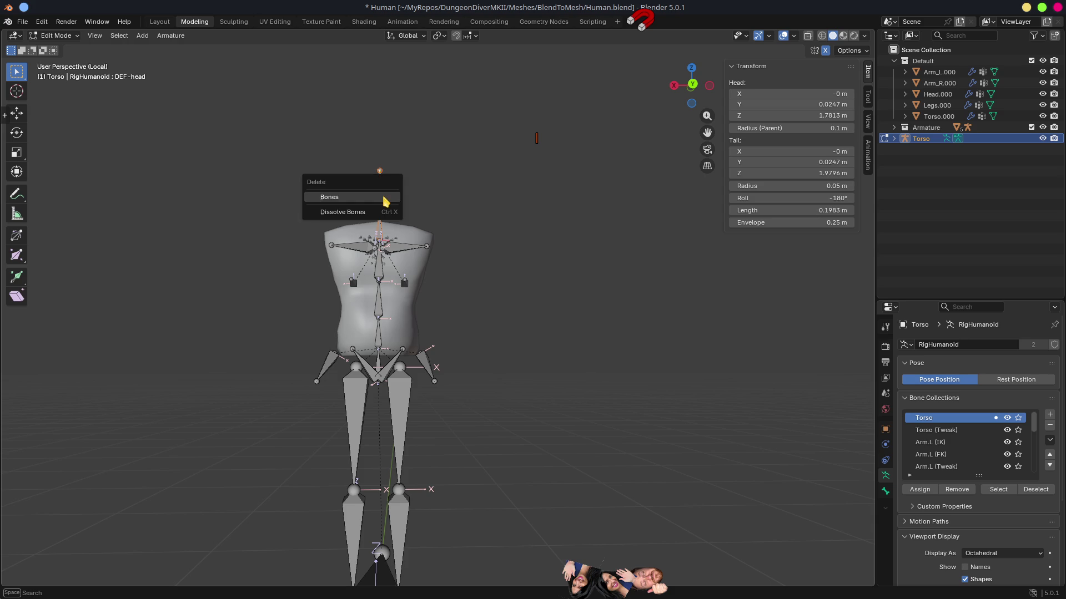
pyautogui.click(380, 199)
# Delete the right hip and thigh leg bones.
pyautogui.click(330, 368)
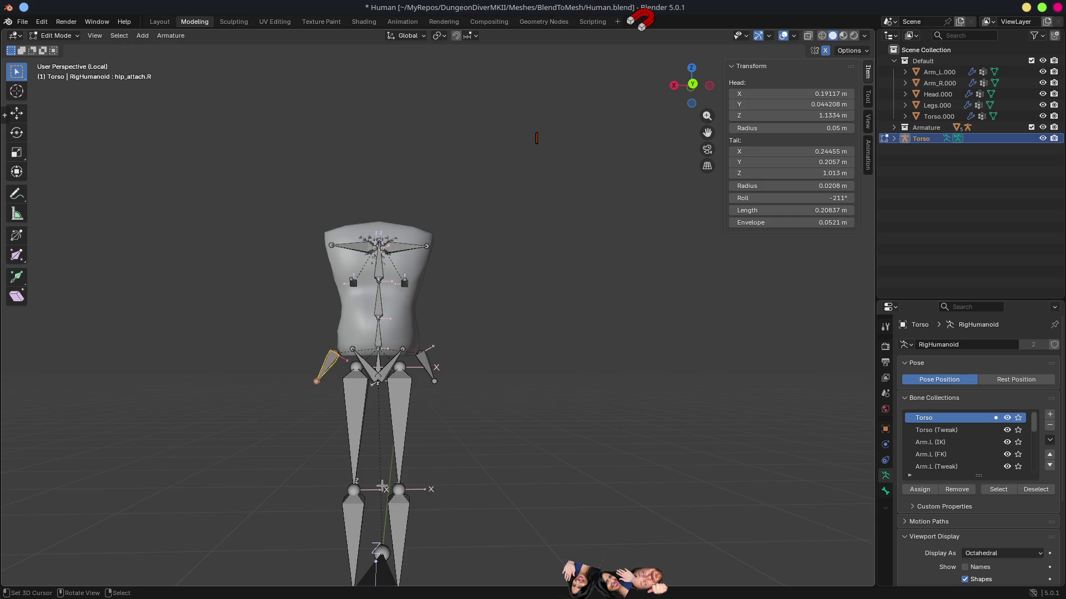
pyautogui.keyDown('shift'); pyautogui.click(351, 435); pyautogui.keyUp('shift')
pyautogui.press('x')
pyautogui.click(359, 524)
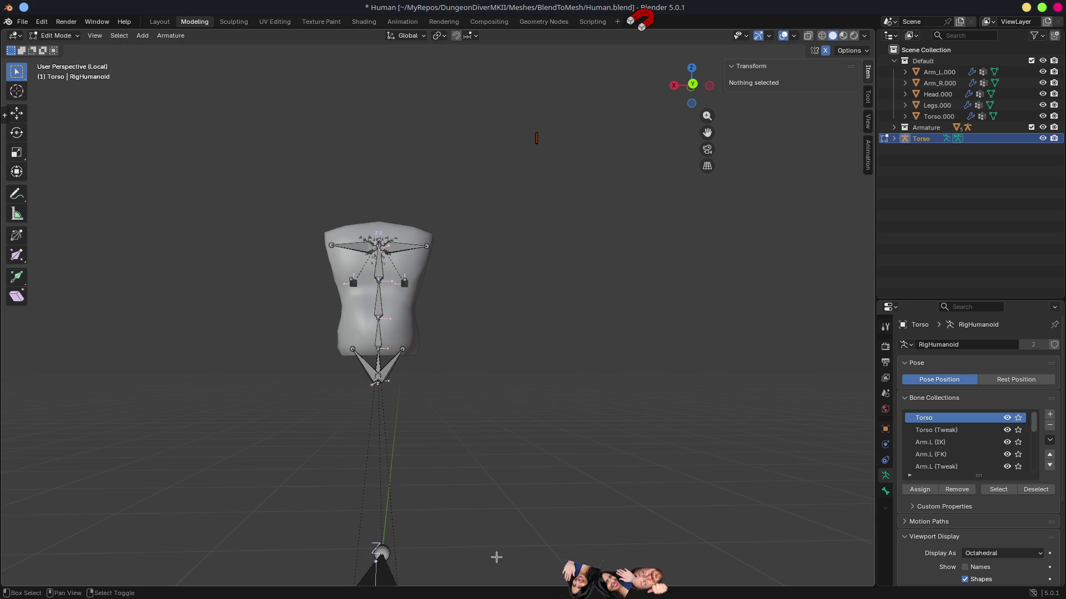
# Delete the leftover foot bones from the Torso rig.
pyautogui.scroll(5, 404, 439)
pyautogui.moveTo(404, 440); pyautogui.dragTo(450, 454)
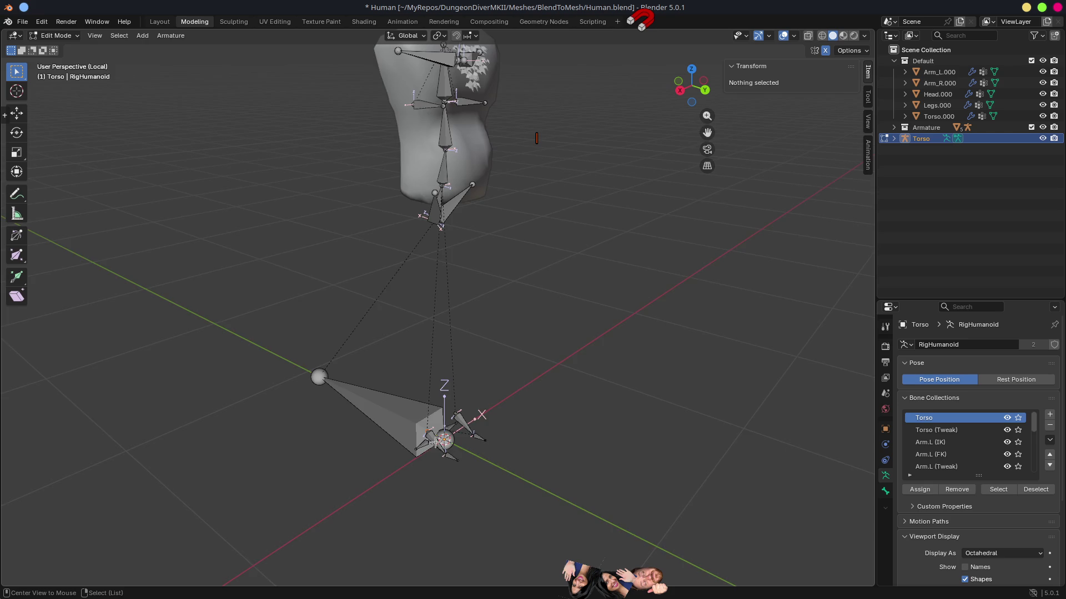
pyautogui.scroll(6, 448, 444)
pyautogui.click(385, 251)
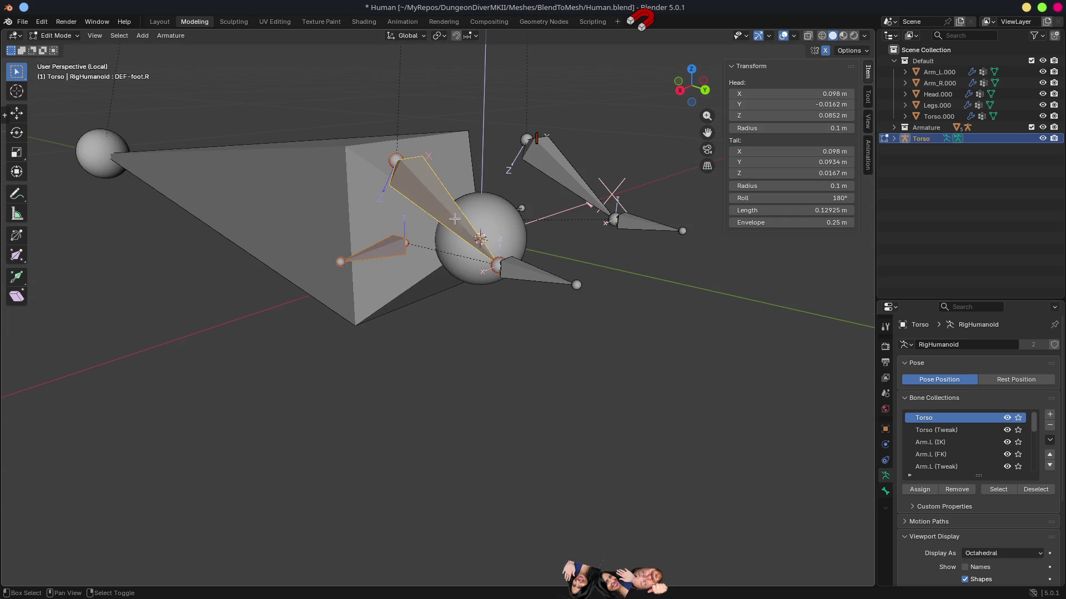
pyautogui.press('x')
pyautogui.click(541, 282)
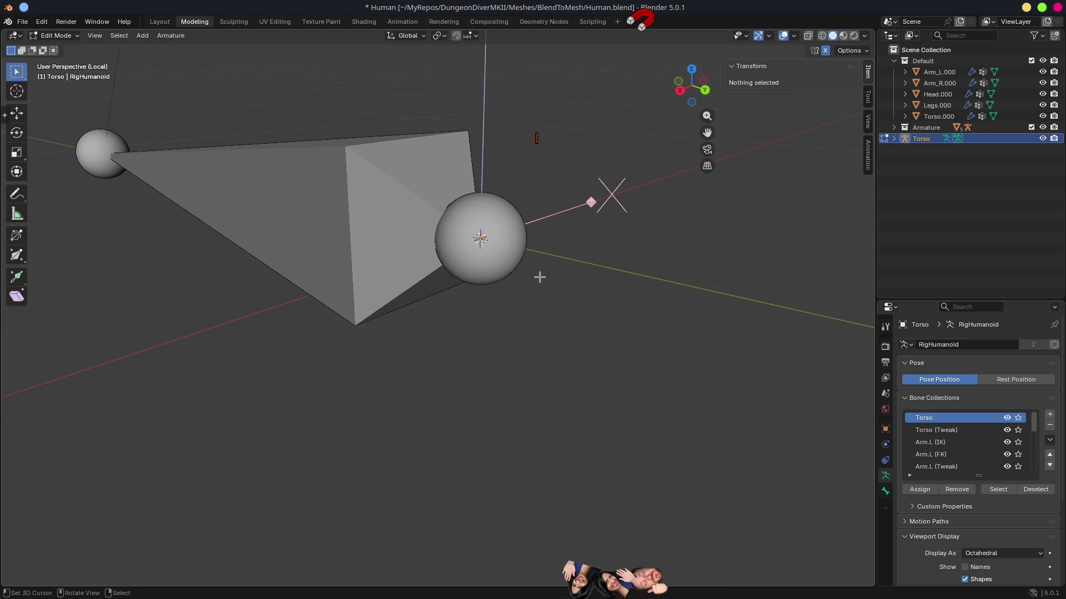
# Turn off Deform on the Torso rig's root bone.
pyautogui.scroll(-5, 538, 280)
pyautogui.click(383, 257)
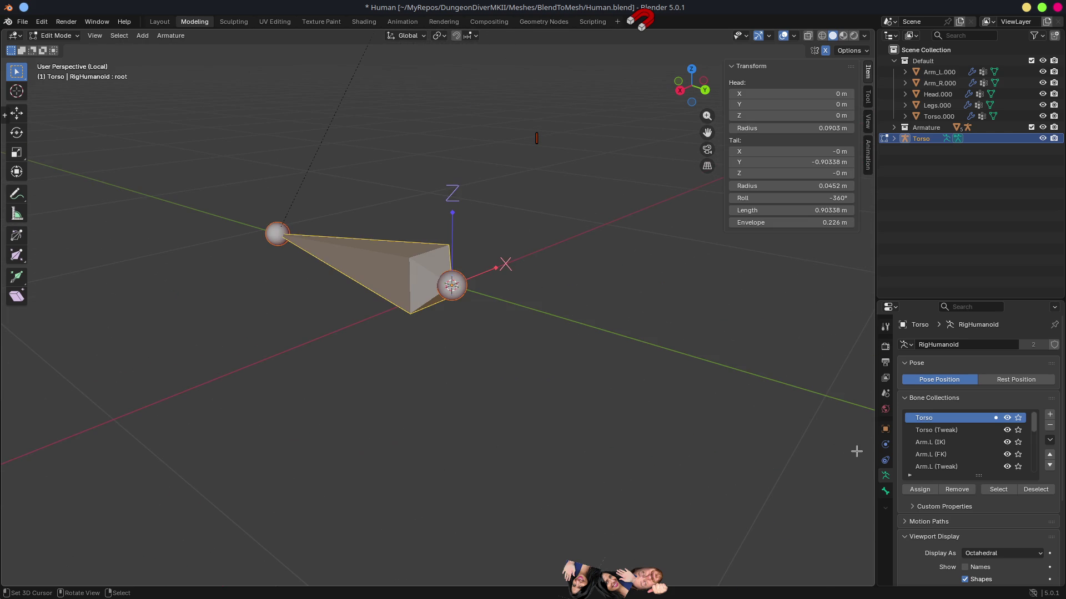
pyautogui.click(885, 491)
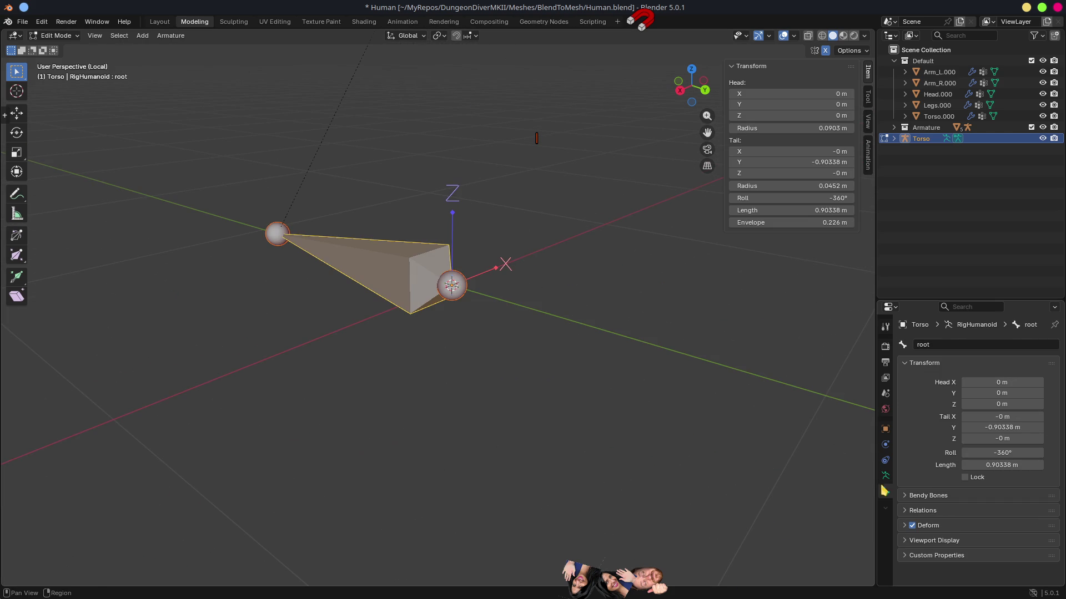
pyautogui.click(912, 525)
pyautogui.scroll(-5, 694, 333)
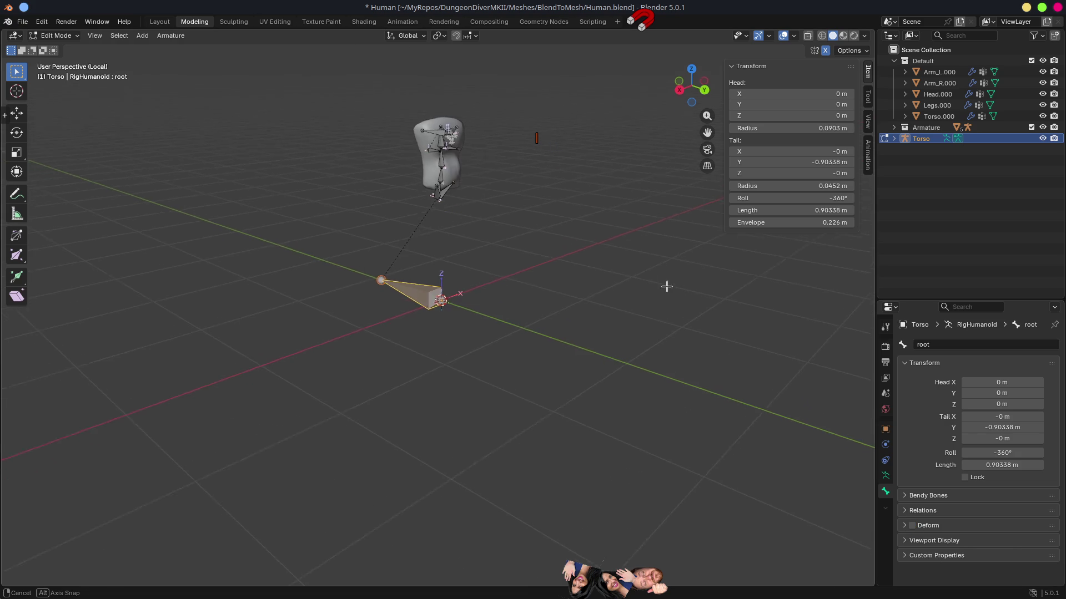
pyautogui.moveTo(499, 229)
pyautogui.mouseDown()
pyautogui.moveTo(511, 317)
pyautogui.moveTo(604, 329)
pyautogui.moveTo(466, 271)
pyautogui.moveTo(631, 299)
pyautogui.moveTo(499, 264)
pyautogui.moveTo(517, 270)
pyautogui.mouseUp()
pyautogui.scroll(2, 513, 238)
pyautogui.moveTo(568, 231)
pyautogui.mouseDown()
pyautogui.moveTo(587, 376)
pyautogui.moveTo(788, 427)
pyautogui.mouseUp()
pyautogui.click(885, 476)
# Display the Torso rig's bones as Envelope with In Front unchecked.
pyautogui.scroll(-3, 995, 510)
pyautogui.scroll(-2, 995, 511)
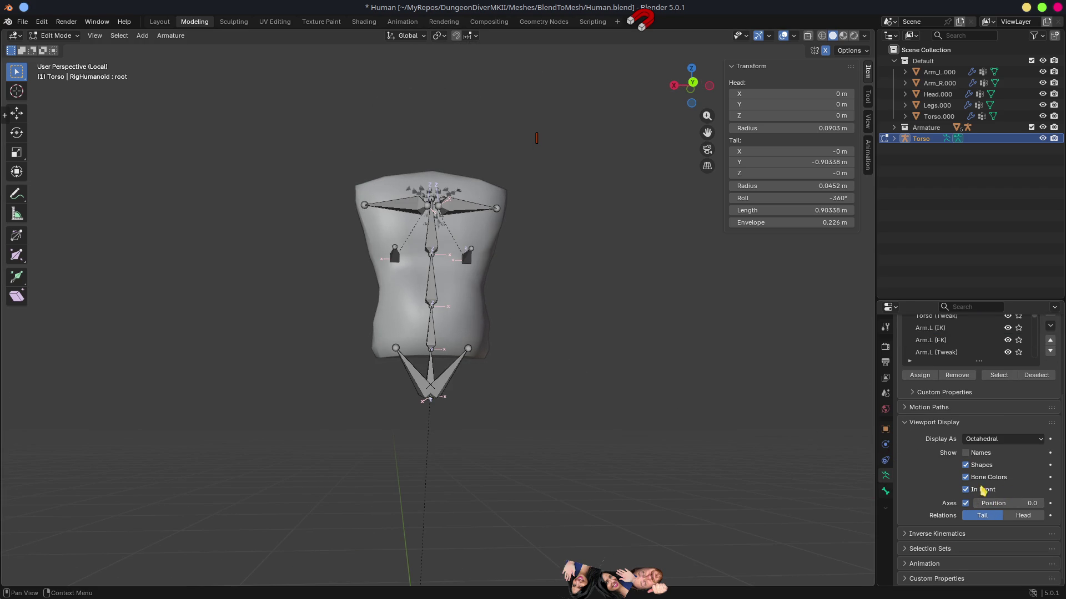
pyautogui.click(984, 439)
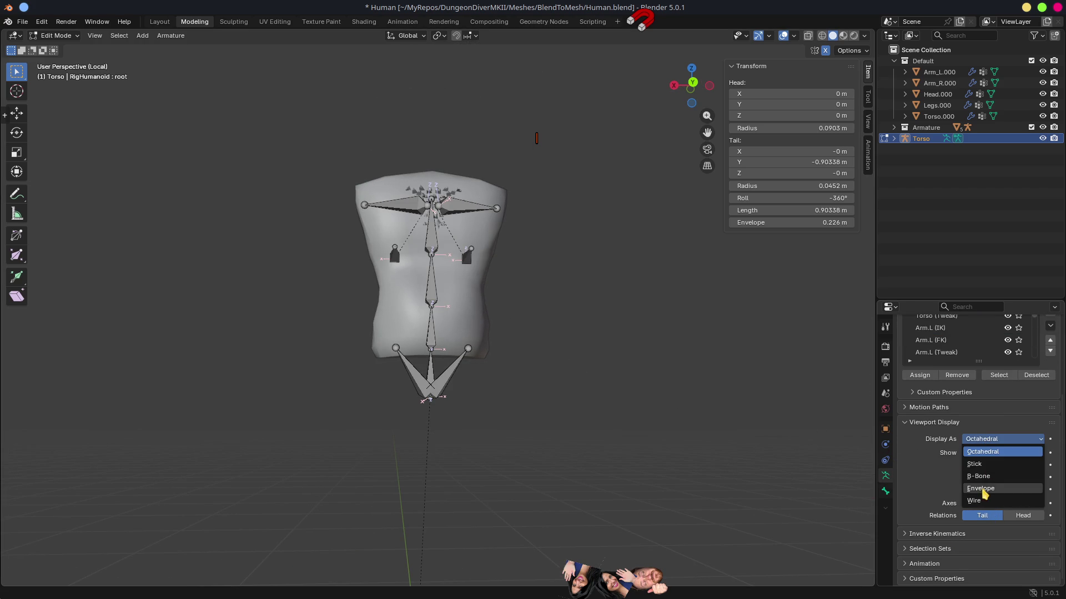
pyautogui.click(985, 493)
pyautogui.moveTo(831, 446)
pyautogui.mouseDown()
pyautogui.moveTo(592, 372)
pyautogui.moveTo(677, 392)
pyautogui.moveTo(741, 373)
pyautogui.moveTo(533, 408)
pyautogui.mouseUp()
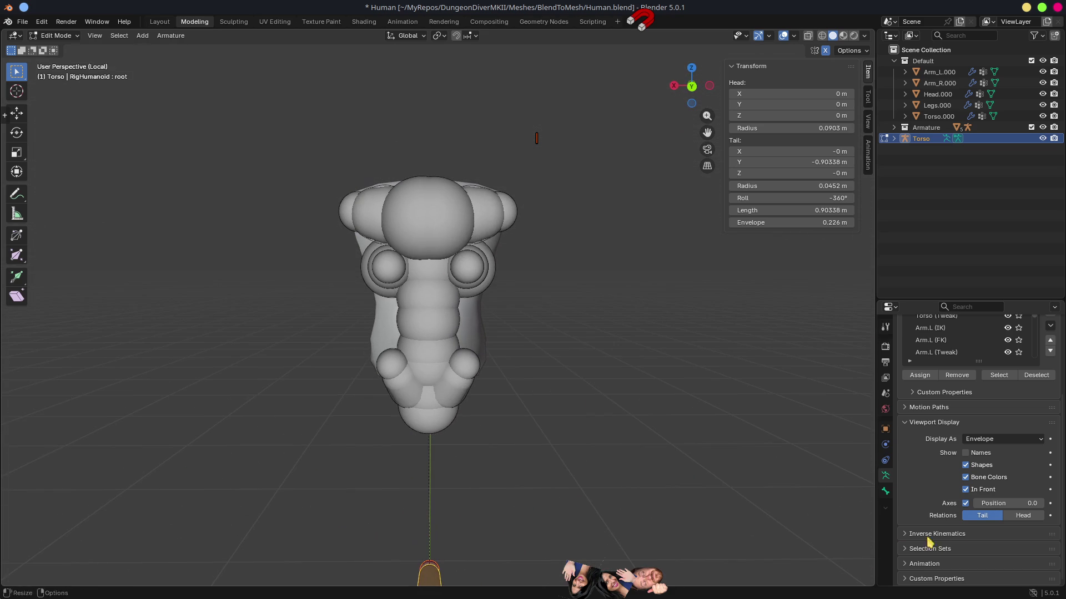
pyautogui.click(966, 490)
pyautogui.moveTo(732, 378)
pyautogui.mouseDown()
pyautogui.moveTo(702, 340)
pyautogui.moveTo(761, 307)
pyautogui.moveTo(697, 259)
pyautogui.moveTo(623, 366)
pyautogui.moveTo(595, 333)
pyautogui.moveTo(668, 310)
pyautogui.moveTo(547, 381)
pyautogui.moveTo(563, 399)
pyautogui.moveTo(540, 390)
pyautogui.moveTo(635, 440)
pyautogui.moveTo(558, 451)
pyautogui.moveTo(485, 380)
pyautogui.moveTo(542, 385)
pyautogui.moveTo(590, 409)
pyautogui.moveTo(566, 456)
pyautogui.moveTo(507, 480)
pyautogui.moveTo(555, 558)
pyautogui.moveTo(621, 533)
pyautogui.mouseUp()
pyautogui.moveTo(650, 510)
pyautogui.mouseDown()
pyautogui.moveTo(678, 468)
pyautogui.moveTo(635, 444)
pyautogui.moveTo(551, 428)
pyautogui.moveTo(648, 379)
pyautogui.mouseUp()
# Return to Object Mode and select the Torso.000 mesh.
pyautogui.press('Tab')
pyautogui.scroll(5, 664, 394)
pyautogui.click(499, 334)
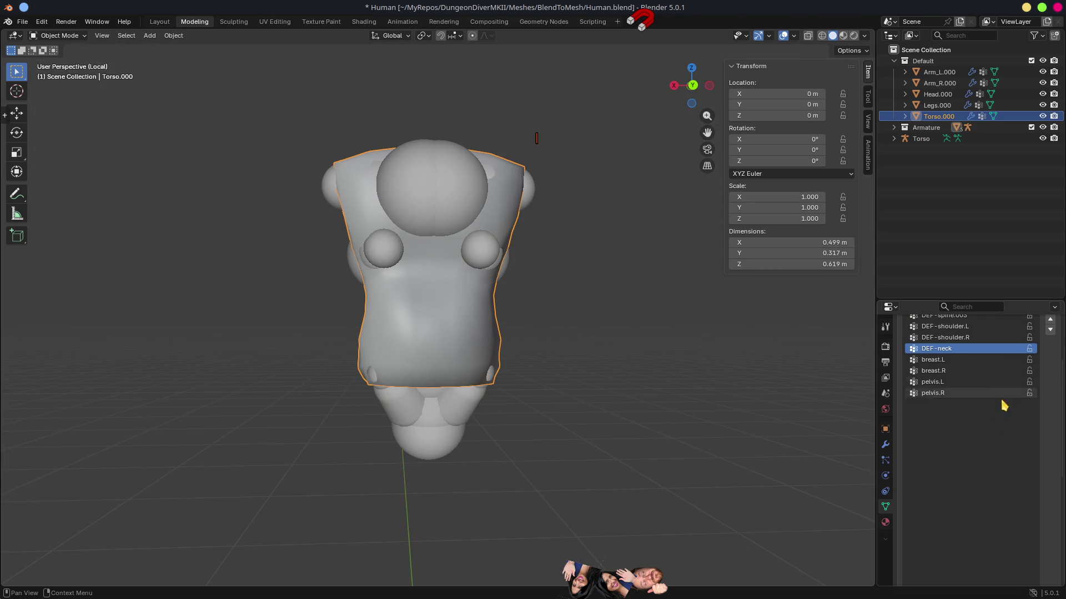
# Clear all eleven vertex groups from Torso.000 with Delete All Groups.
pyautogui.scroll(3, 1006, 410)
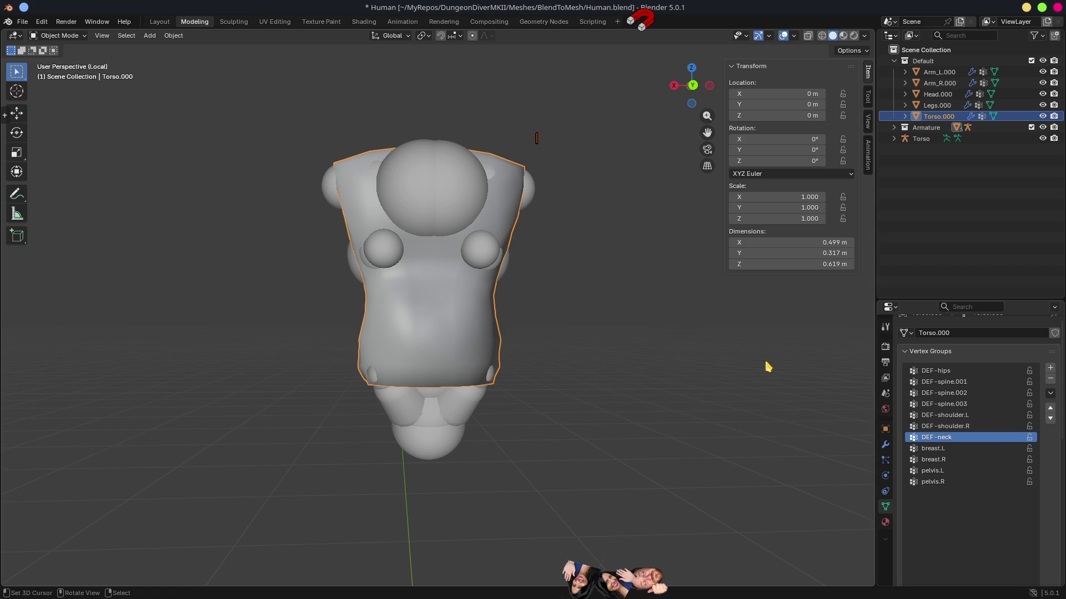
pyautogui.click(1051, 395)
pyautogui.click(1050, 393)
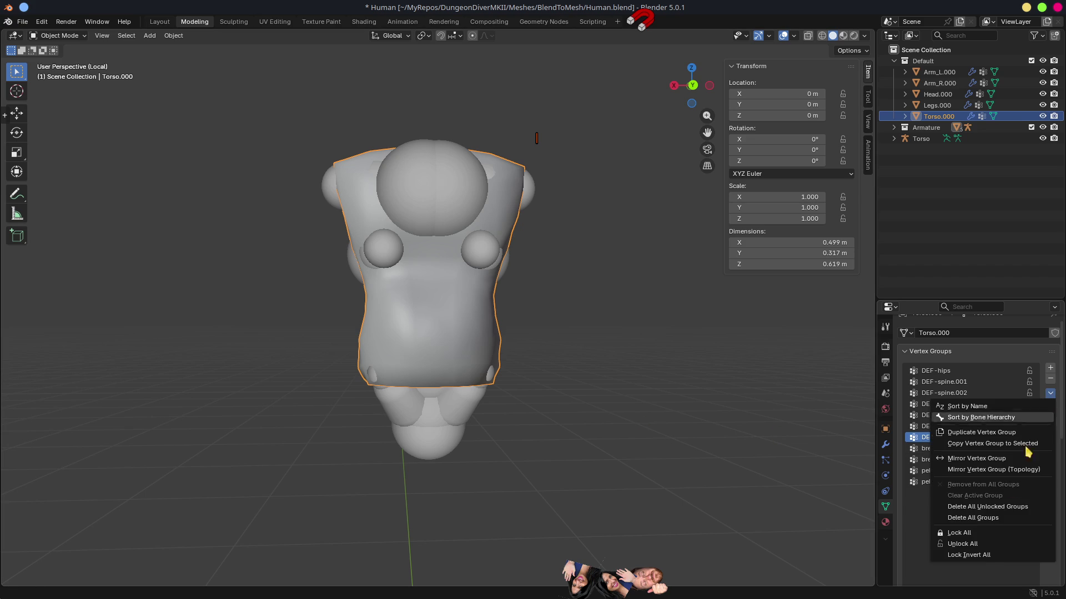
pyautogui.click(987, 517)
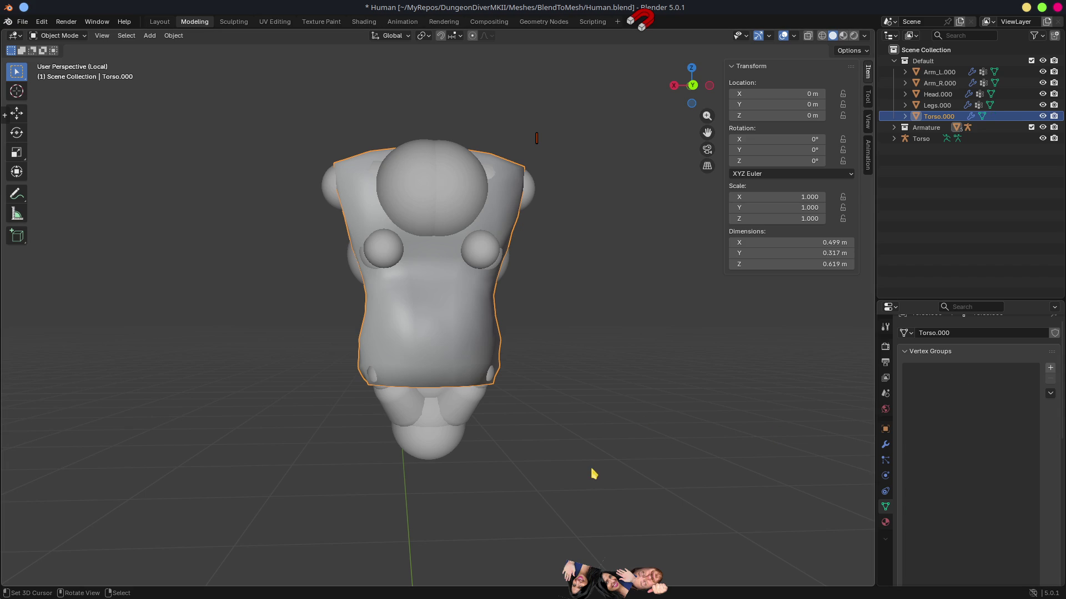
# Parent Torso.000 to the Torso armature with automatic weights, generating ten vertex groups.
pyautogui.keyDown('shift'); pyautogui.click(456, 426); pyautogui.keyUp('shift')
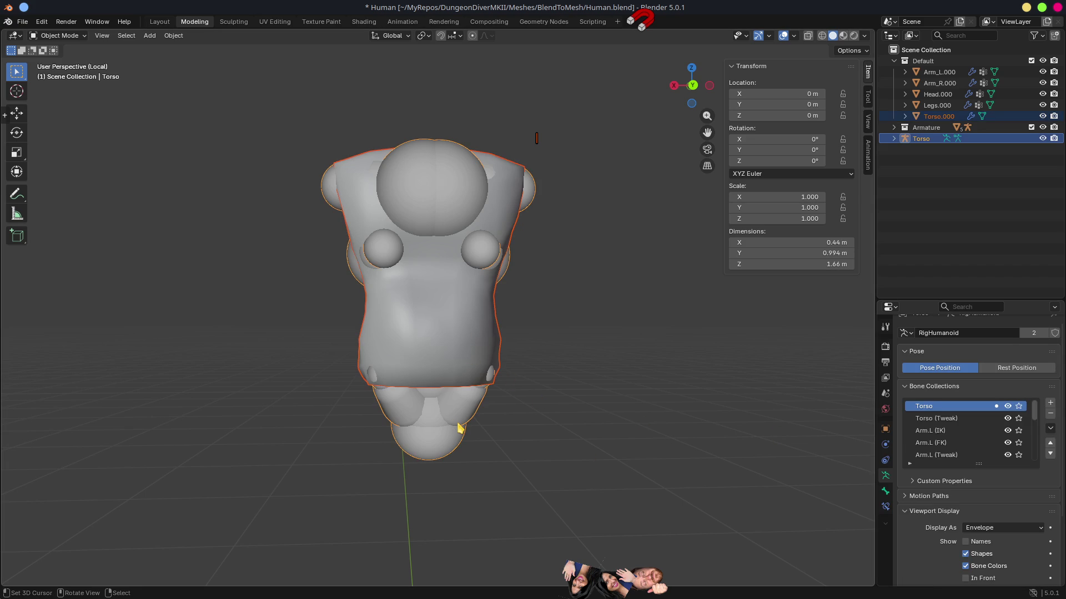
pyautogui.hotkey('ctrl', 'p')
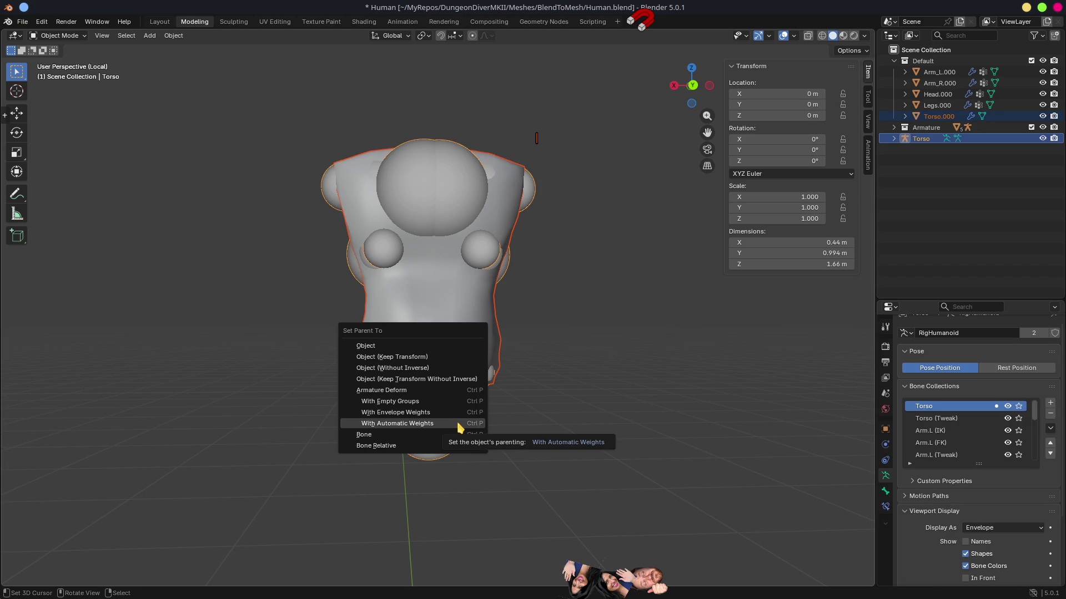
pyautogui.click(397, 424)
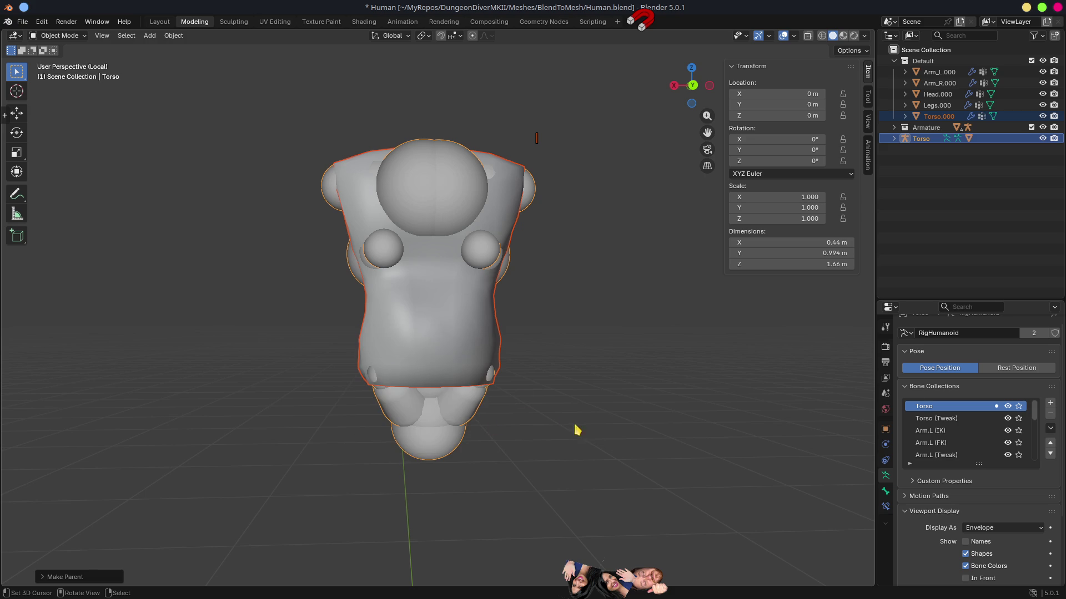
pyautogui.click(460, 315)
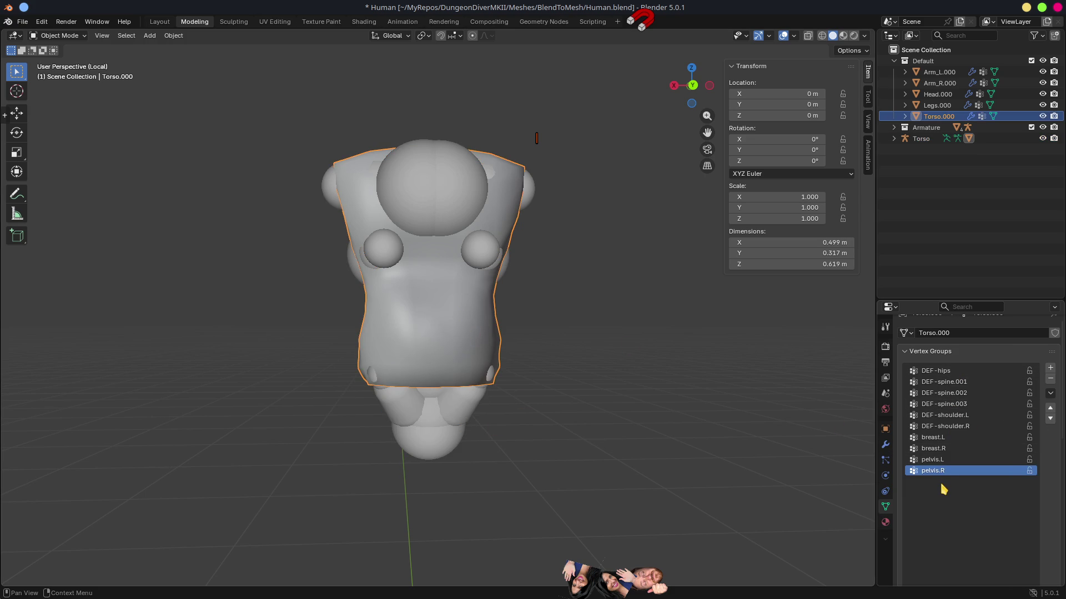
pyautogui.moveTo(583, 410); pyautogui.dragTo(638, 430)
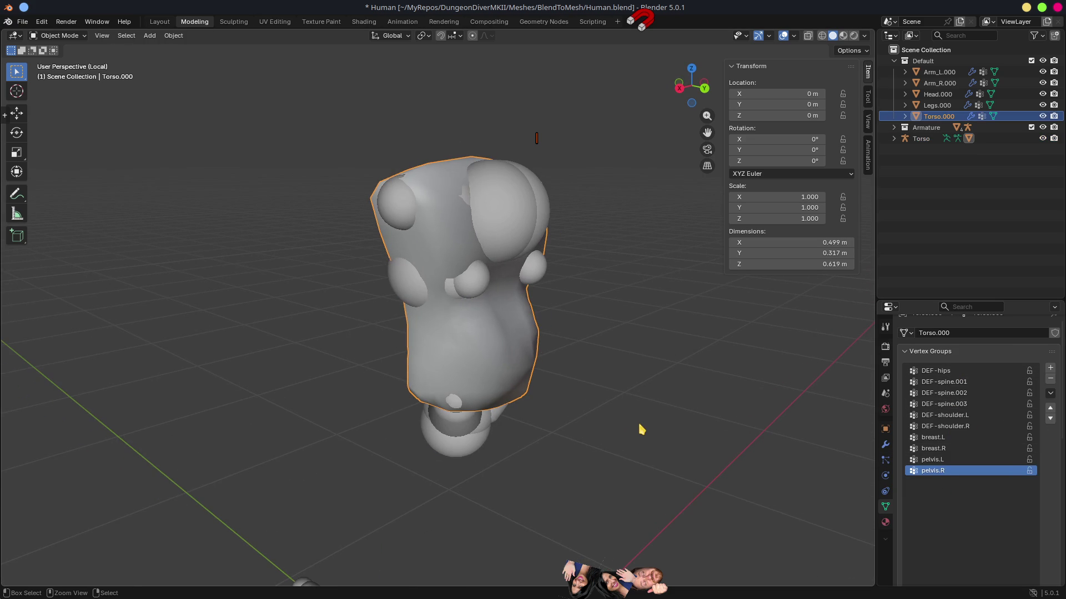
# Save Human.blend and return to the Godot editor.
pyautogui.hotkey('ctrl', 's')
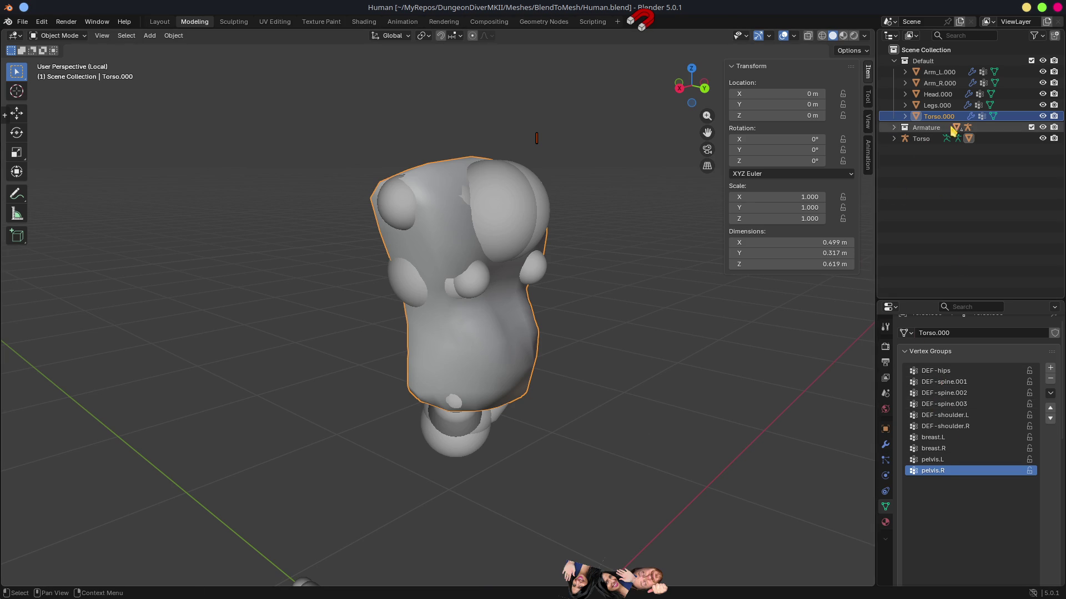
pyautogui.moveTo(629, 447); pyautogui.dragTo(542, 411)
pyautogui.hotkey('alt', 'Tab')
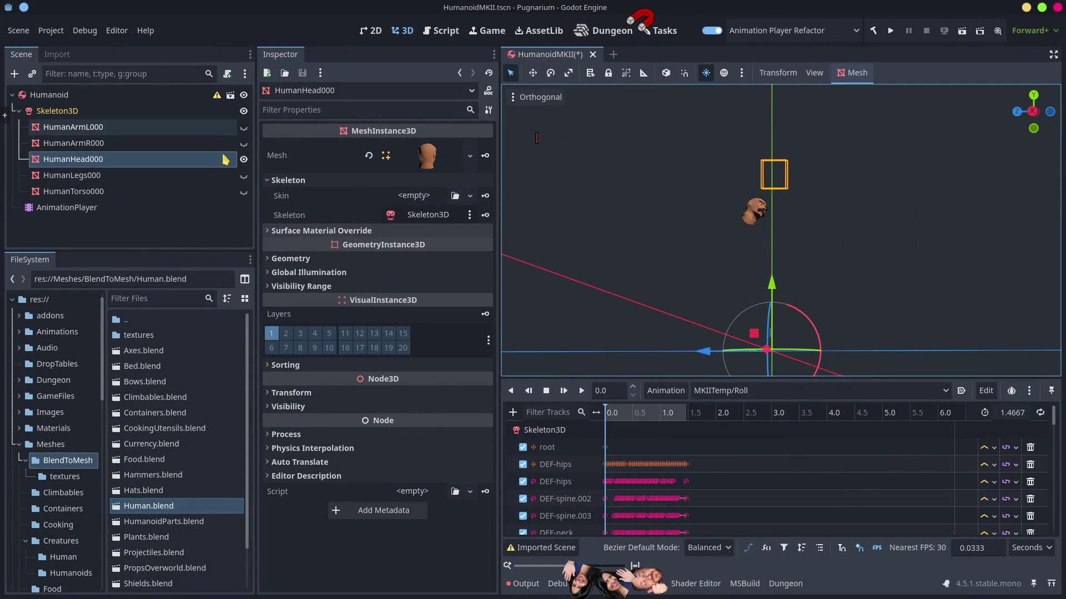
# Show HumanTorso000, scrub the Roll animation to about 0.8 s, and enlarge the animation panel.
pyautogui.click(243, 191)
pyautogui.scroll(2, 610, 333)
pyautogui.moveTo(616, 413)
pyautogui.mouseDown()
pyautogui.moveTo(703, 417)
pyautogui.moveTo(610, 423)
pyautogui.moveTo(663, 427)
pyautogui.moveTo(606, 442)
pyautogui.mouseUp()
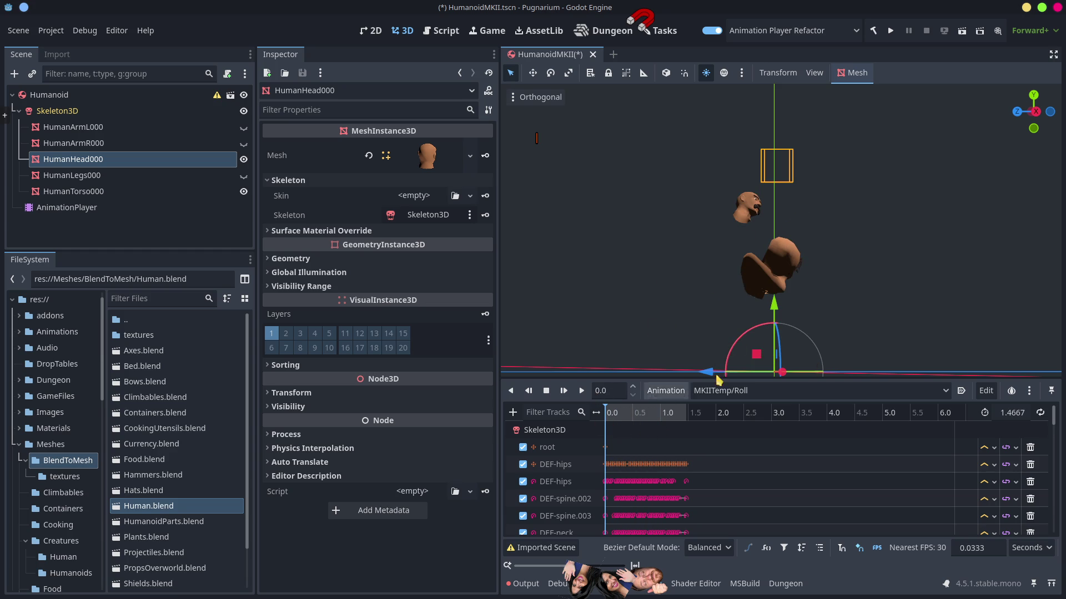
pyautogui.moveTo(839, 378)
pyautogui.mouseDown()
pyautogui.moveTo(839, 265)
pyautogui.moveTo(839, 338)
pyautogui.mouseUp()
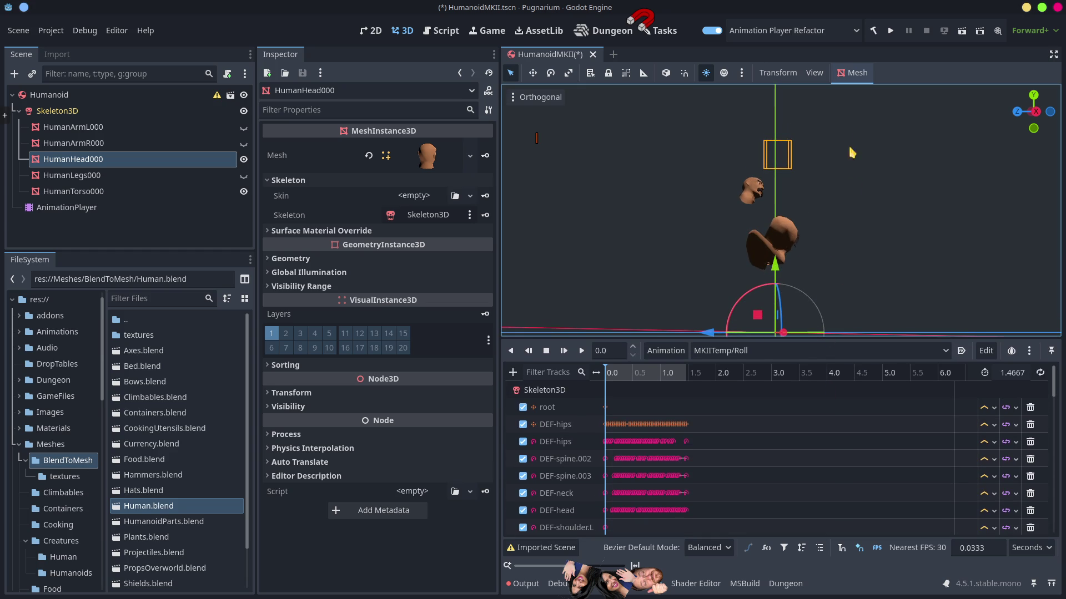
# Enable the Skeleton3D gizmo under View > Gizmos to display the bones.
pyautogui.click(858, 78)
pyautogui.click(858, 80)
pyautogui.click(816, 72)
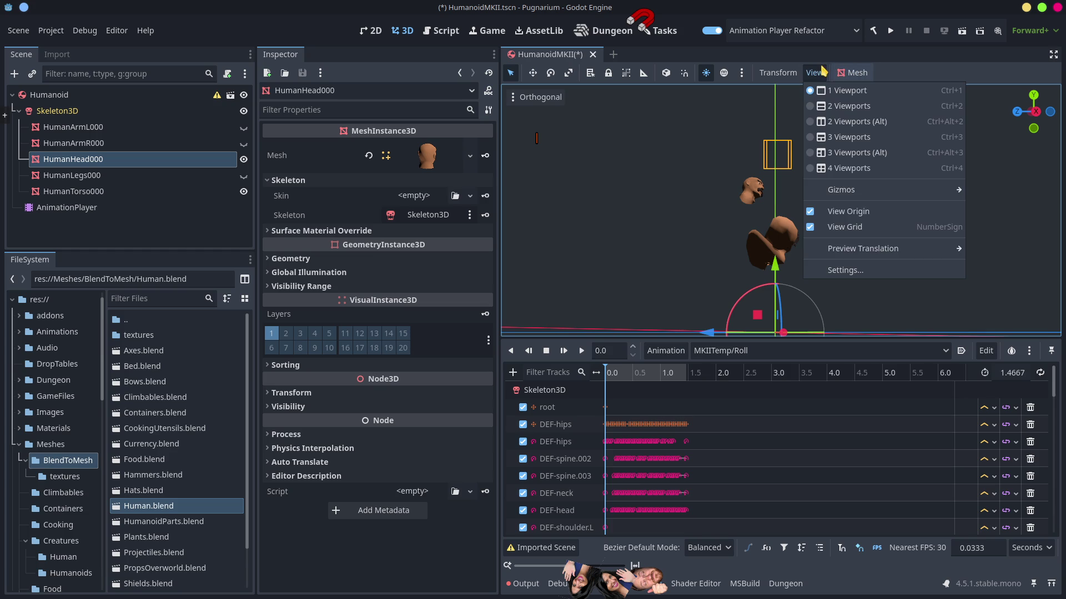
pyautogui.moveTo(841, 190)
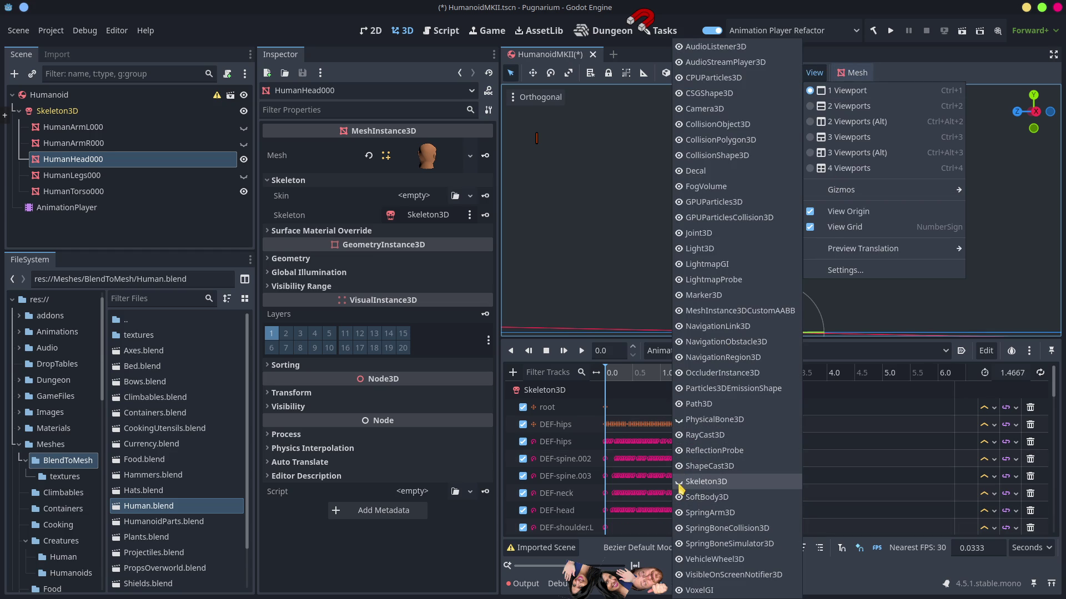
pyautogui.press('Escape')
pyautogui.press('Escape')
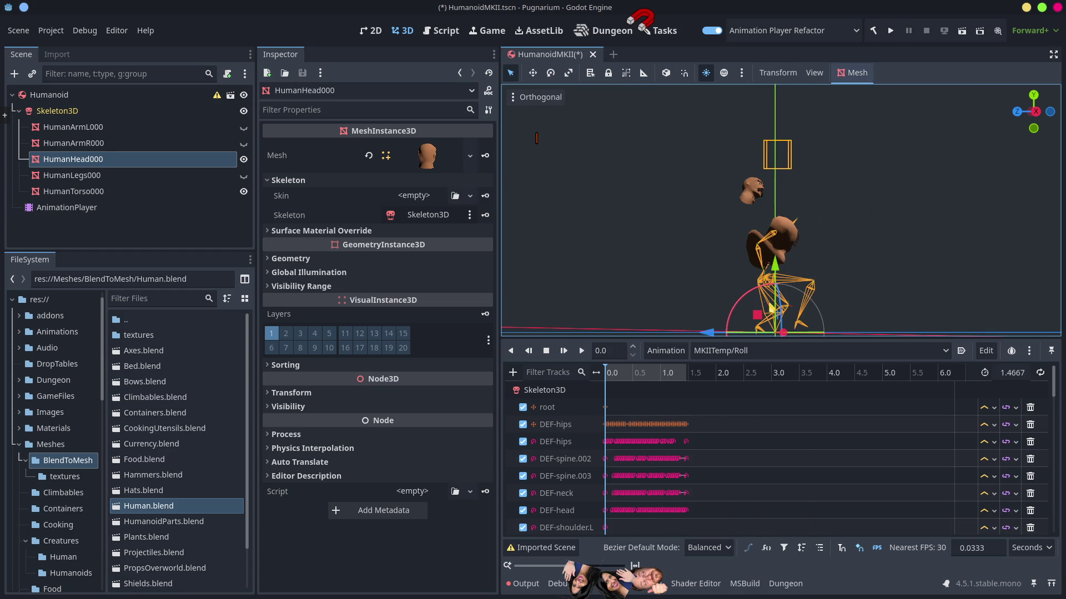
# From a front-angled view, scrub Roll to about 0.77 s and inspect HumanArmL000.
pyautogui.moveTo(1034, 111); pyautogui.dragTo(1063, 112)
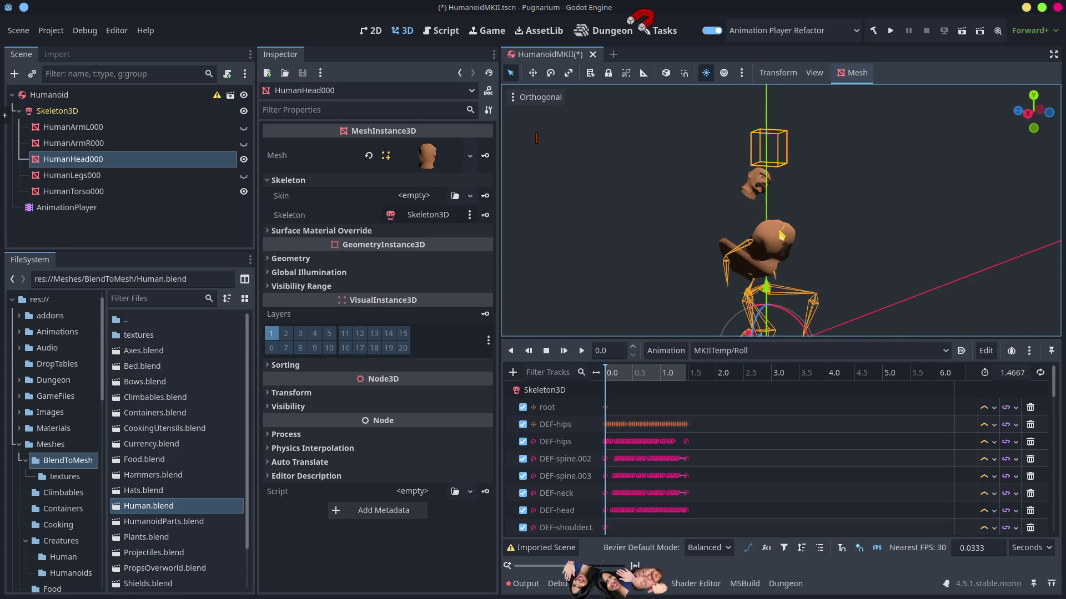
pyautogui.moveTo(611, 377)
pyautogui.mouseDown()
pyautogui.moveTo(652, 372)
pyautogui.moveTo(711, 389)
pyautogui.moveTo(651, 379)
pyautogui.moveTo(695, 388)
pyautogui.mouseUp()
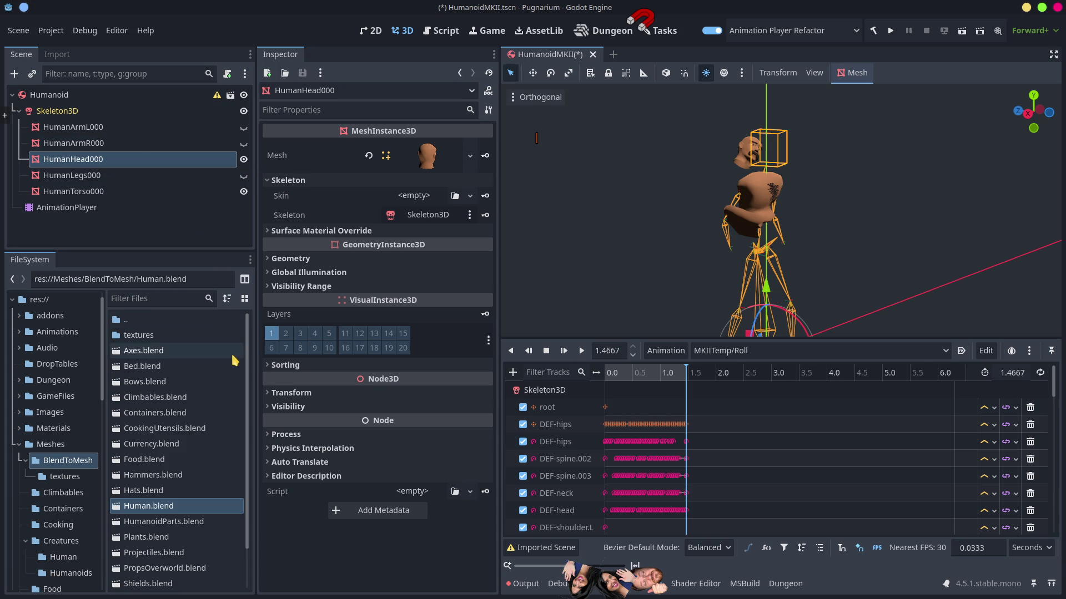
pyautogui.click(120, 129)
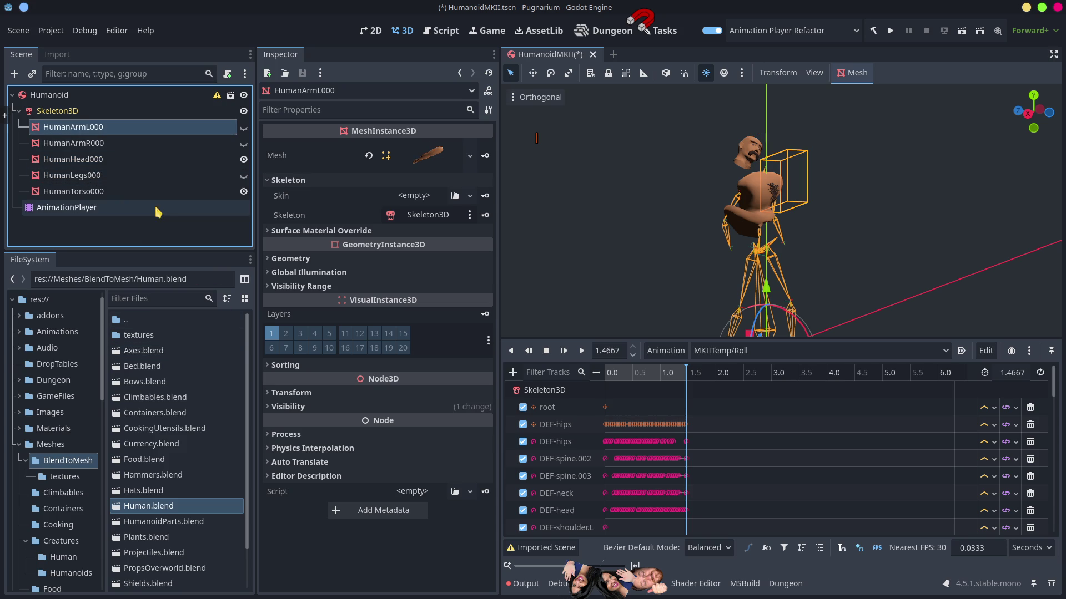
pyautogui.click(74, 144)
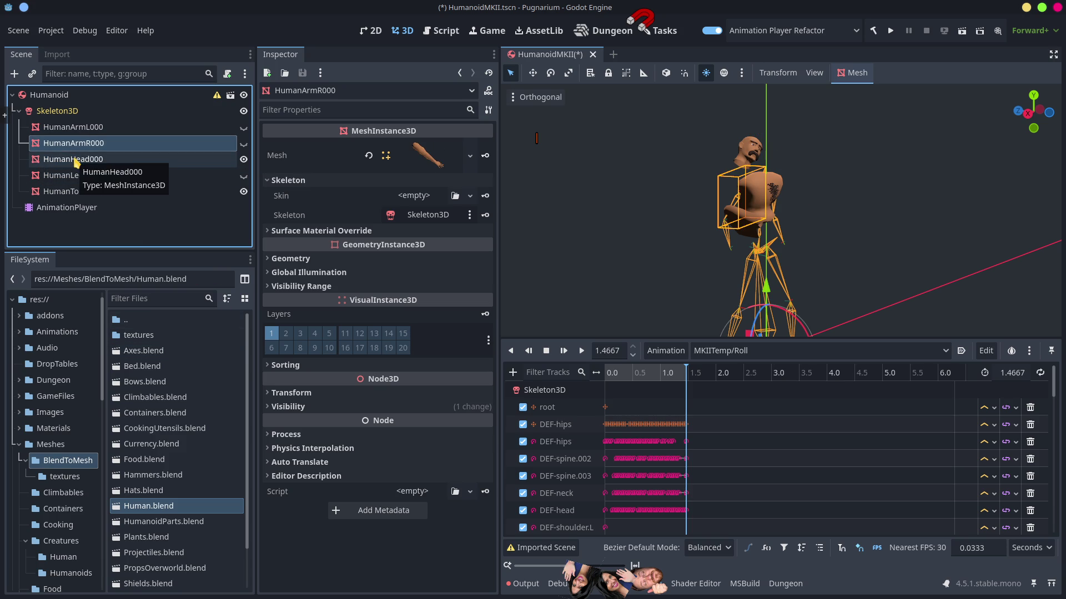
pyautogui.click(280, 407)
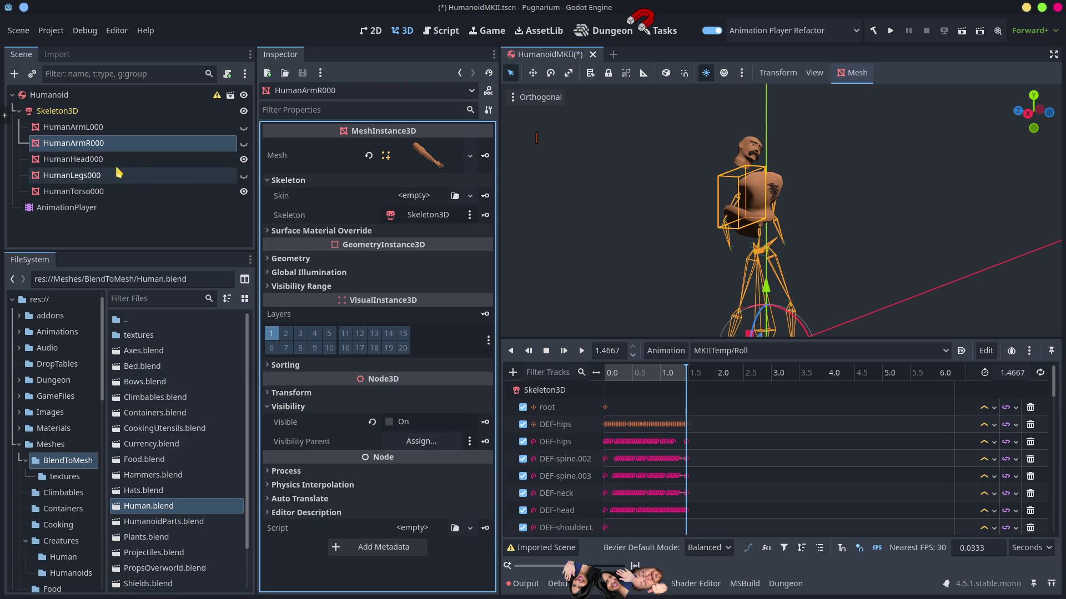
pyautogui.click(89, 159)
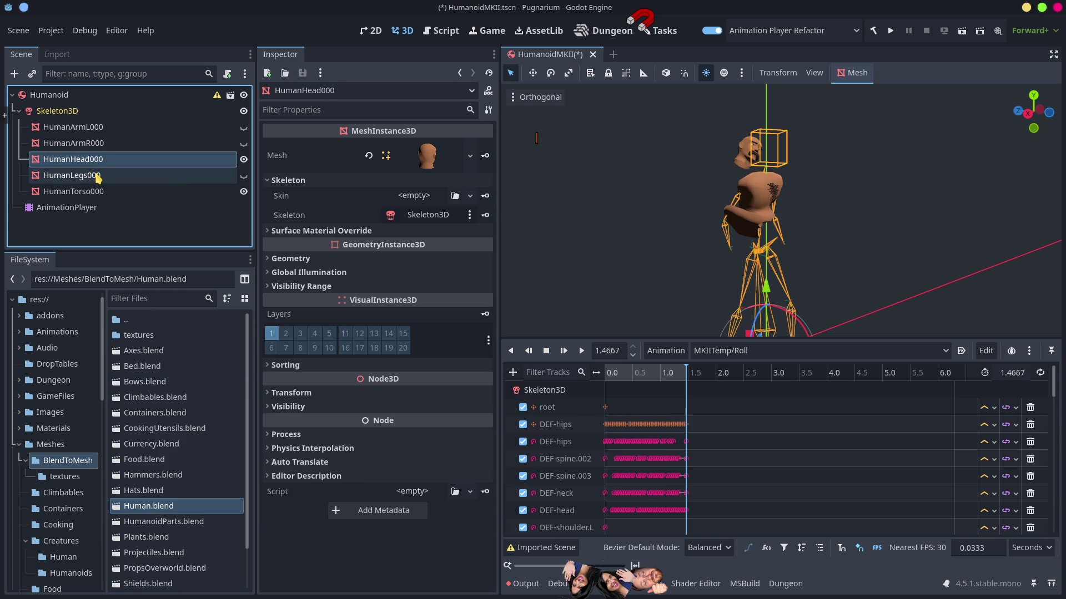
pyautogui.click(97, 176)
pyautogui.click(96, 192)
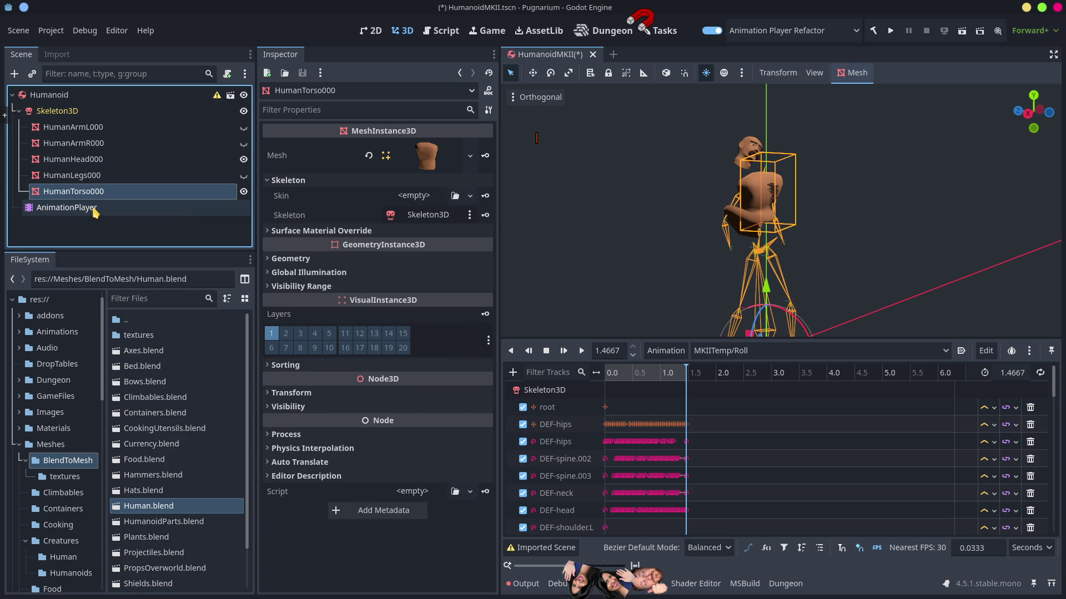
pyautogui.click(95, 208)
pyautogui.click(67, 111)
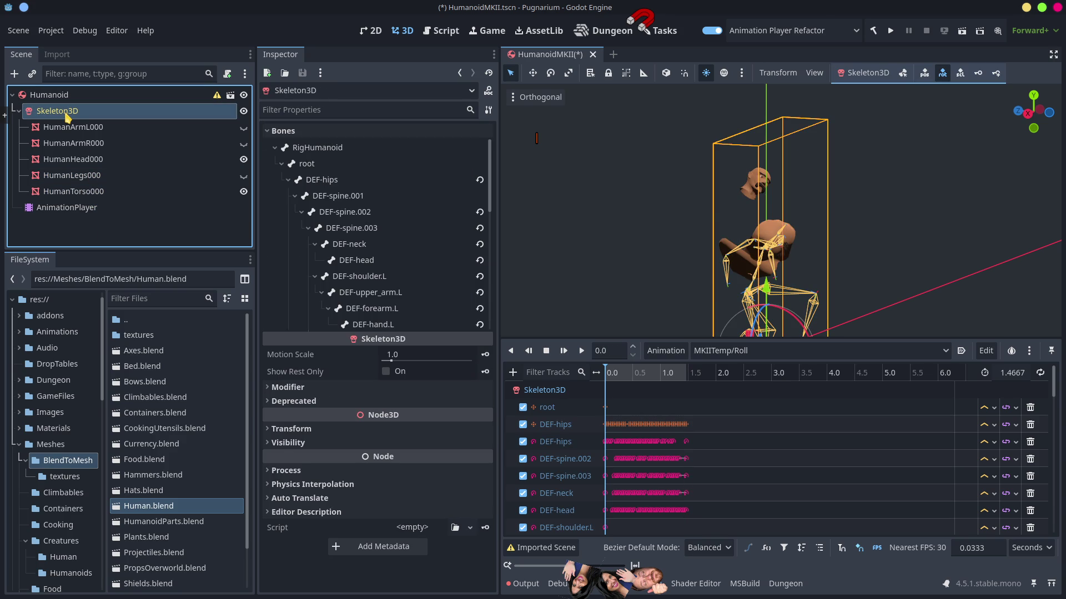
pyautogui.click(58, 99)
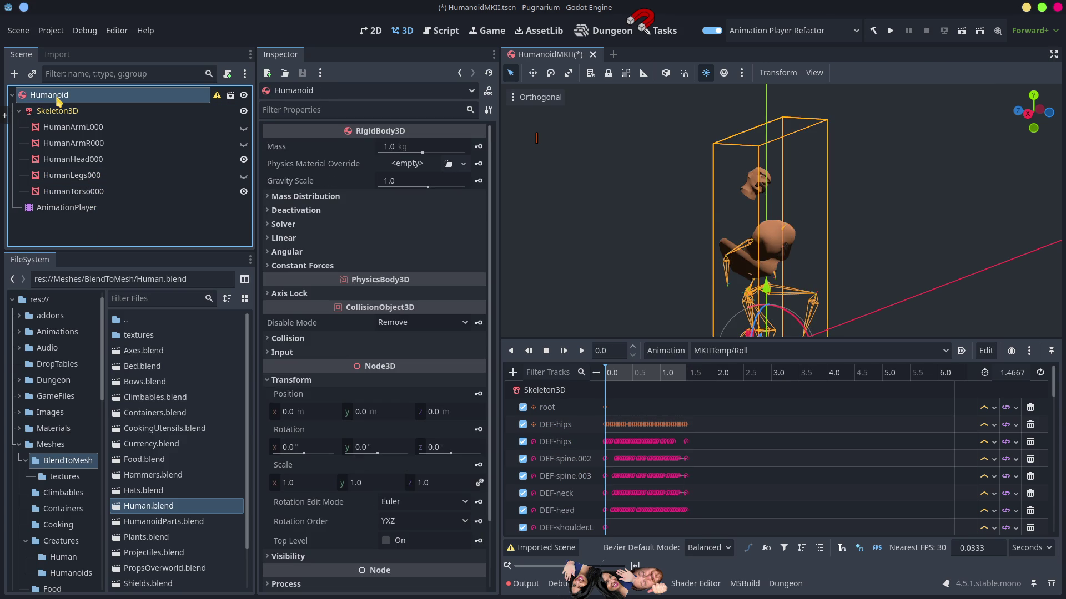
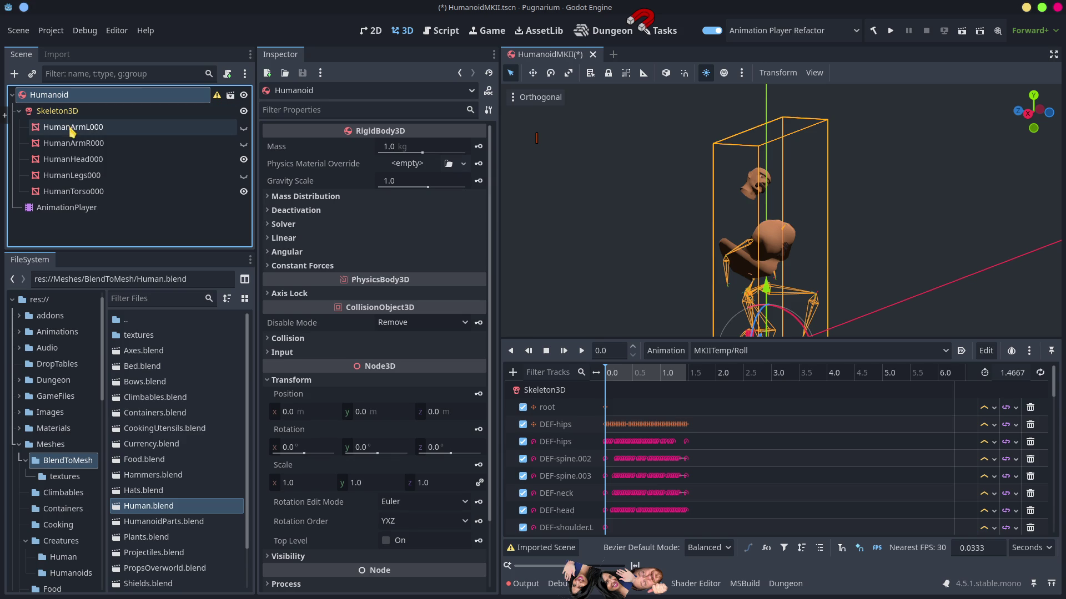
# Hide the right arm, head and torso meshes, then select HumanArmL000.
pyautogui.click(244, 144)
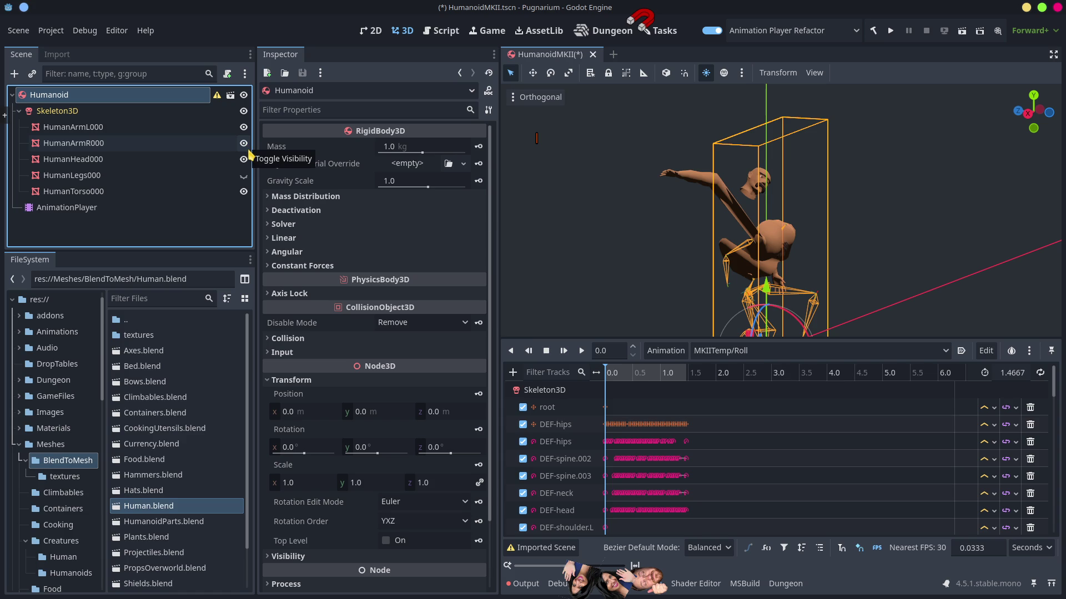
pyautogui.click(243, 144)
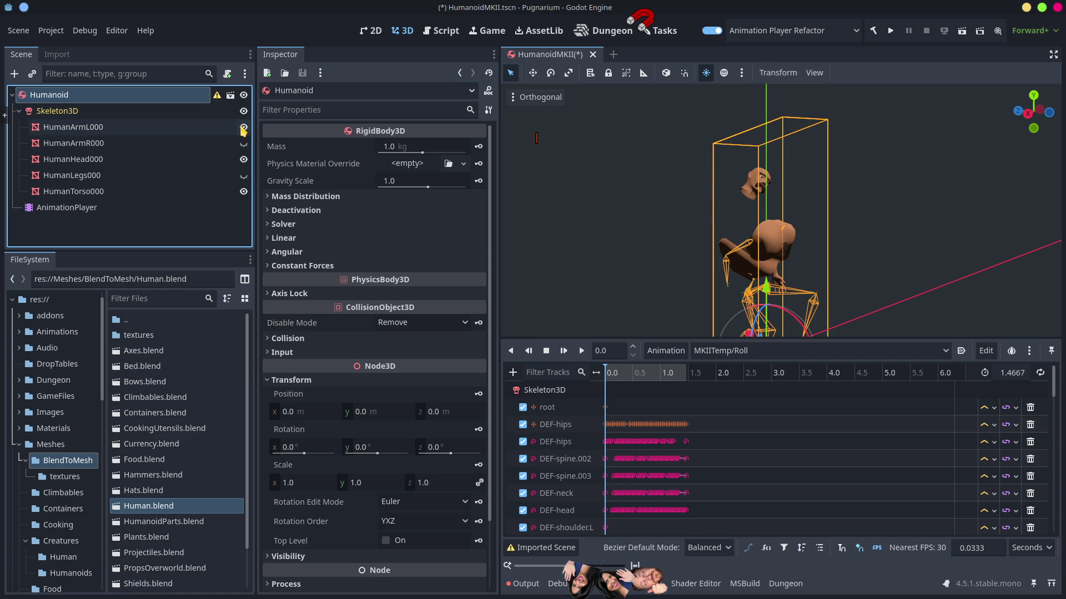
pyautogui.click(243, 160)
pyautogui.click(244, 192)
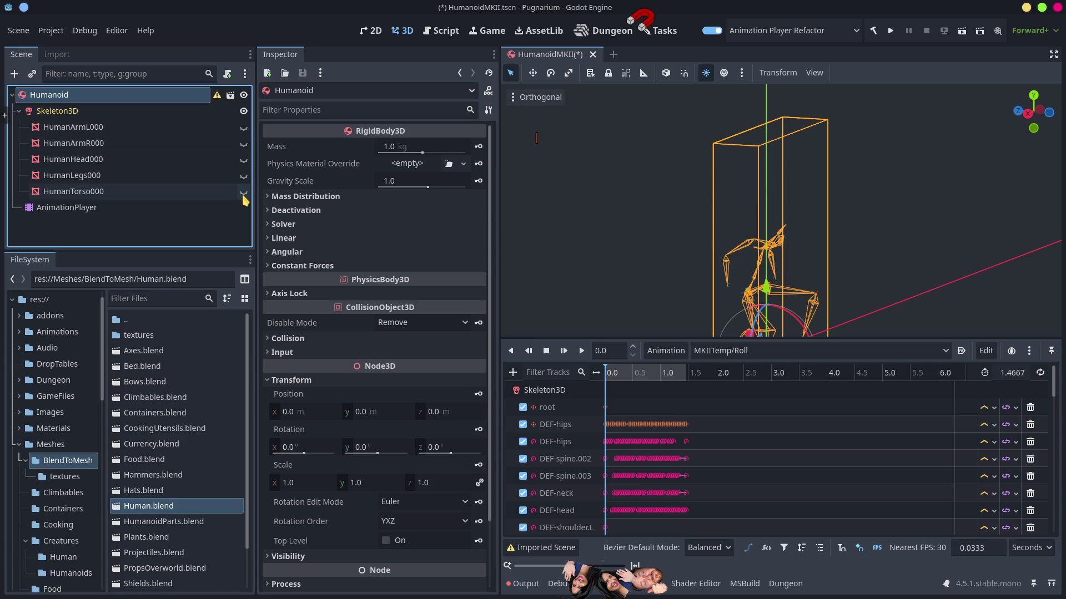
pyautogui.click(100, 130)
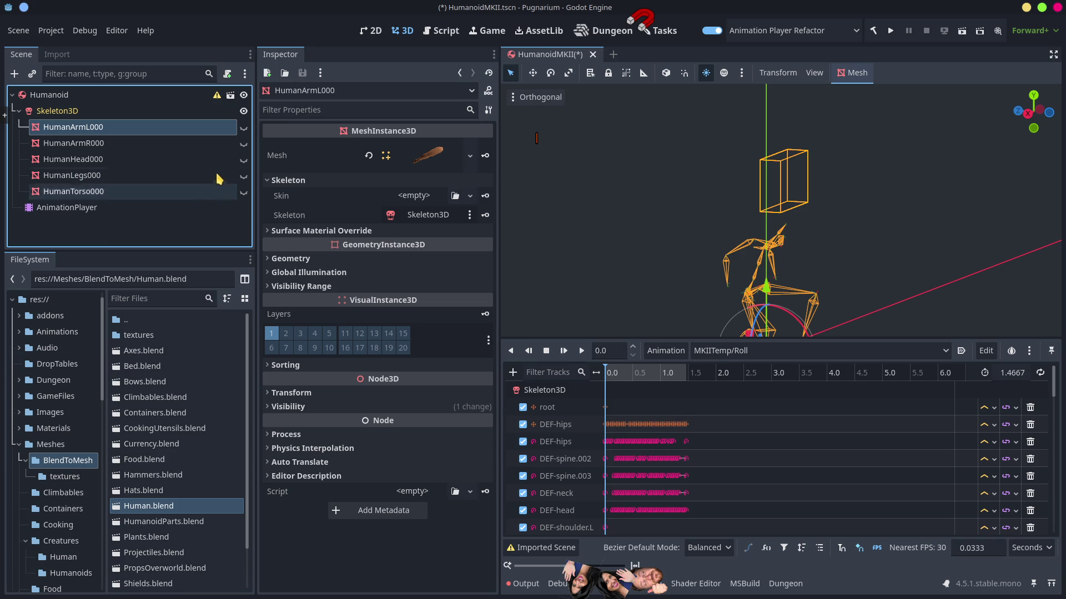
# Show the torso mesh again and scrub the Roll animation forward to 0.58.
pyautogui.click(243, 193)
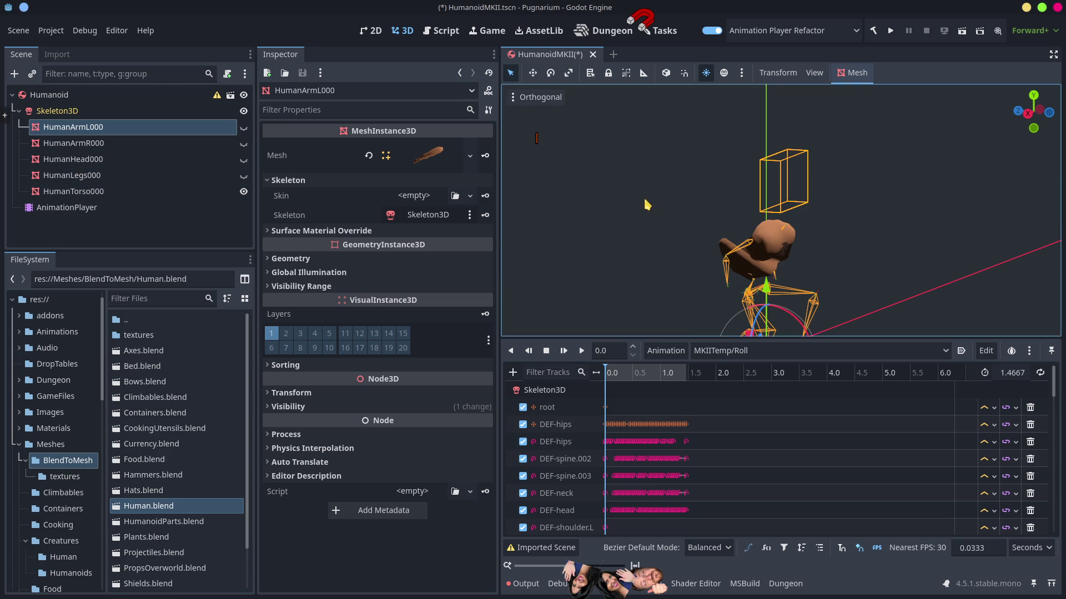
pyautogui.scroll(-2, 724, 210)
pyautogui.scroll(5, 724, 209)
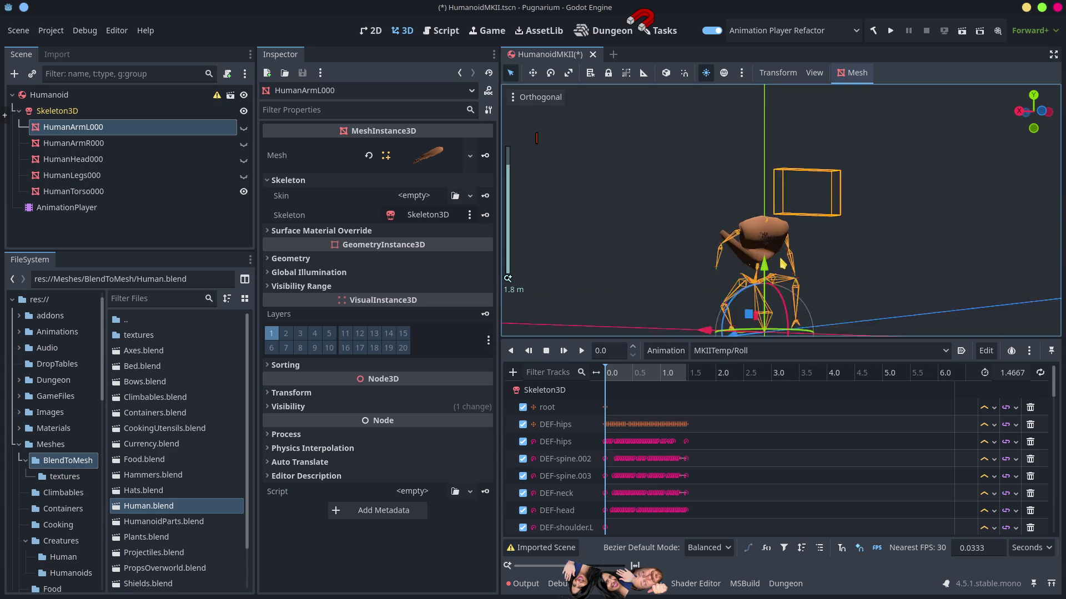
pyautogui.scroll(4, 717, 197)
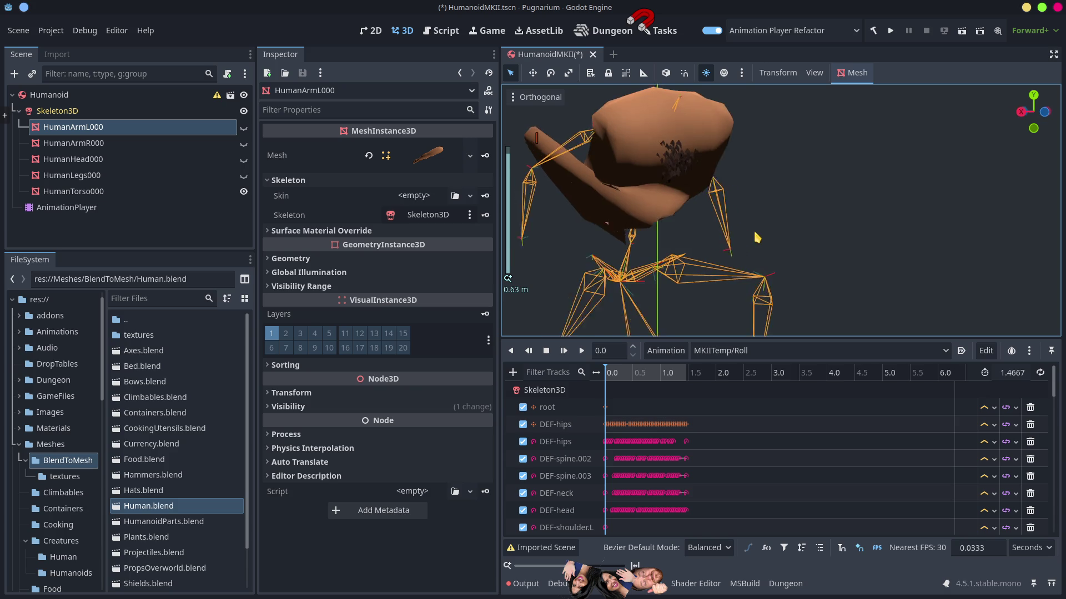
pyautogui.moveTo(615, 375)
pyautogui.mouseDown()
pyautogui.moveTo(671, 381)
pyautogui.moveTo(654, 389)
pyautogui.mouseUp()
# Rotate around the torso, scrub Roll back near the start, and switch to Blender.
pyautogui.scroll(2, 631, 212)
pyautogui.moveTo(631, 212); pyautogui.dragTo(644, 213)
pyautogui.moveTo(653, 385); pyautogui.dragTo(662, 388)
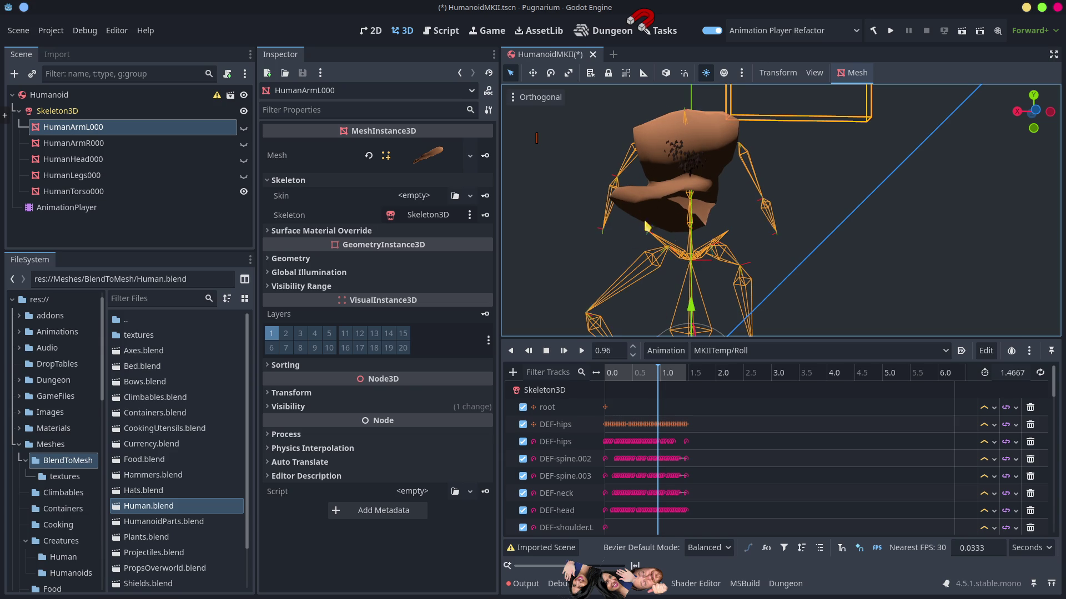
pyautogui.hotkey('alt', 'Tab')
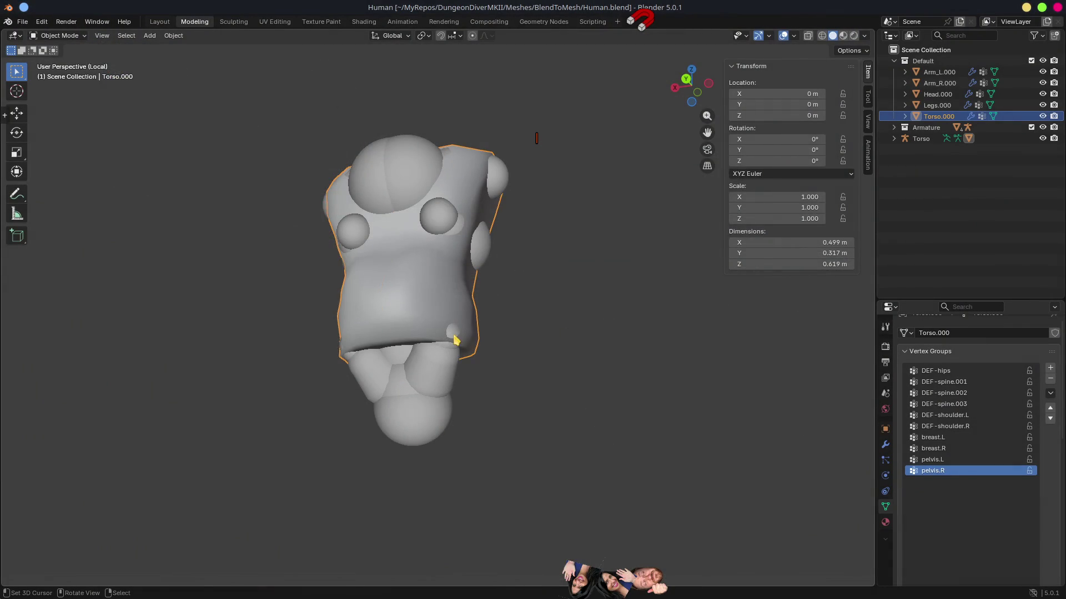
# Check a Torso.000 hip vertex's weights (0.954 pelvis.R), then select the Torso armature.
pyautogui.press('Tab')
pyautogui.moveTo(454, 340); pyautogui.dragTo(434, 319)
pyautogui.click(437, 311)
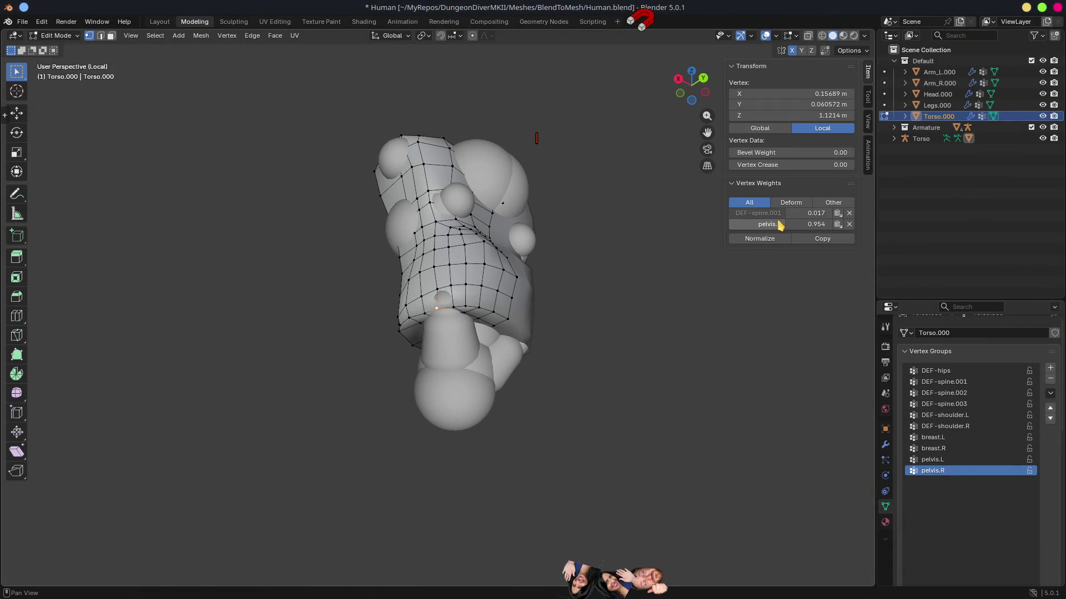
pyautogui.moveTo(737, 351)
pyautogui.mouseDown()
pyautogui.moveTo(678, 367)
pyautogui.moveTo(736, 287)
pyautogui.mouseUp()
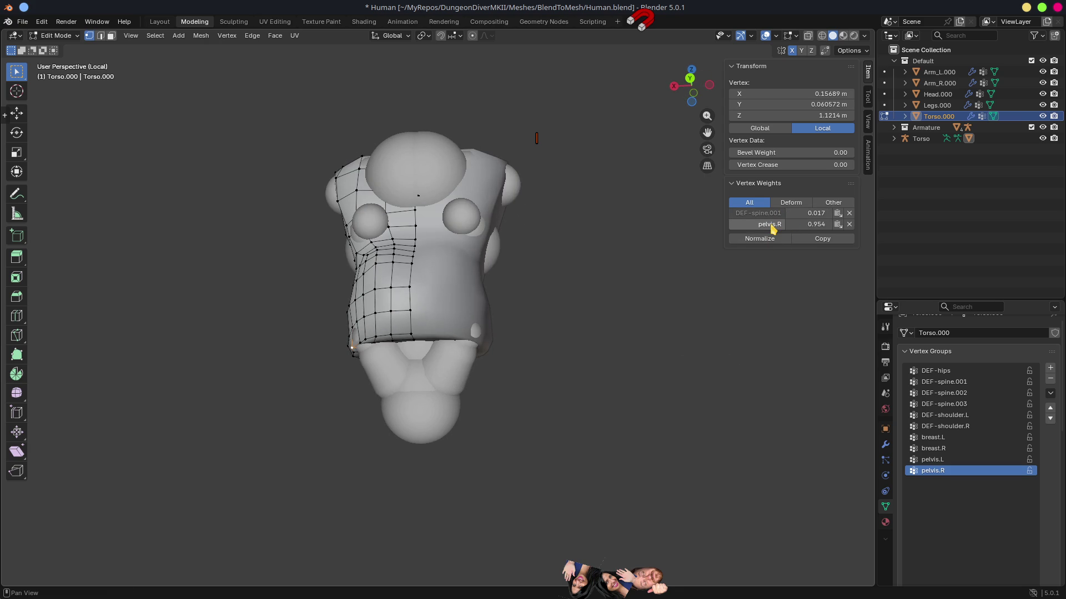
pyautogui.scroll(3, 438, 336)
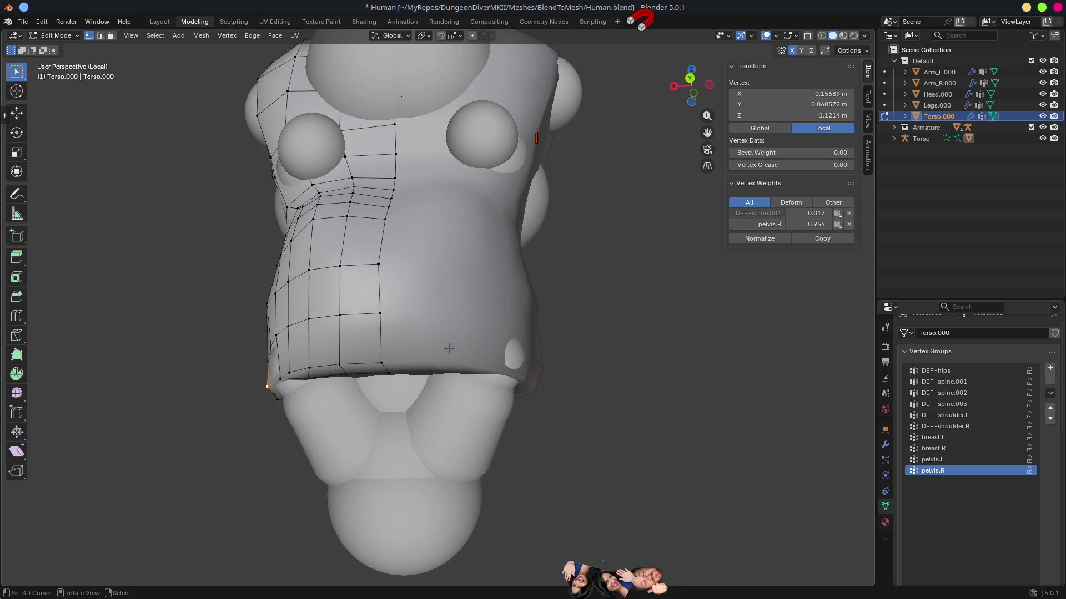
pyautogui.press('Tab')
pyautogui.click(459, 383)
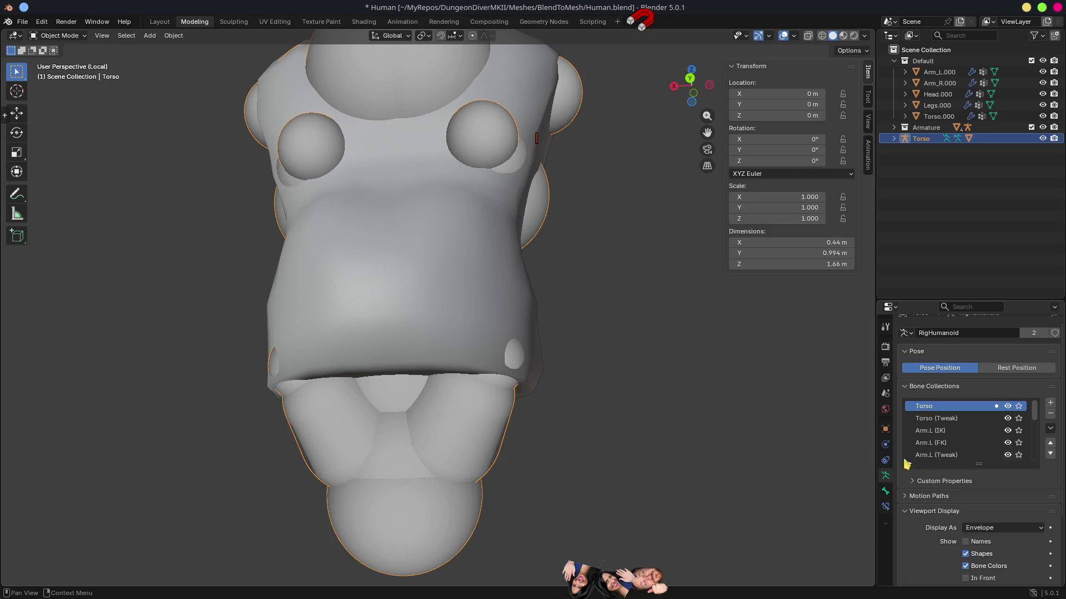
# Display the armature's bones as Octahedral and draw them In Front of the mesh.
pyautogui.press('Tab')
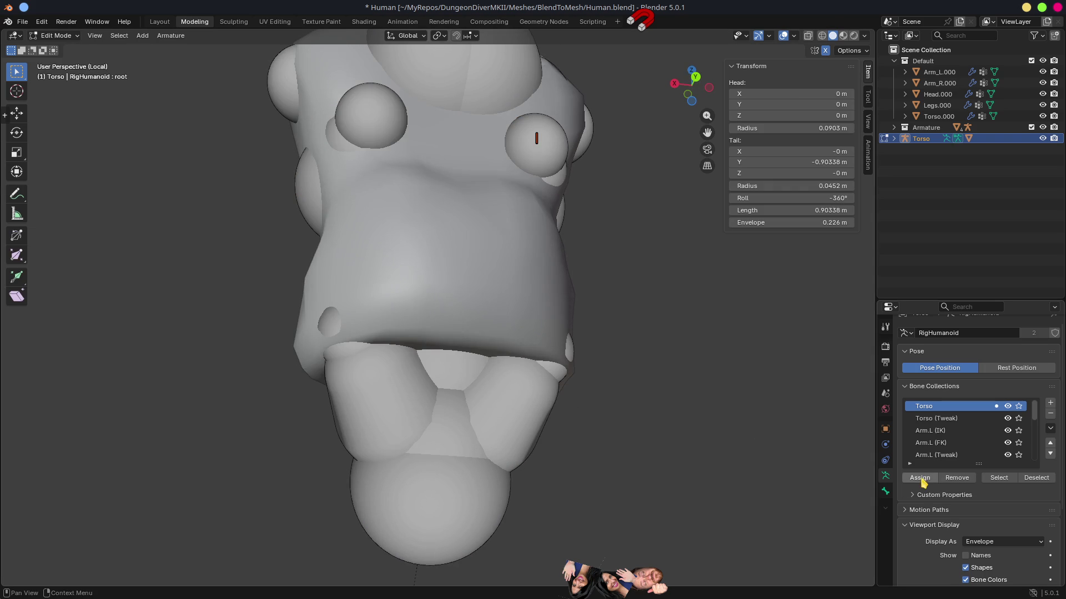
pyautogui.scroll(-3, 995, 511)
pyautogui.click(997, 477)
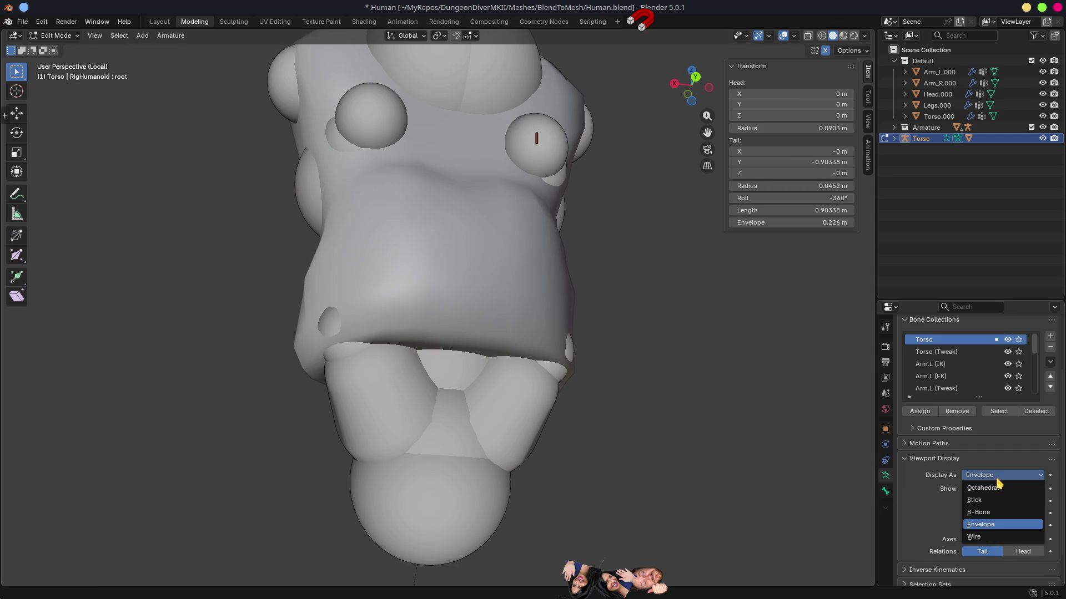
pyautogui.click(994, 488)
pyautogui.click(405, 416)
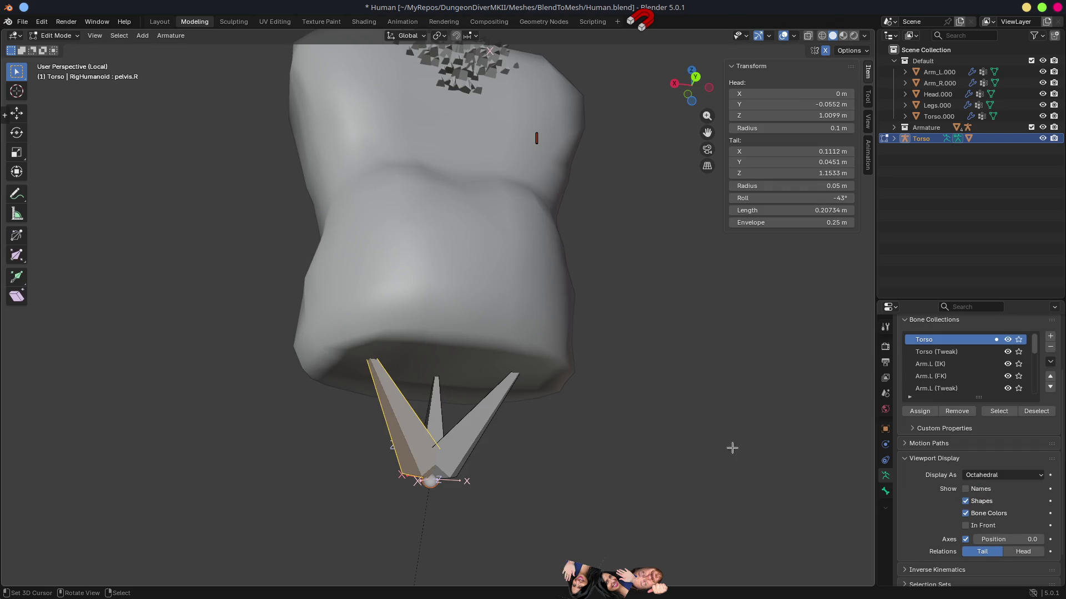
pyautogui.click(974, 527)
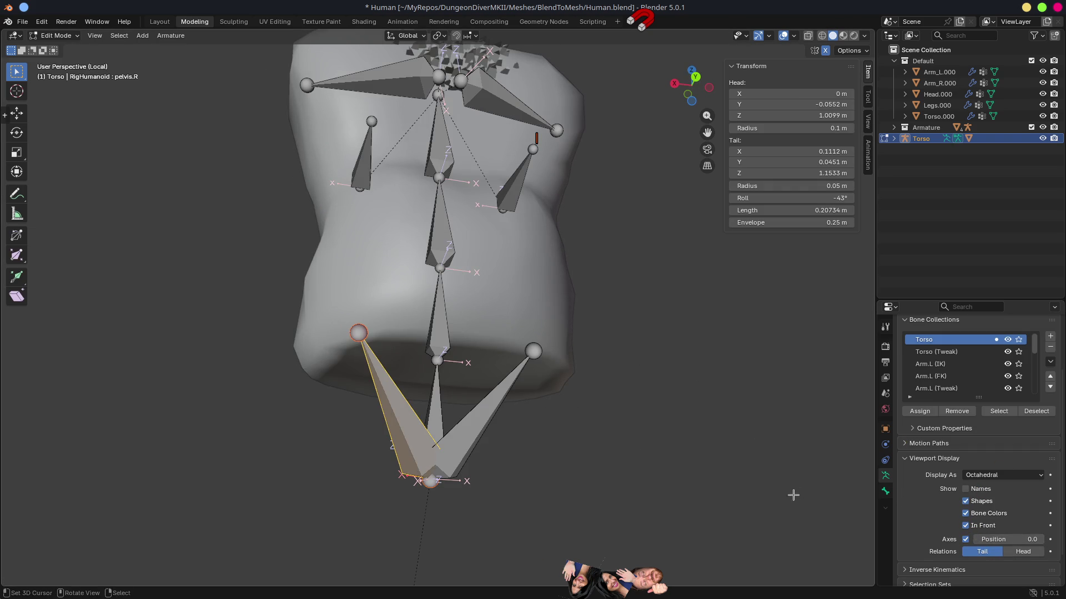
# Delete the pelvis bone and the DEF-hips bone from the armature.
pyautogui.press('x')
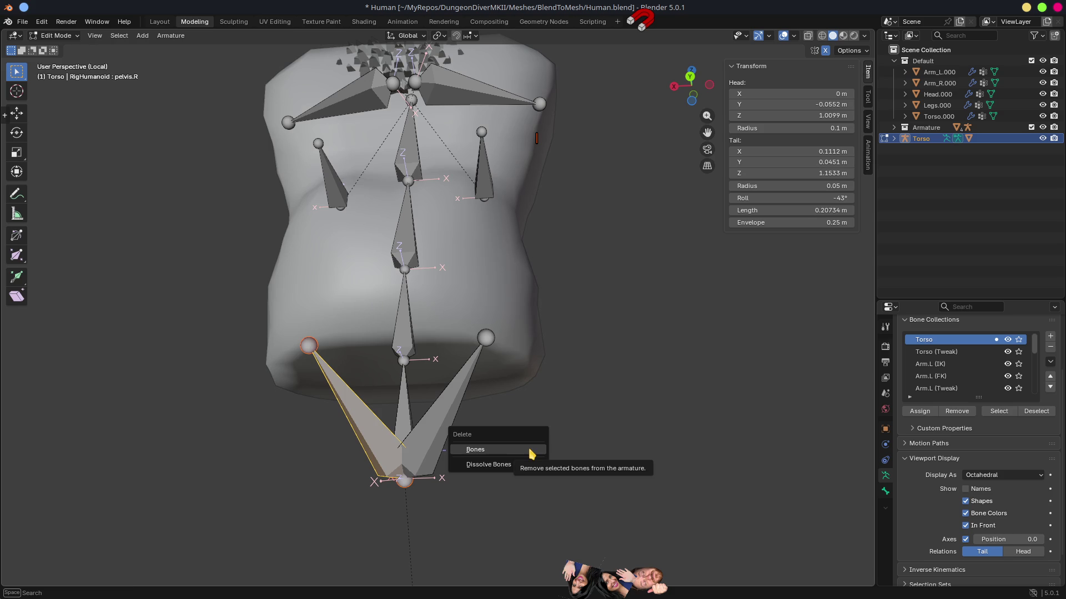
pyautogui.click(522, 450)
pyautogui.click(401, 426)
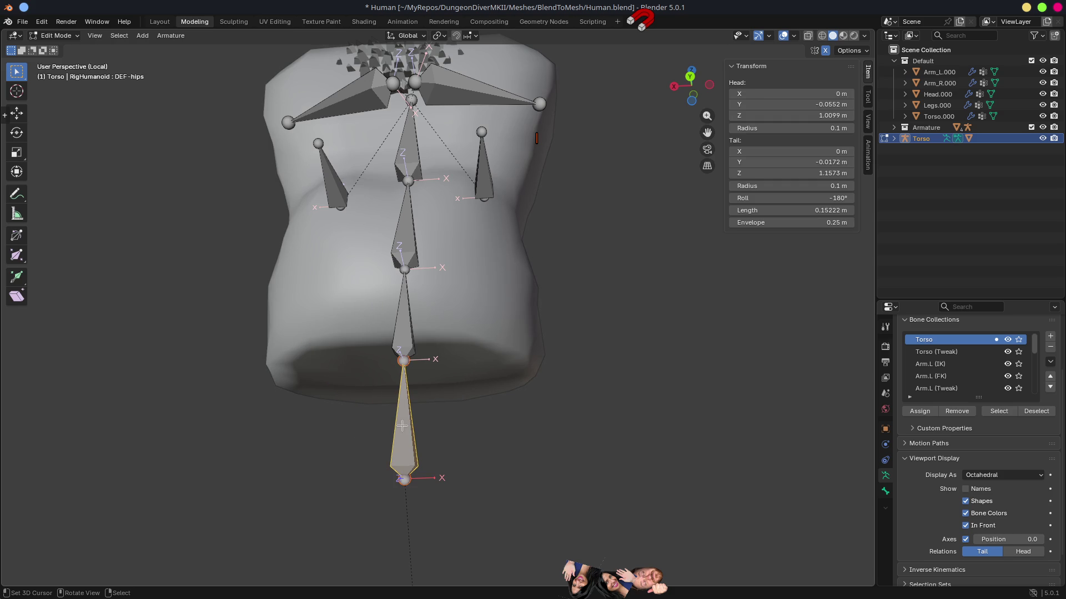
pyautogui.click(886, 493)
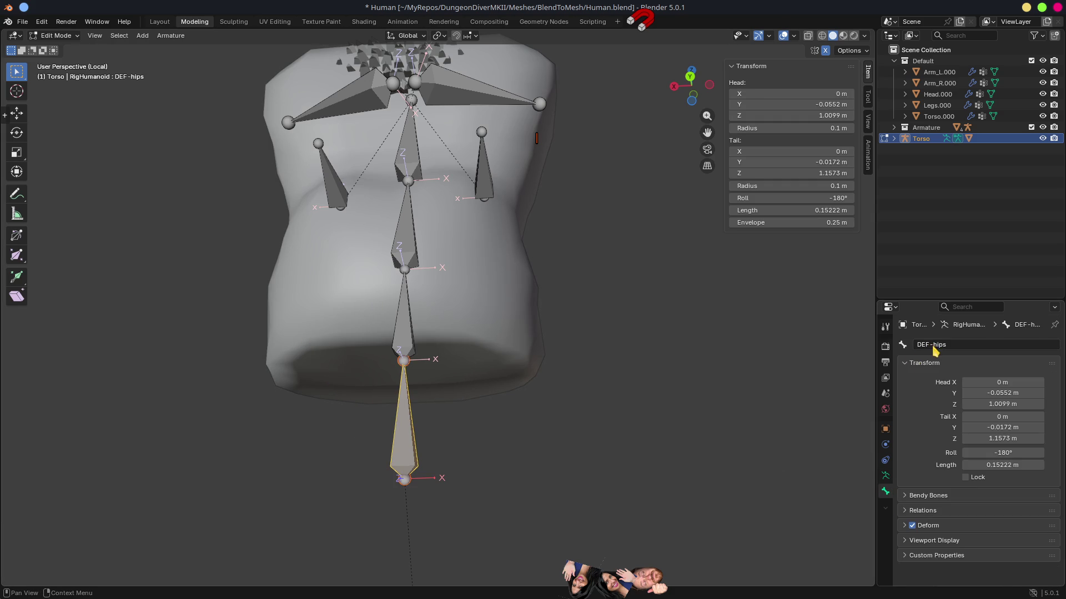
pyautogui.scroll(1, 454, 399)
pyautogui.press('x')
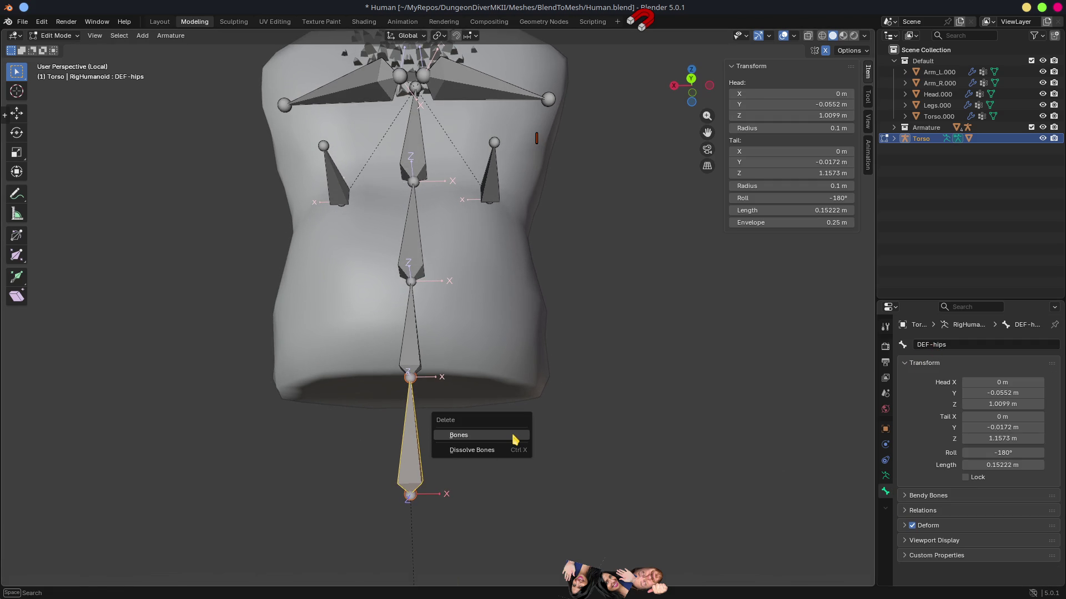
pyautogui.click(472, 433)
pyautogui.scroll(-4, 493, 400)
pyautogui.hotkey('ctrl', 'Tab')
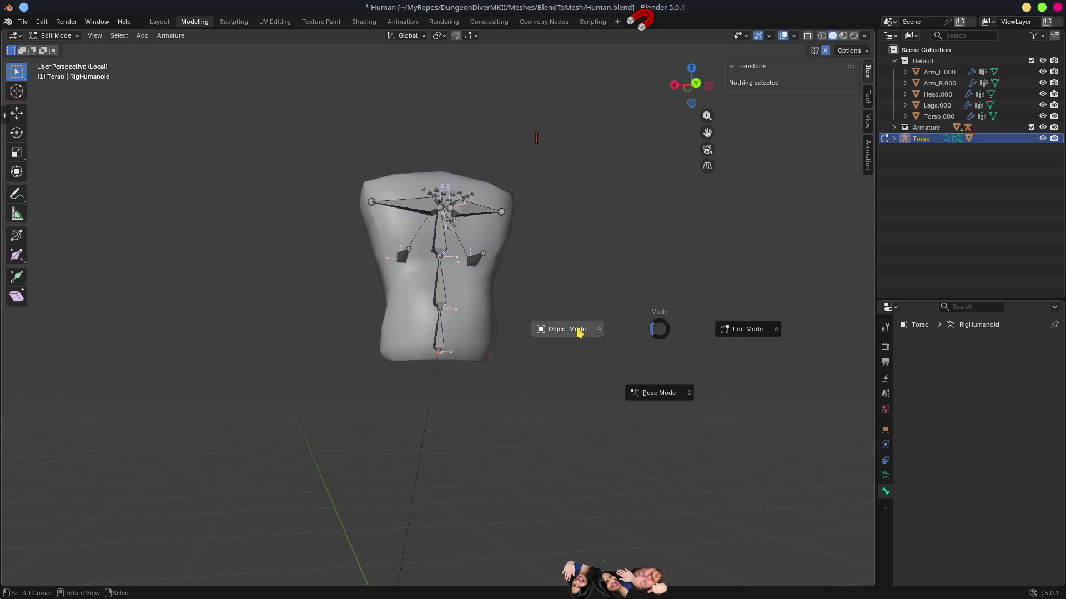
# Return to Object Mode and delete all vertex groups from Torso.000.
pyautogui.click(577, 328)
pyautogui.click(477, 326)
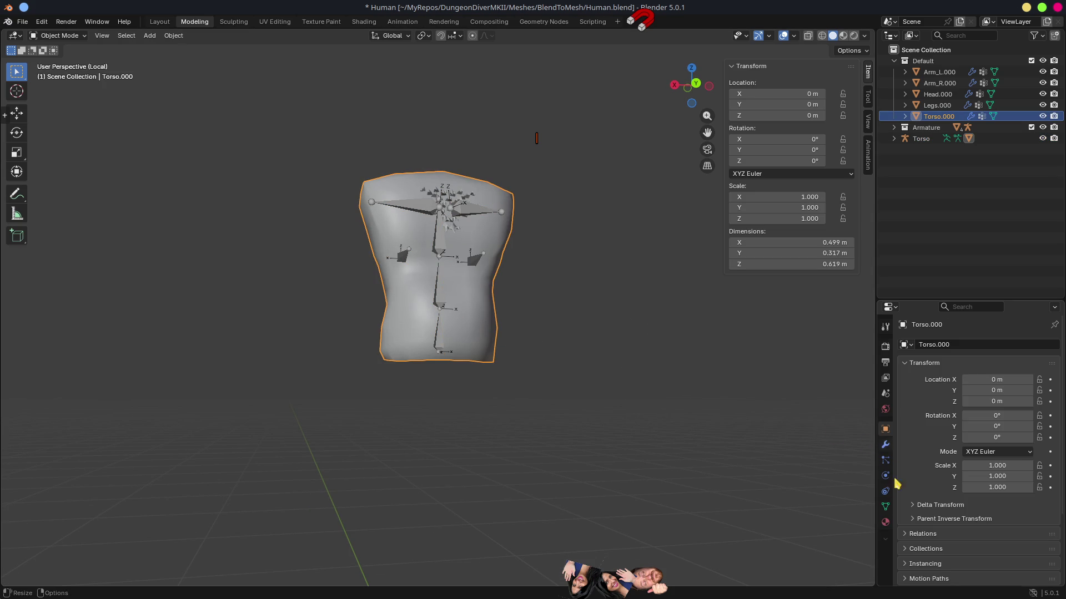
pyautogui.click(885, 507)
pyautogui.click(1050, 405)
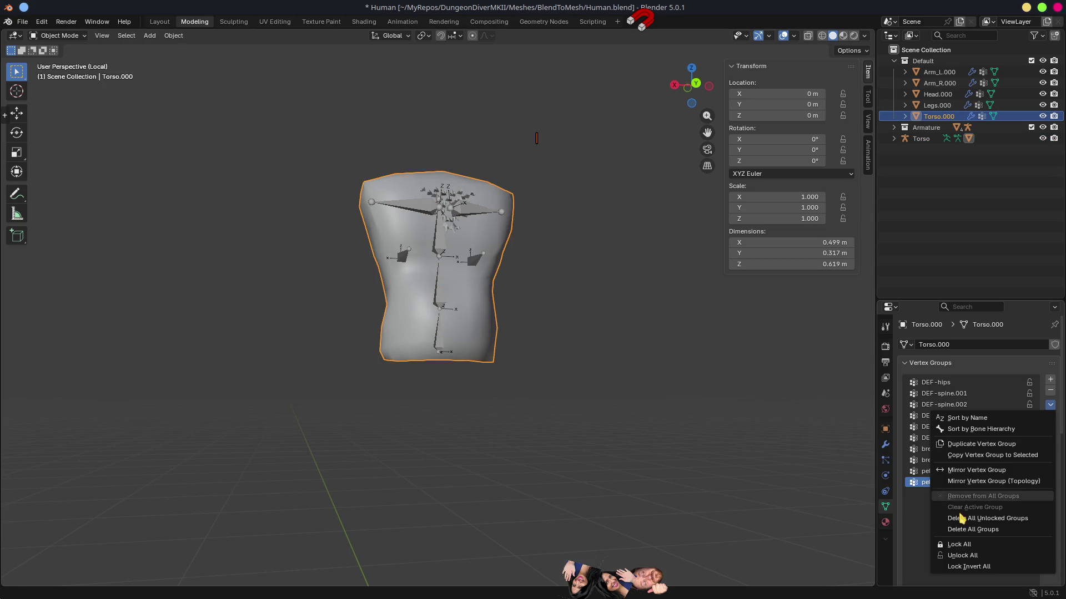
pyautogui.click(975, 533)
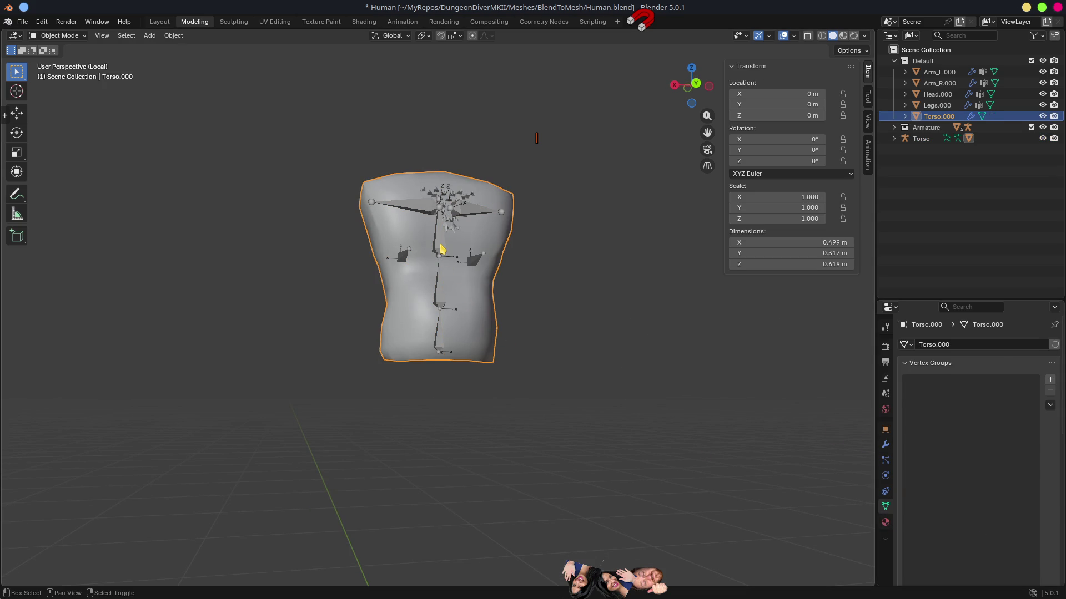
# Parent Torso.000 to the Torso armature with automatic weights and save Human.blend.
pyautogui.click(447, 251)
pyautogui.hotkey('ctrl', 'p')
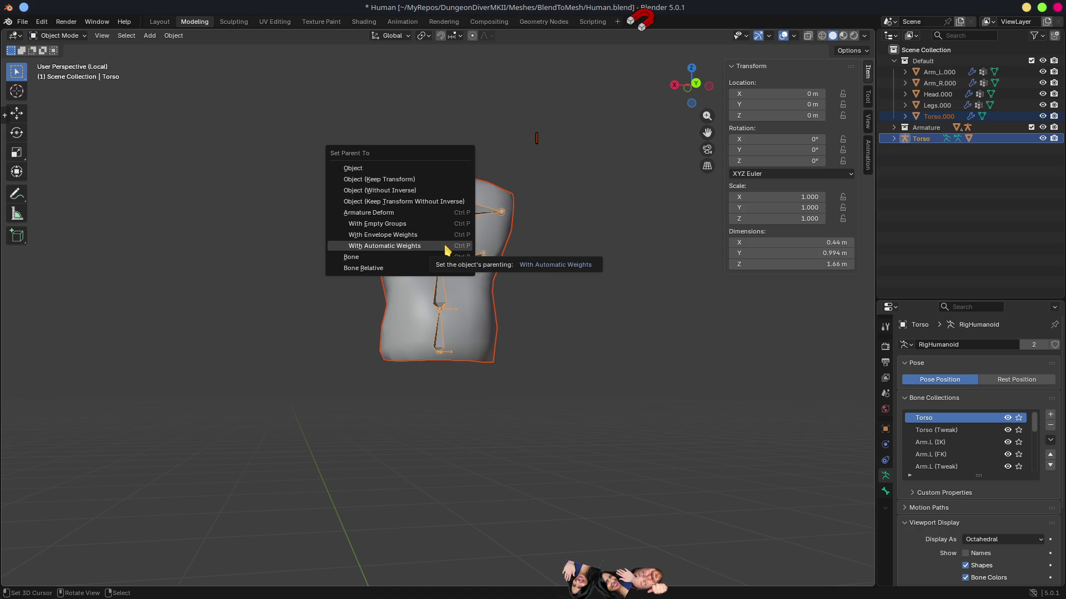
pyautogui.click(445, 246)
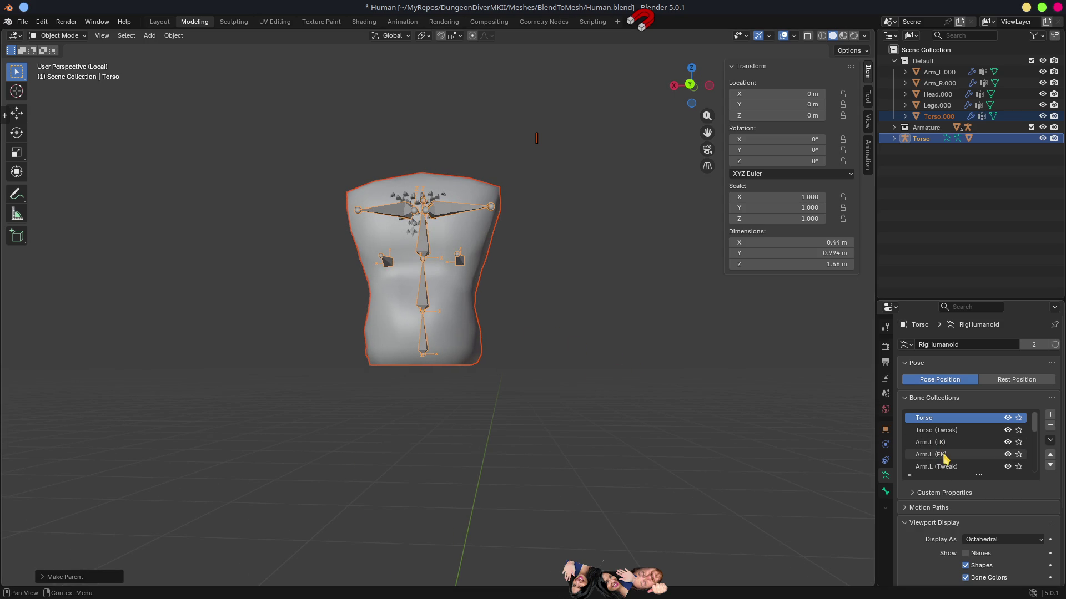
pyautogui.scroll(-5, 1035, 428)
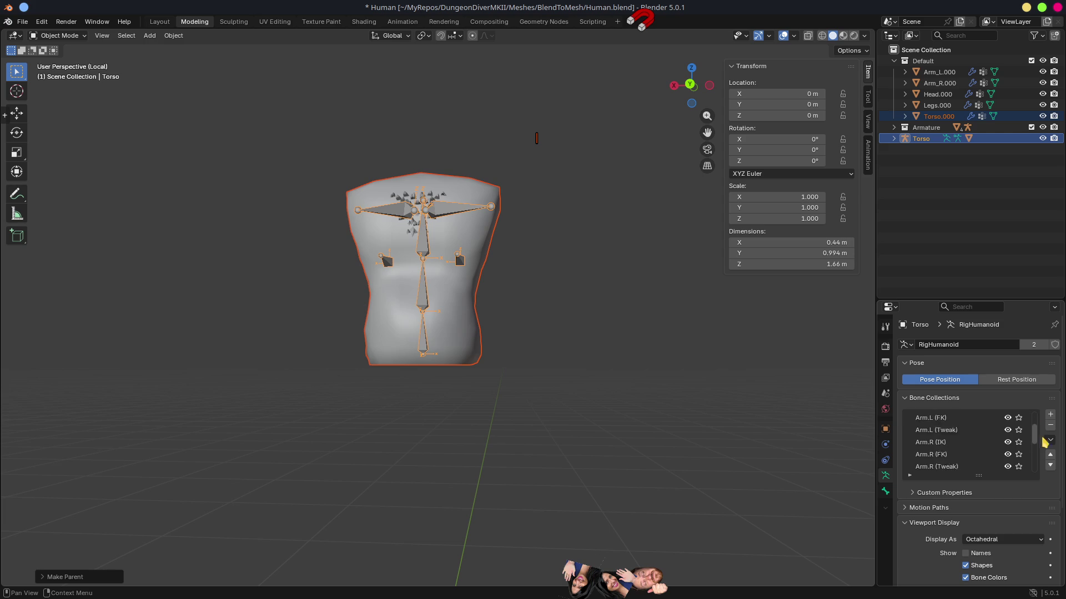
pyautogui.scroll(1, 1048, 462)
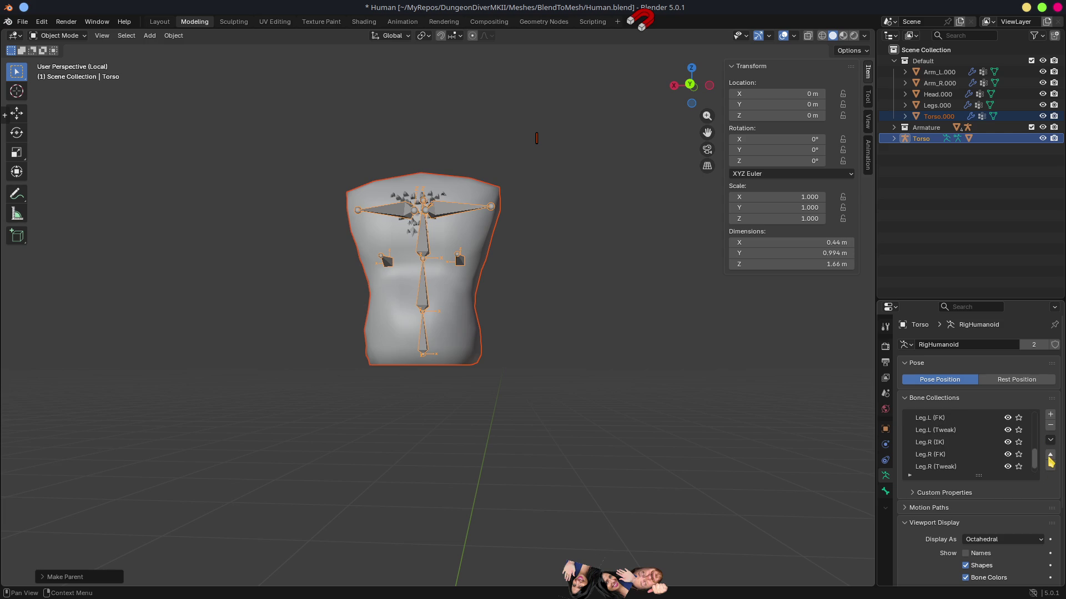
pyautogui.scroll(9, 1051, 462)
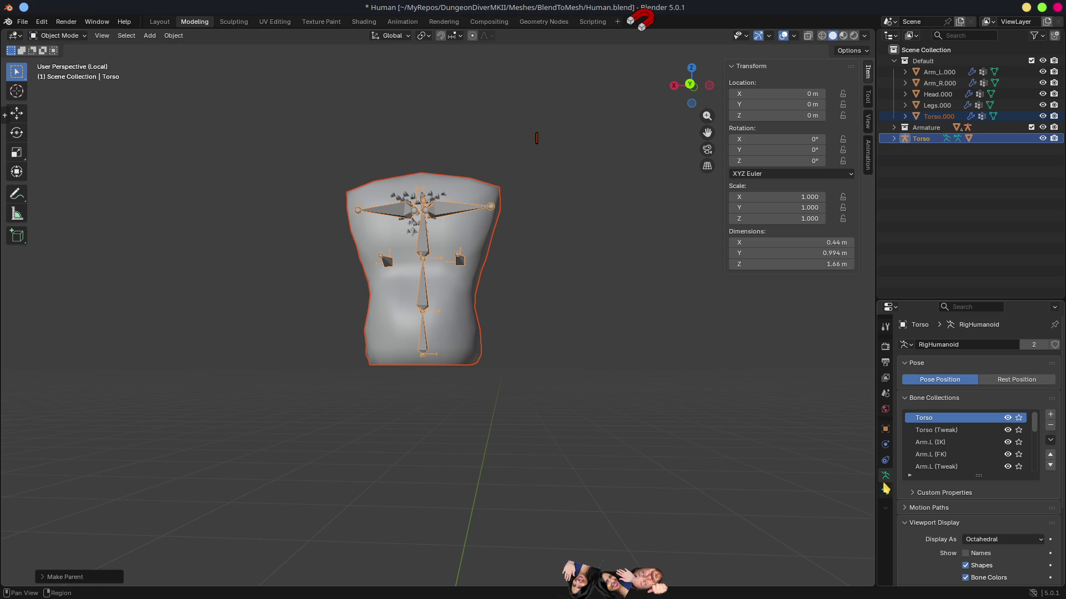
pyautogui.click(496, 241)
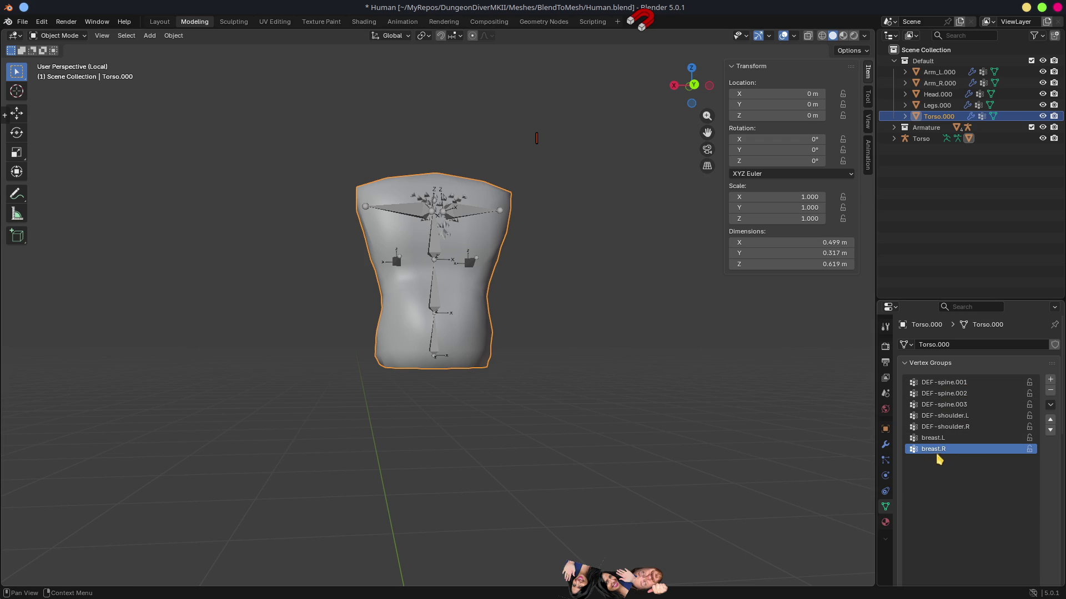
pyautogui.hotkey('ctrl', 's')
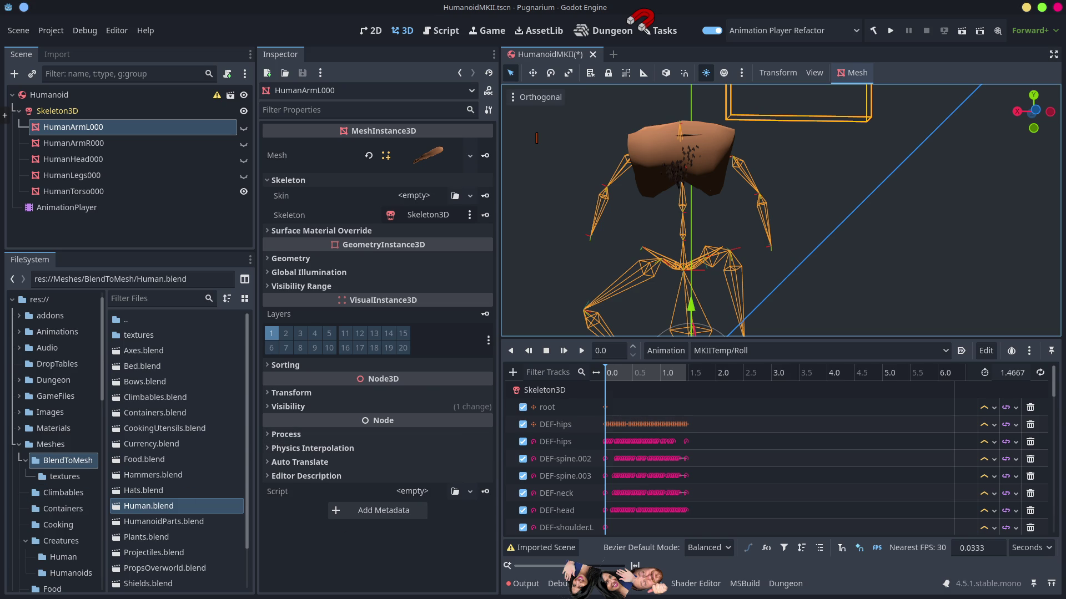
# Switch back to the Godot editor window with HumanoidMKII.tscn.
pyautogui.hotkey('alt', 'Tab')
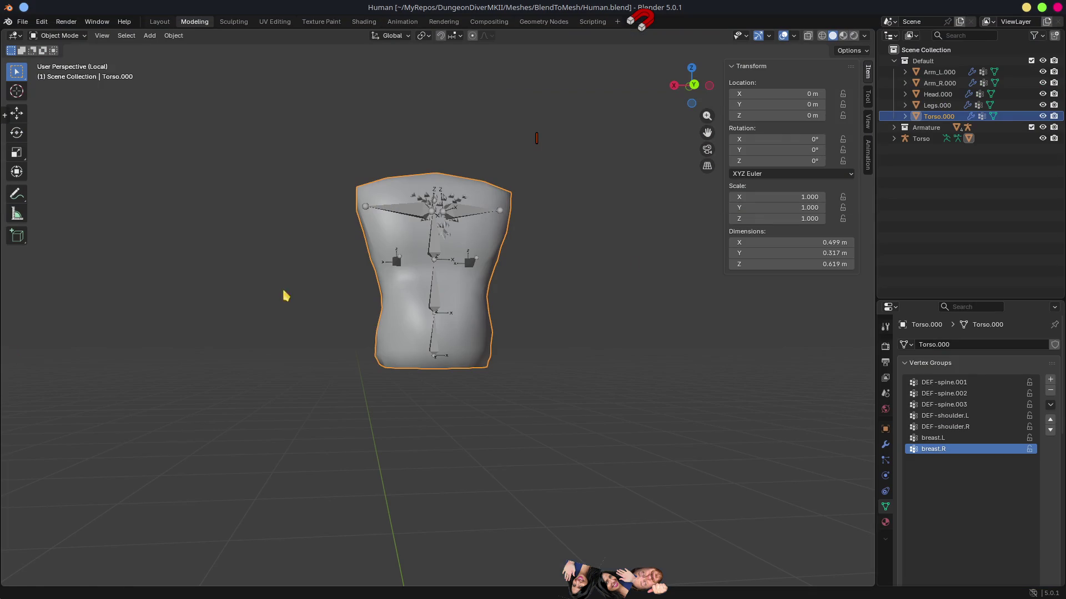
pyautogui.hotkey('alt', 'Tab')
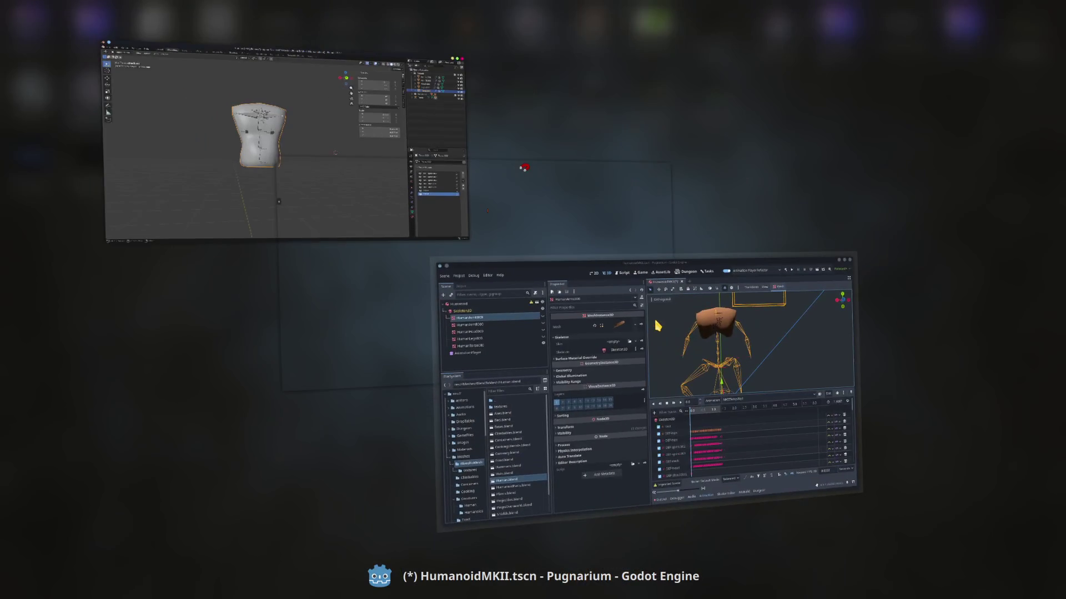
pyautogui.hotkey('alt', 'Tab')
pyautogui.hotkey('alt', 'Tab')
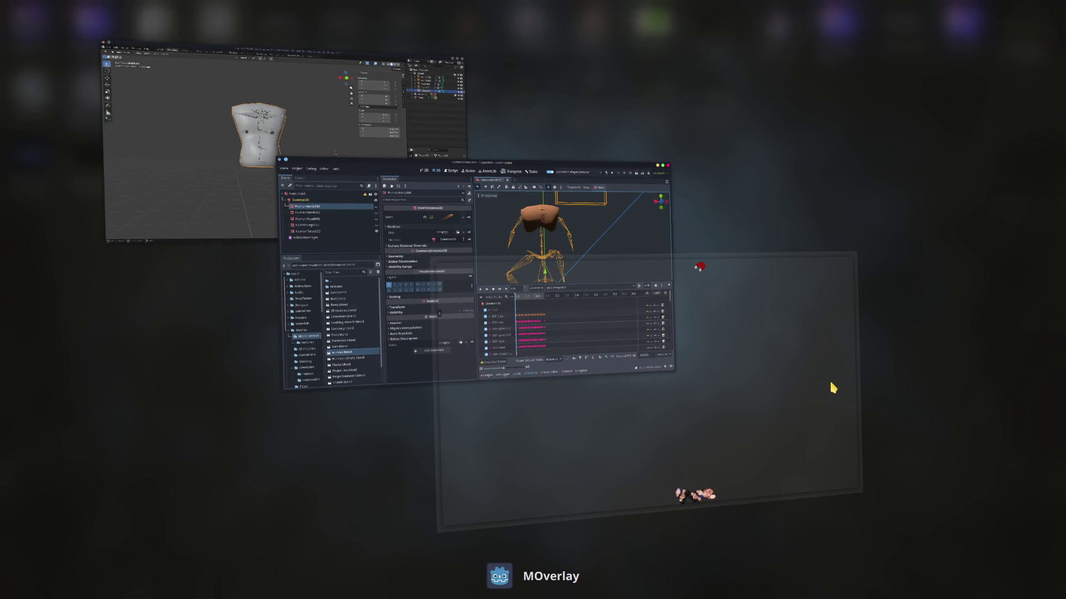
pyautogui.hotkey('alt', 'Tab')
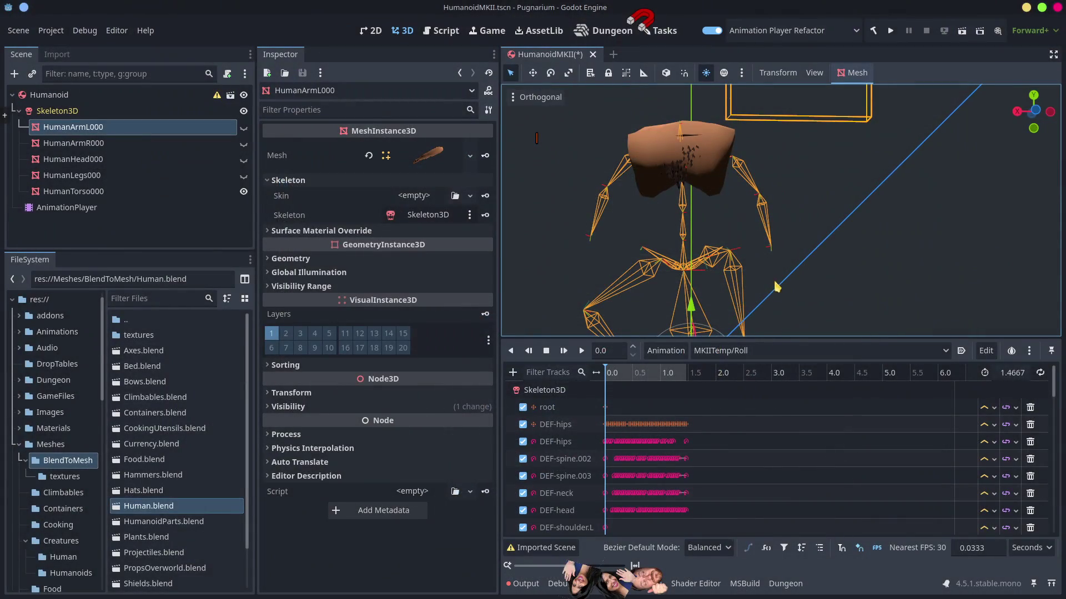
# Scrub the Roll animation, clear the node selection and enlarge the animation panel.
pyautogui.moveTo(617, 379)
pyautogui.mouseDown()
pyautogui.moveTo(674, 376)
pyautogui.moveTo(592, 383)
pyautogui.mouseUp()
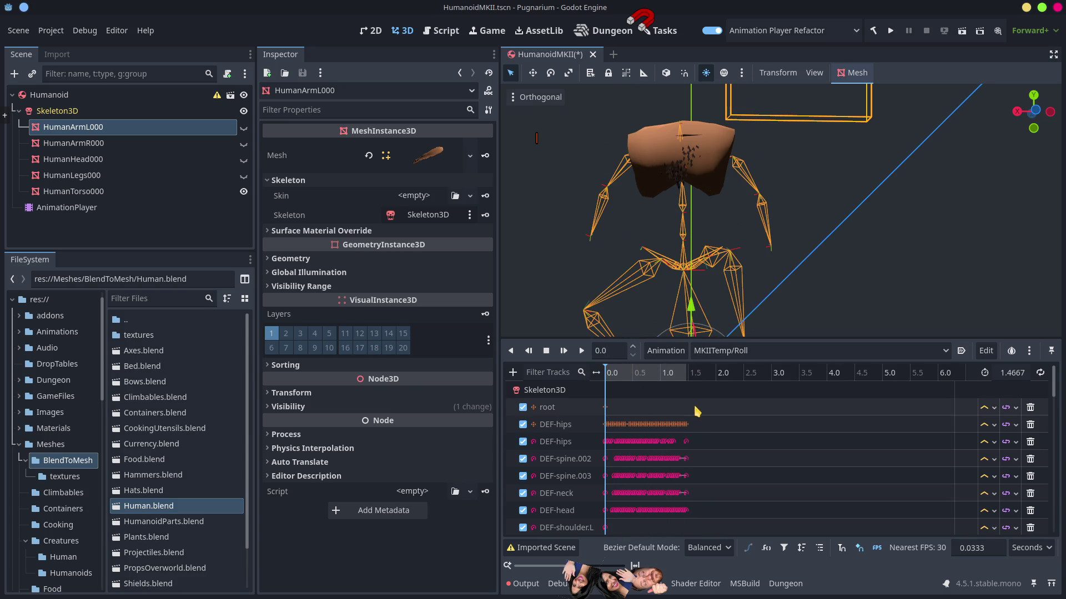
pyautogui.click(782, 333)
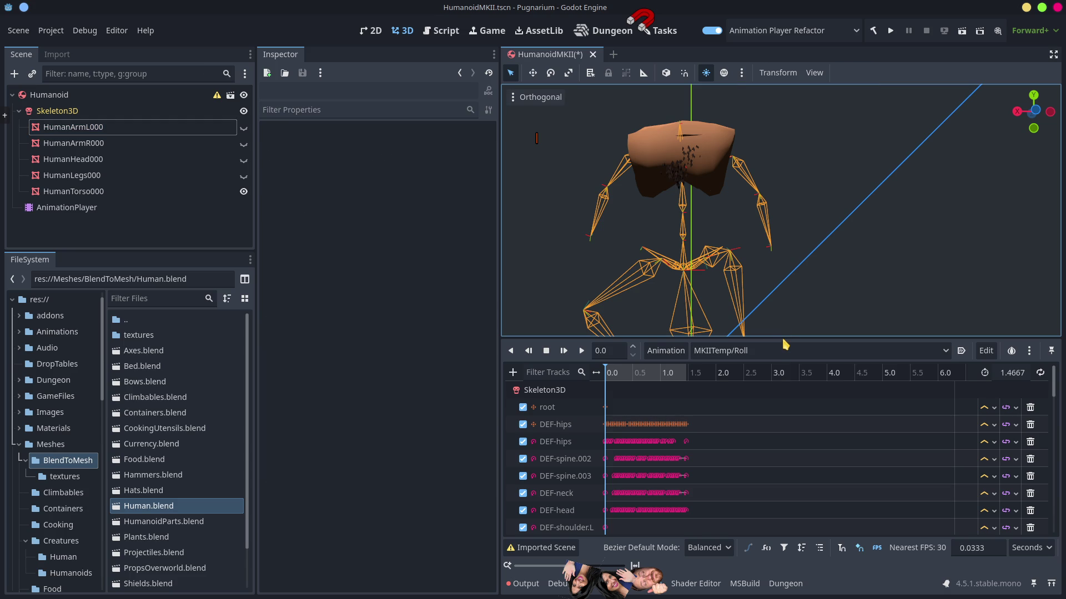
pyautogui.moveTo(784, 338)
pyautogui.mouseDown()
pyautogui.moveTo(787, 166)
pyautogui.moveTo(768, 88)
pyautogui.moveTo(777, 191)
pyautogui.moveTo(731, 358)
pyautogui.mouseUp()
# Open Animation > Refactor and start renaming the DEF-shoulder.L track path, then abandon it.
pyautogui.click(666, 366)
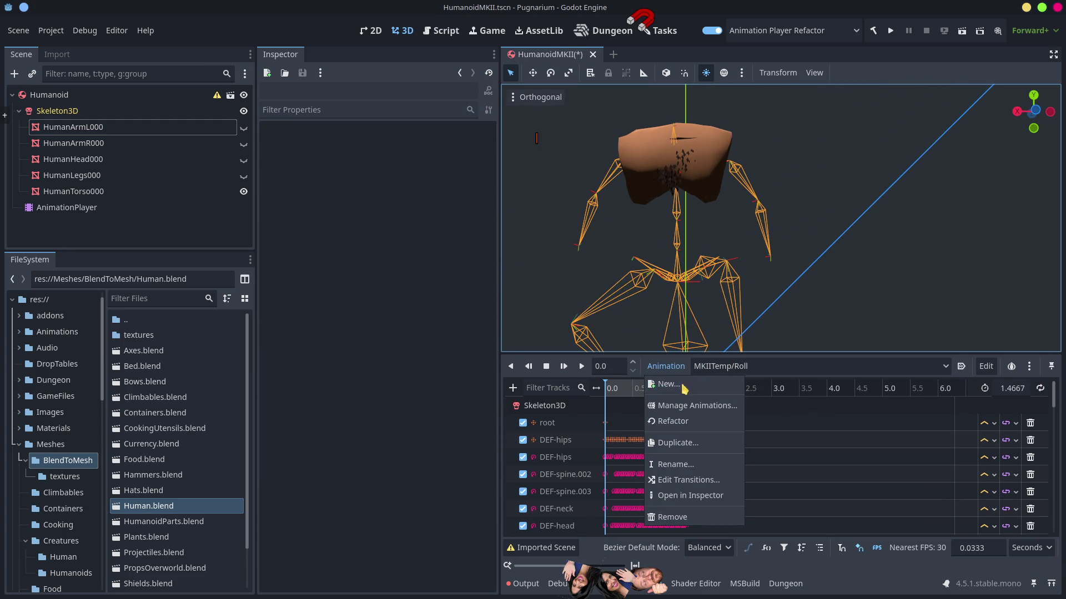
pyautogui.click(673, 423)
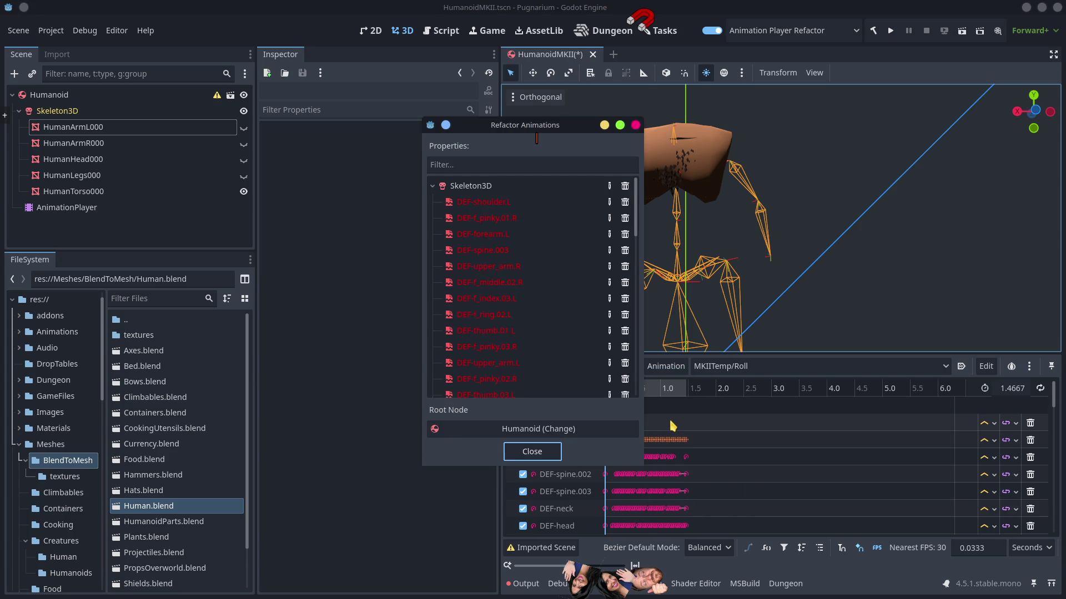
pyautogui.click(507, 202)
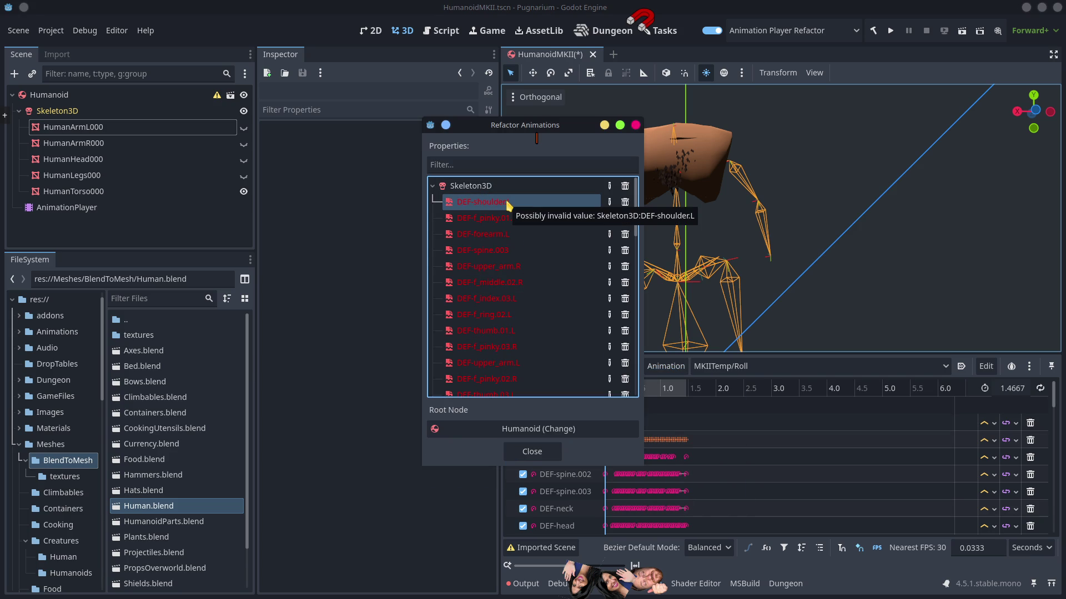
pyautogui.doubleClick(507, 202)
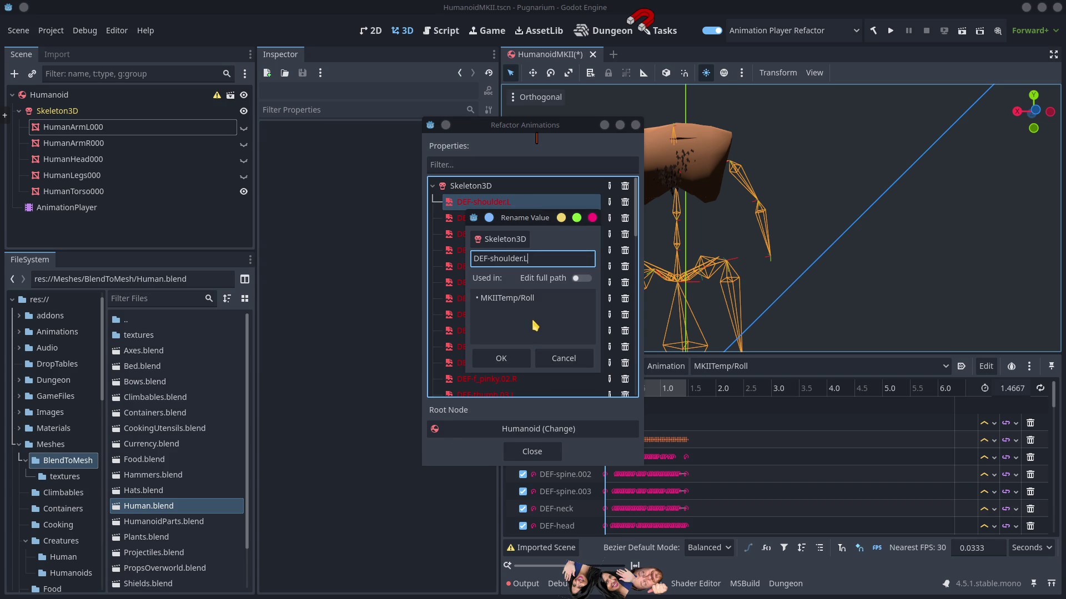
pyautogui.click(578, 369)
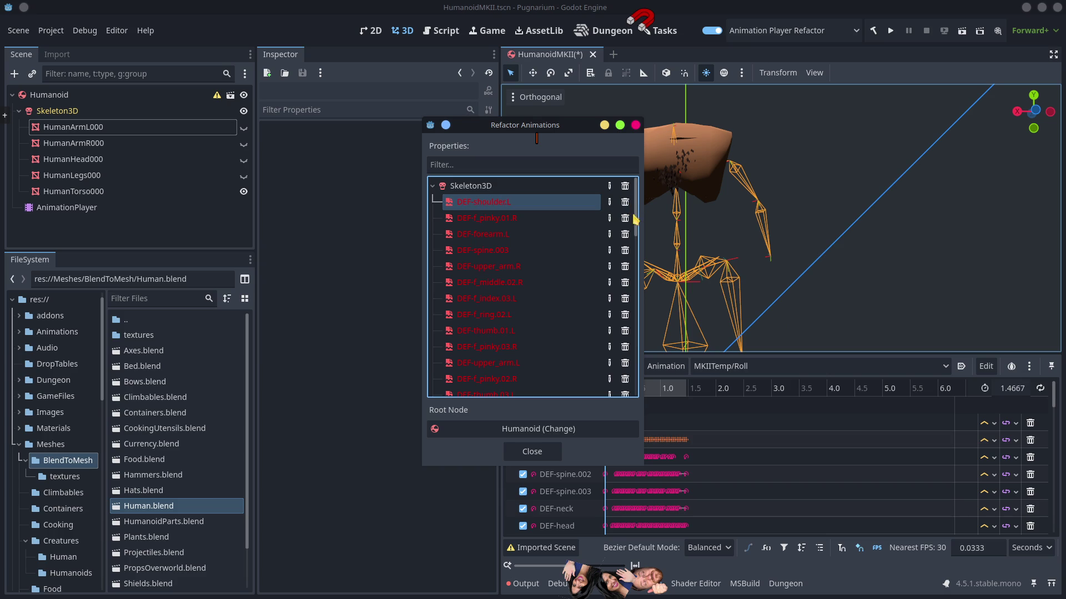
pyautogui.moveTo(634, 222); pyautogui.dragTo(638, 235)
pyautogui.scroll(3, 638, 238)
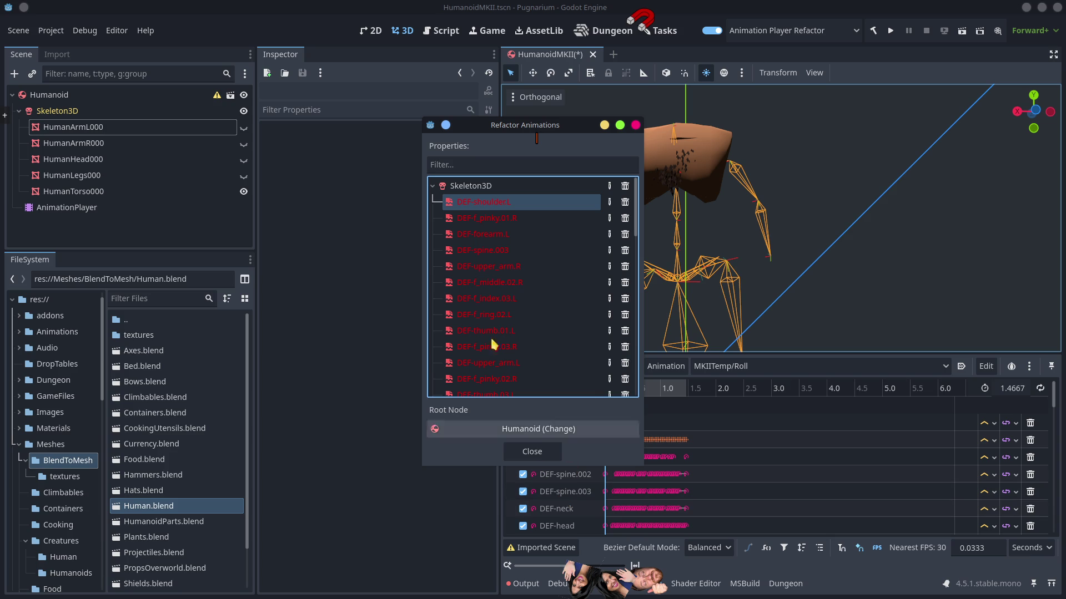
# Confirm the Skeleton3D node path, set the root node to Humanoid, and close the dialog.
pyautogui.click(461, 189)
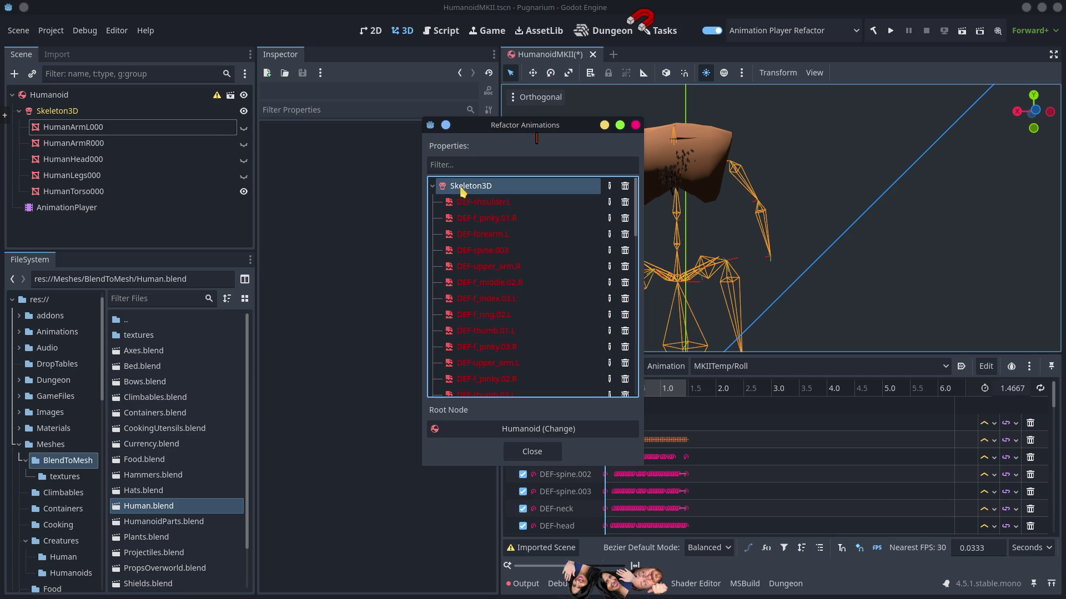
pyautogui.click(433, 186)
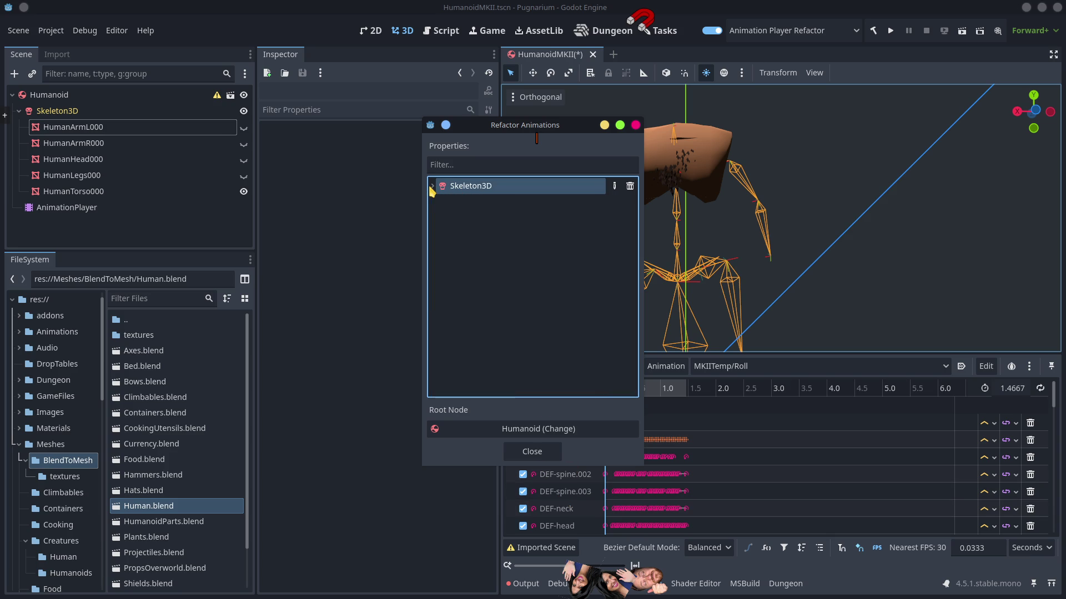
pyautogui.doubleClick(477, 189)
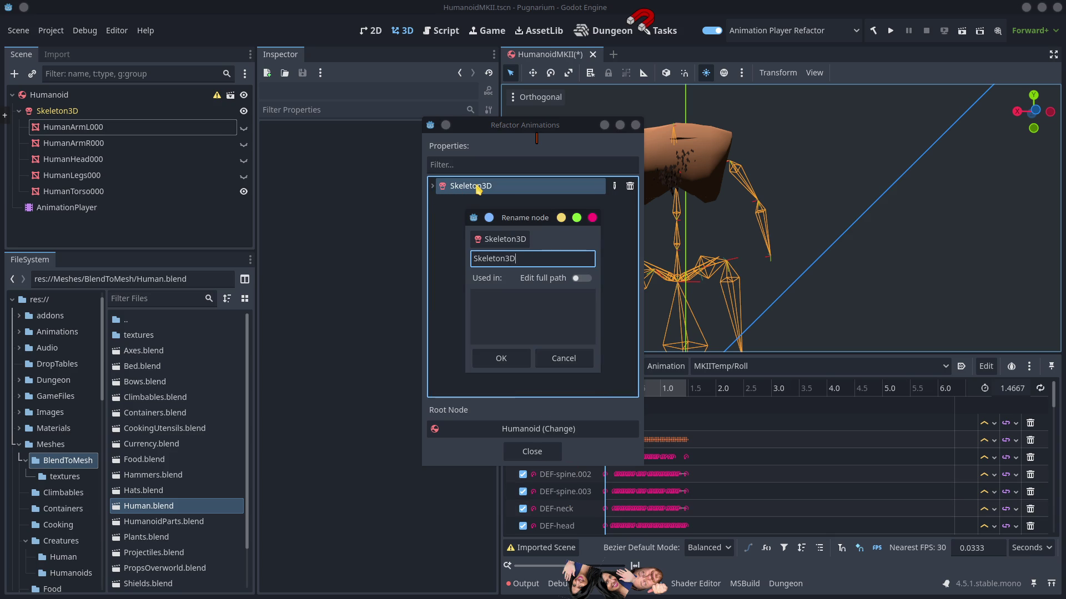
pyautogui.click(500, 360)
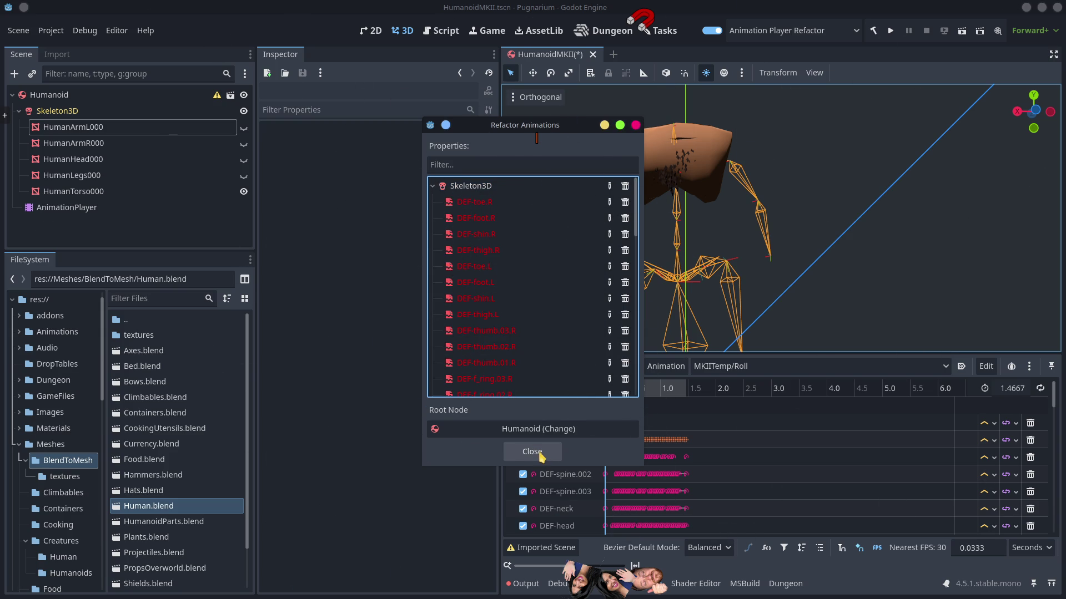
pyautogui.click(540, 431)
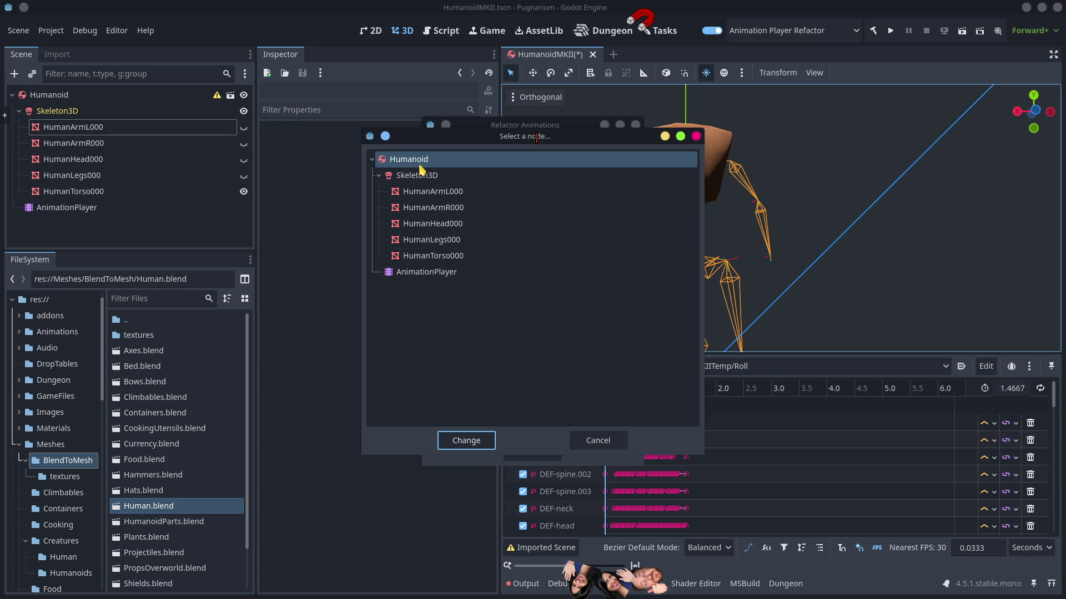
pyautogui.click(467, 442)
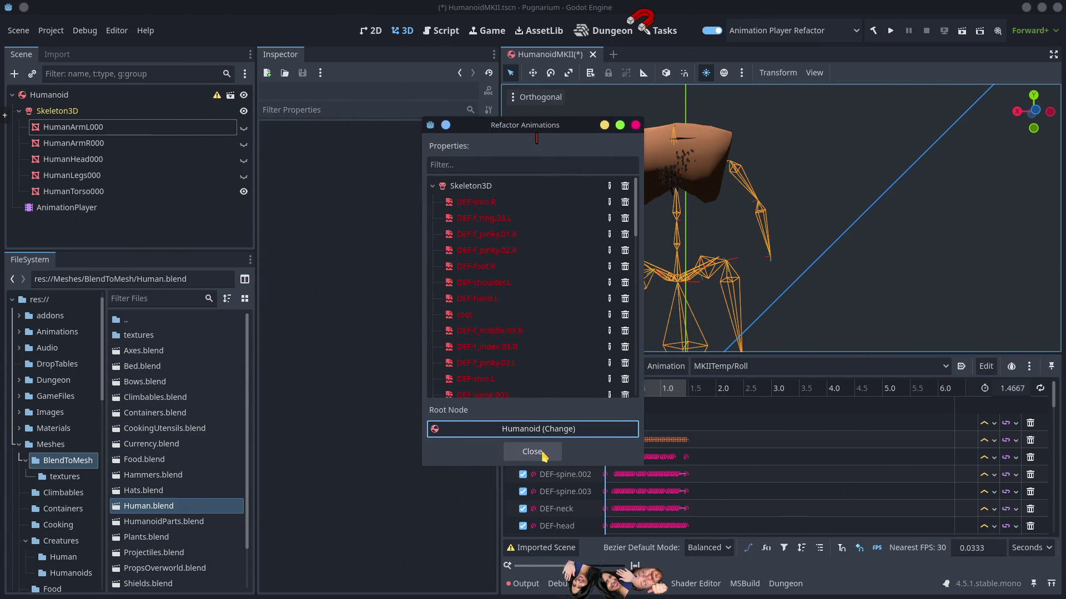
pyautogui.click(543, 454)
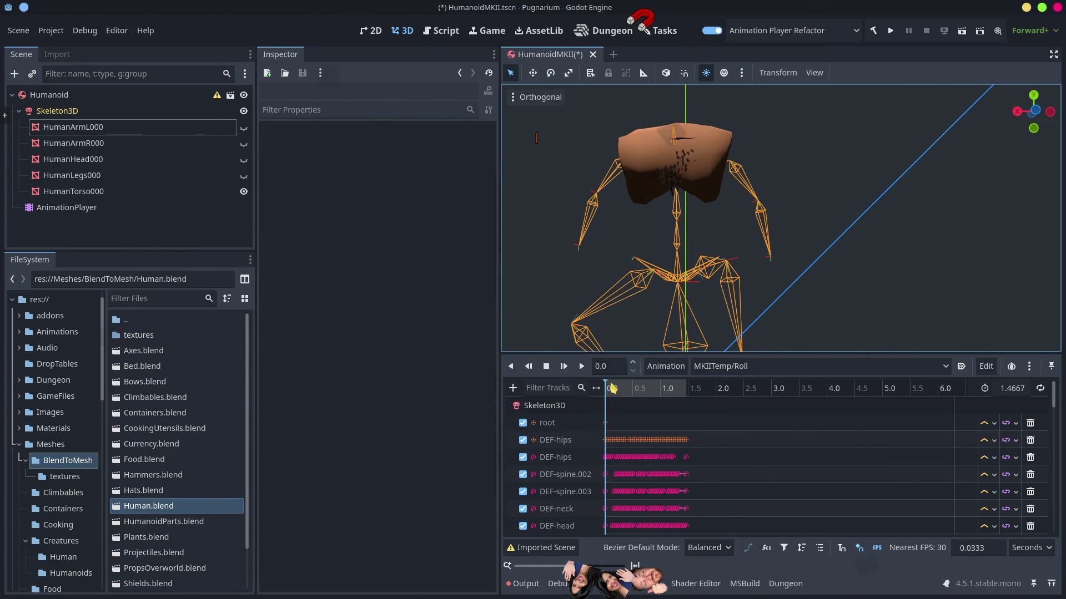
# Scrub Roll forward, enlarge the track panel, scroll down to the toe tracks, then switch to Blender.
pyautogui.click(621, 391)
pyautogui.moveTo(621, 392)
pyautogui.mouseDown()
pyautogui.moveTo(678, 398)
pyautogui.moveTo(645, 403)
pyautogui.moveTo(680, 421)
pyautogui.mouseUp()
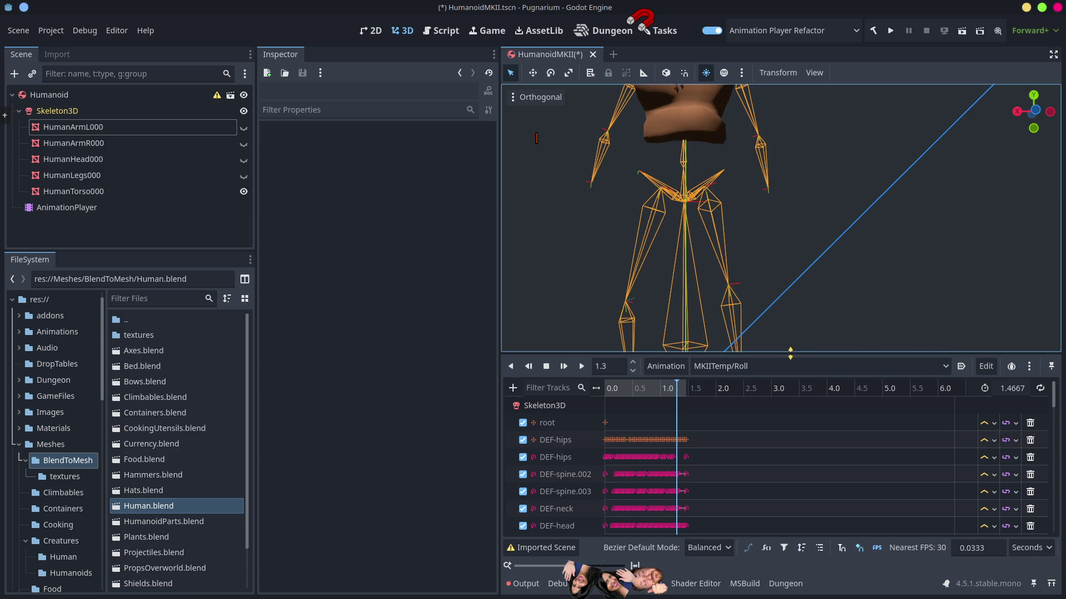
pyautogui.moveTo(785, 354); pyautogui.dragTo(786, 165)
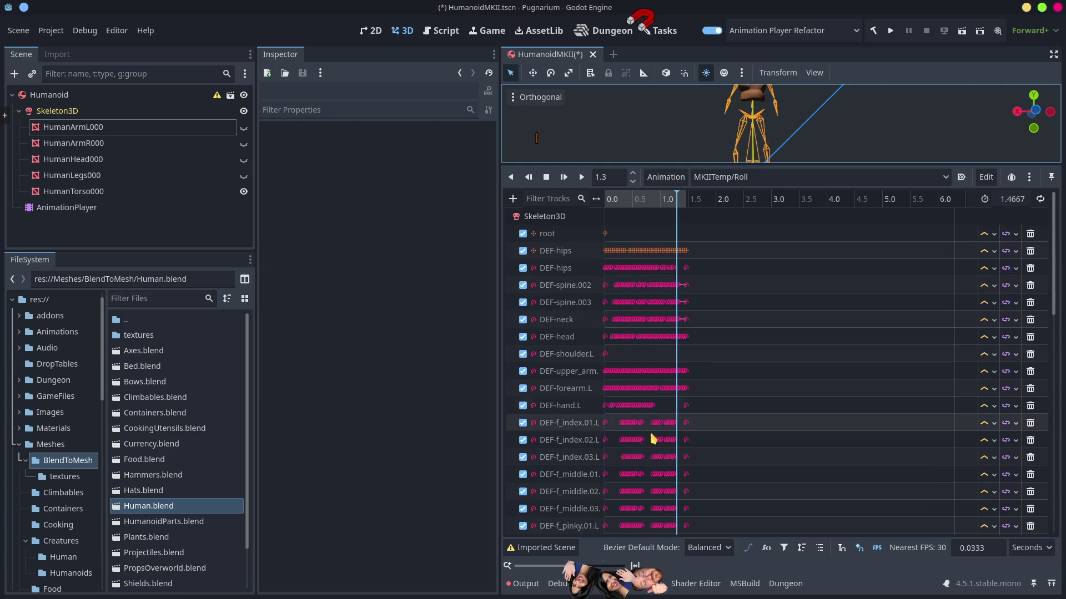
pyautogui.scroll(-5, 655, 418)
pyautogui.scroll(-6, 657, 416)
pyautogui.scroll(-2, 656, 415)
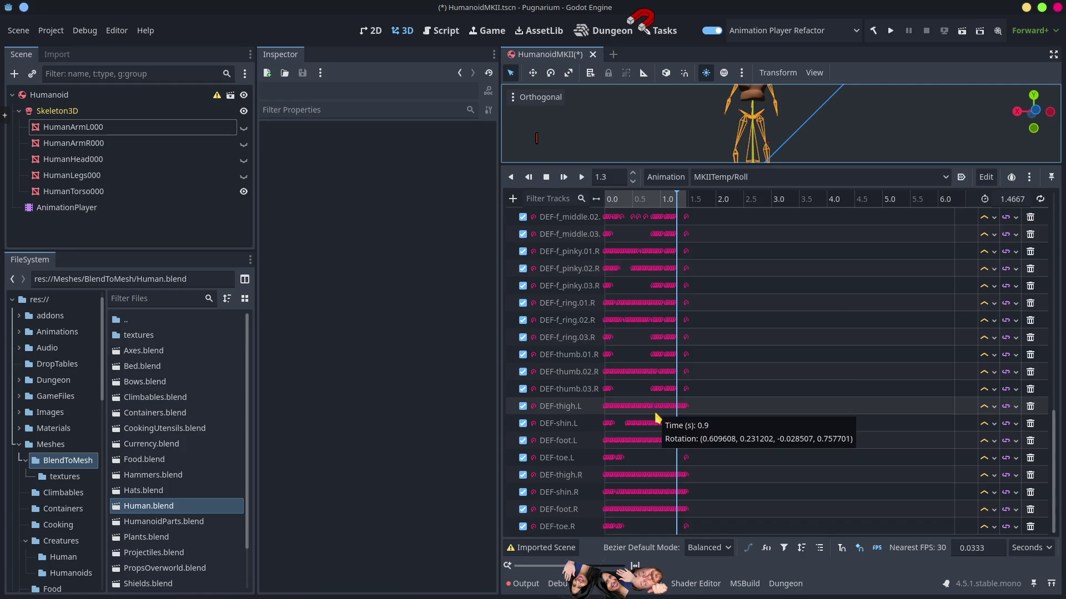
pyautogui.hotkey('alt', 'Tab')
pyautogui.scroll(5, 519, 443)
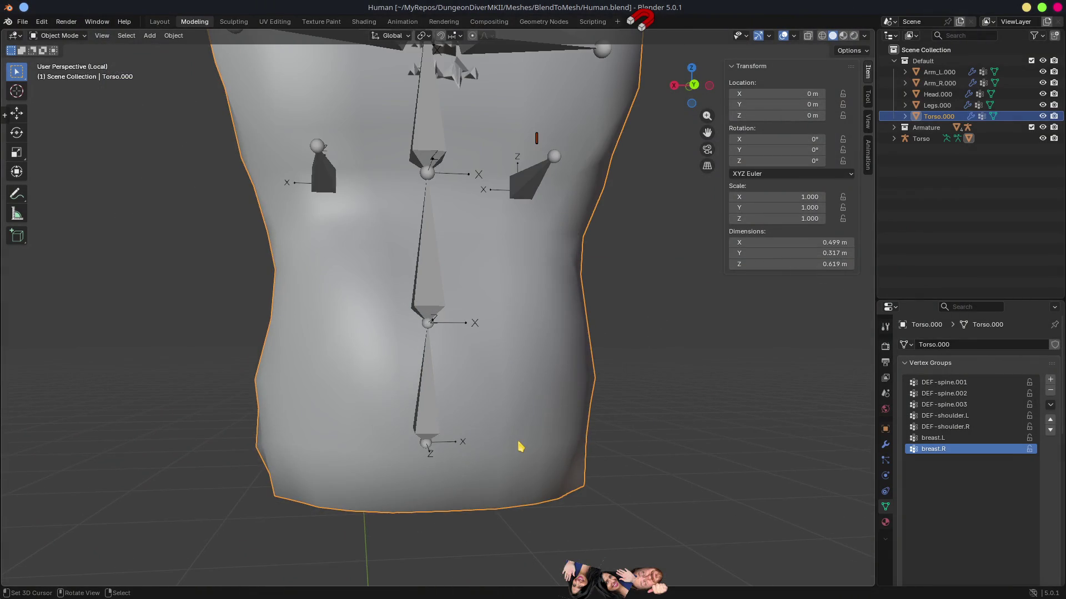
# Check a torso vertex's weights, then select both breast bones and delete them.
pyautogui.scroll(2, 443, 390)
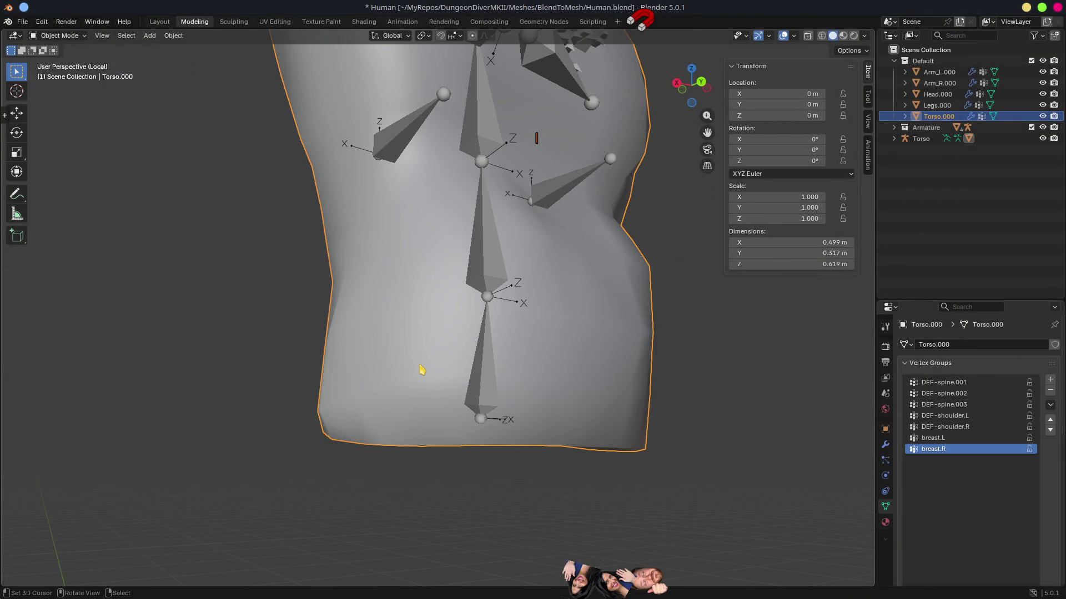
pyautogui.scroll(-3, 422, 369)
pyautogui.press('Tab')
pyautogui.click(438, 364)
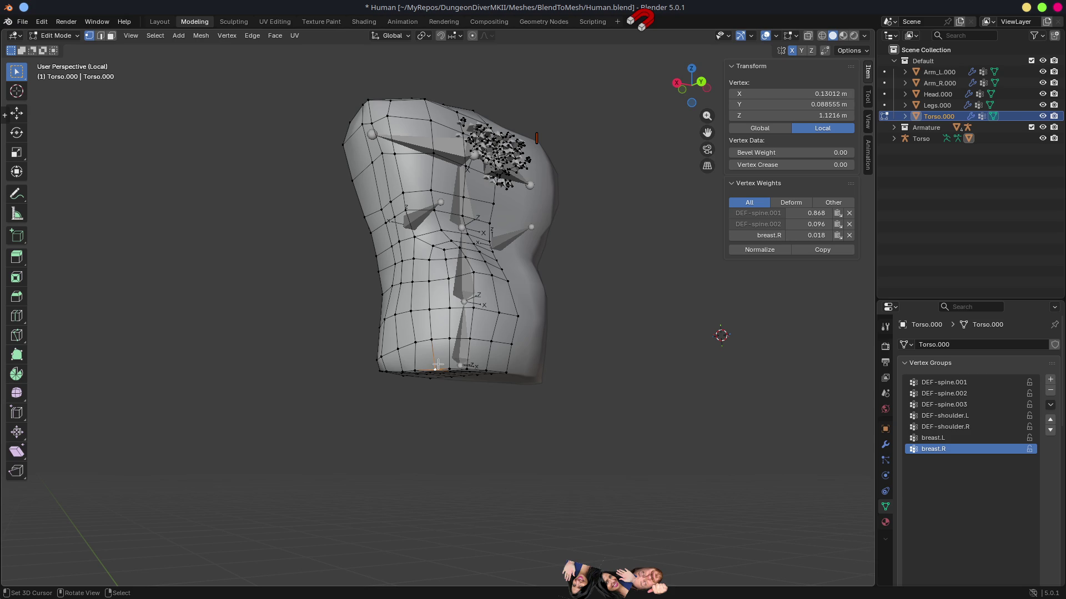
pyautogui.press('Tab')
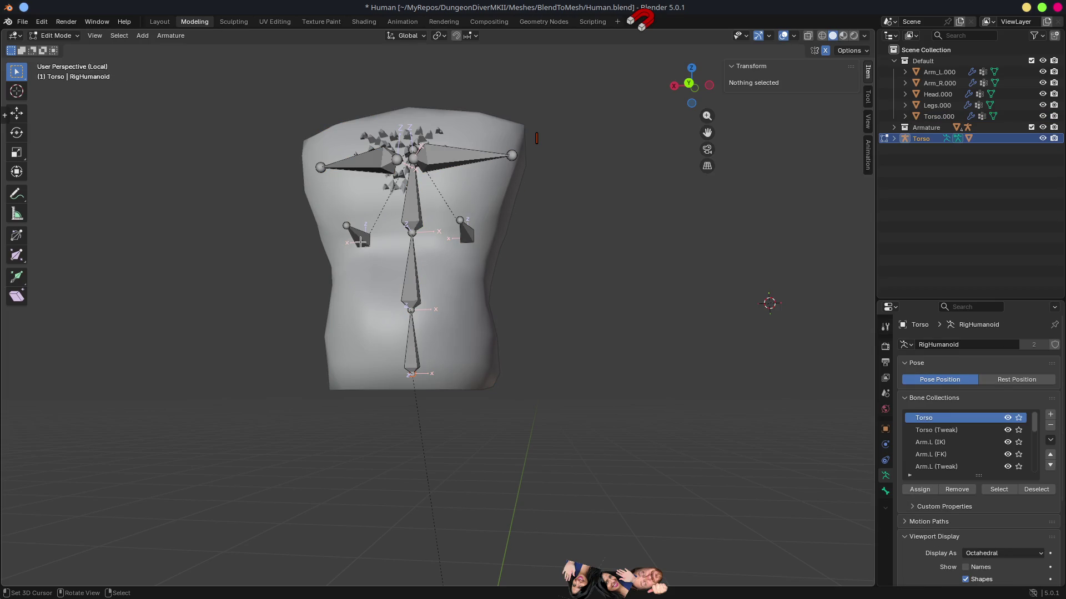
pyautogui.click(360, 242)
pyautogui.click(359, 238)
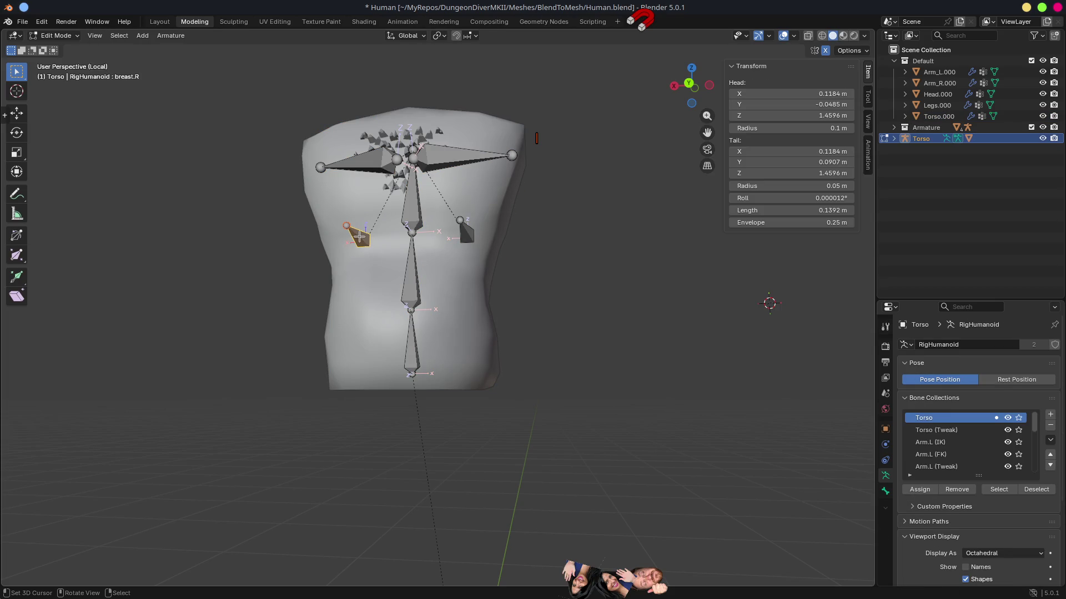
pyautogui.press('x')
pyautogui.click(361, 239)
# Return to Object Mode, select Torso.000 and open its vertex group extra options.
pyautogui.moveTo(361, 239)
pyautogui.mouseDown()
pyautogui.moveTo(416, 274)
pyautogui.moveTo(464, 223)
pyautogui.moveTo(472, 260)
pyautogui.mouseUp()
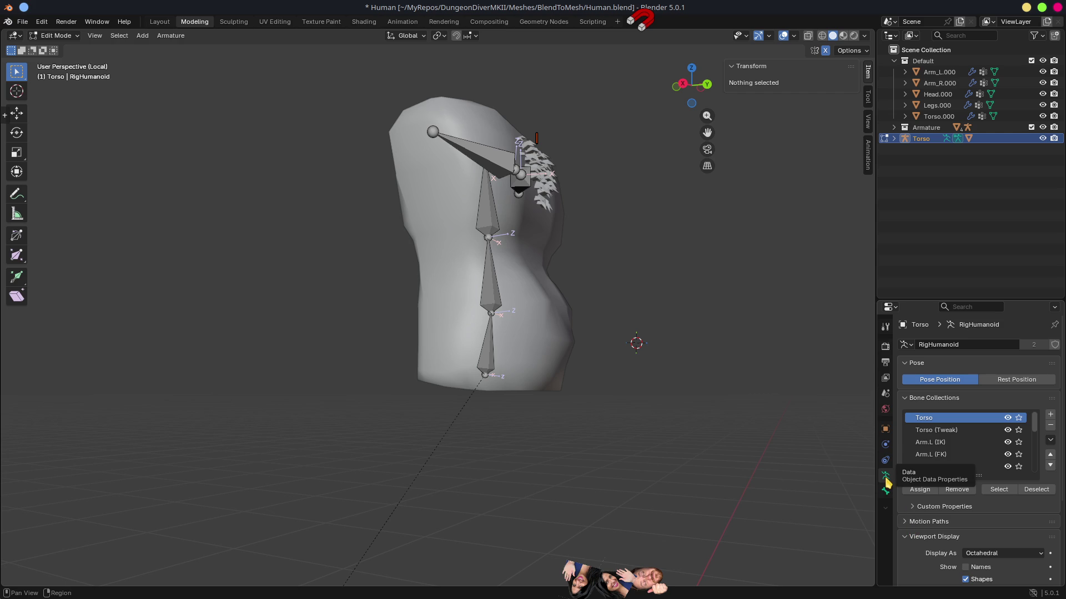
pyautogui.hotkey('ctrl', 'Tab')
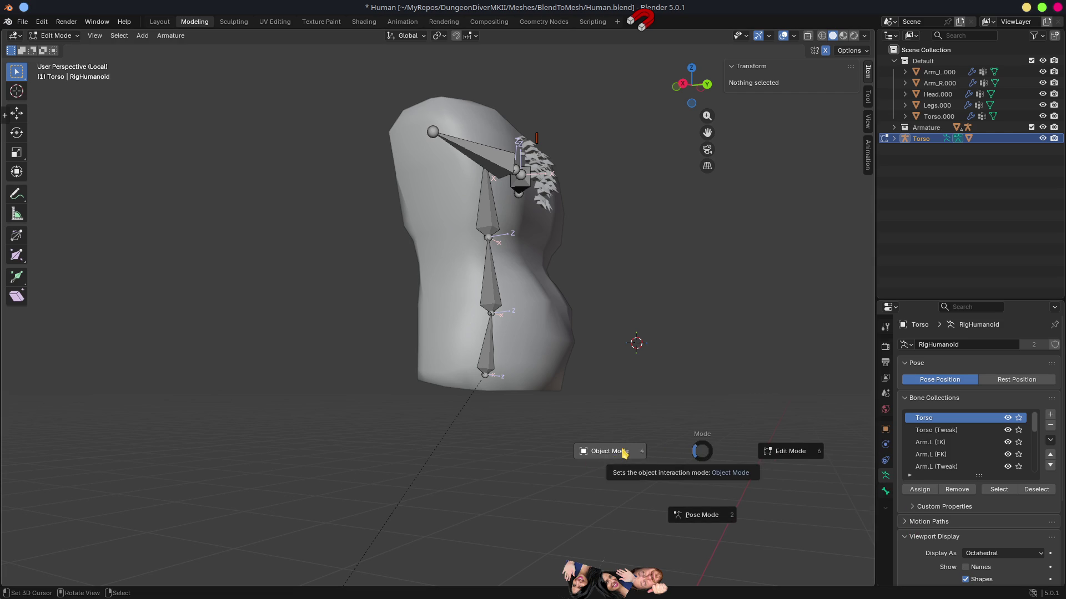
pyautogui.click(623, 454)
pyautogui.moveTo(623, 445)
pyautogui.mouseDown()
pyautogui.moveTo(561, 430)
pyautogui.moveTo(475, 313)
pyautogui.mouseUp()
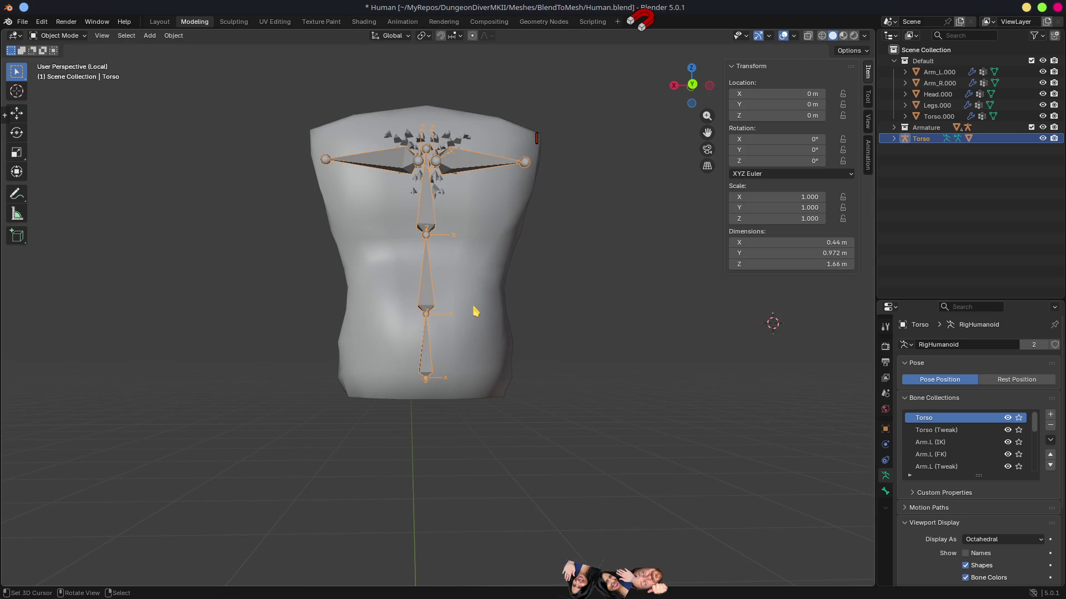
pyautogui.click(476, 313)
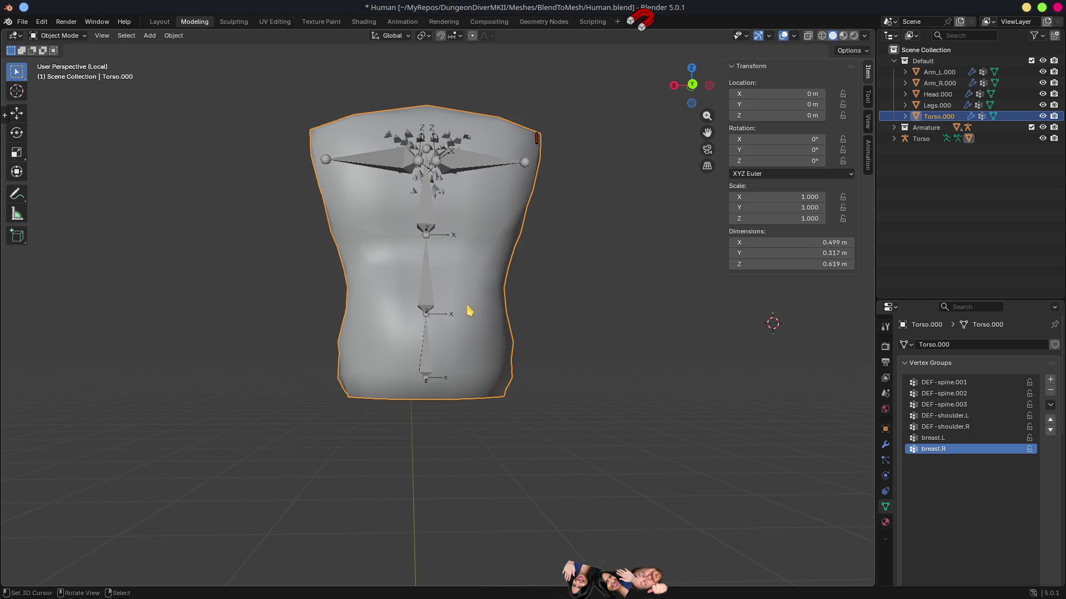
pyautogui.click(1050, 407)
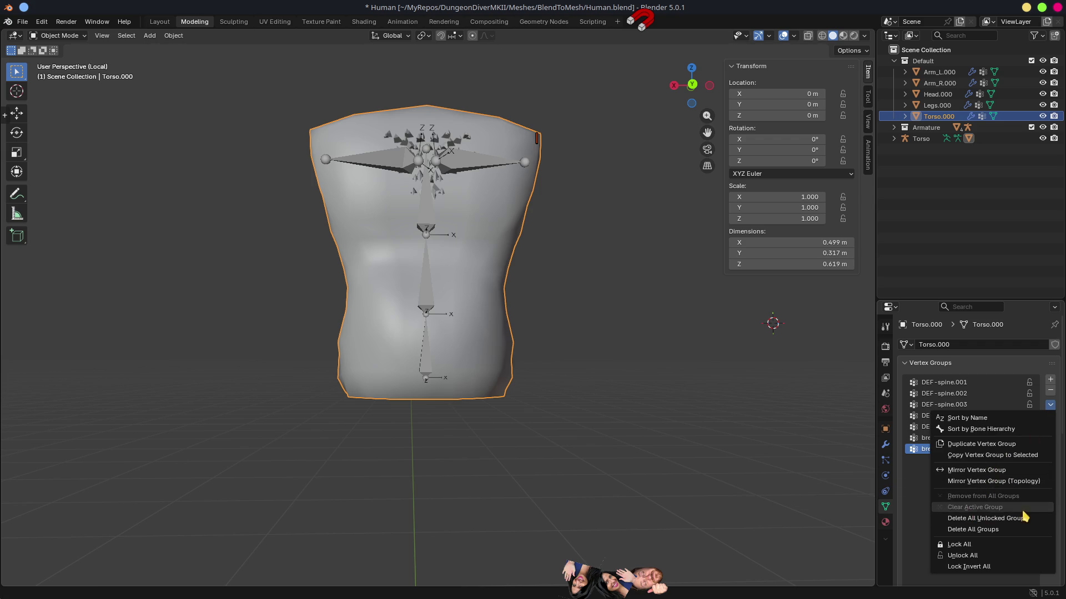
# Delete all of the torso mesh's old vertex groups.
pyautogui.click(983, 530)
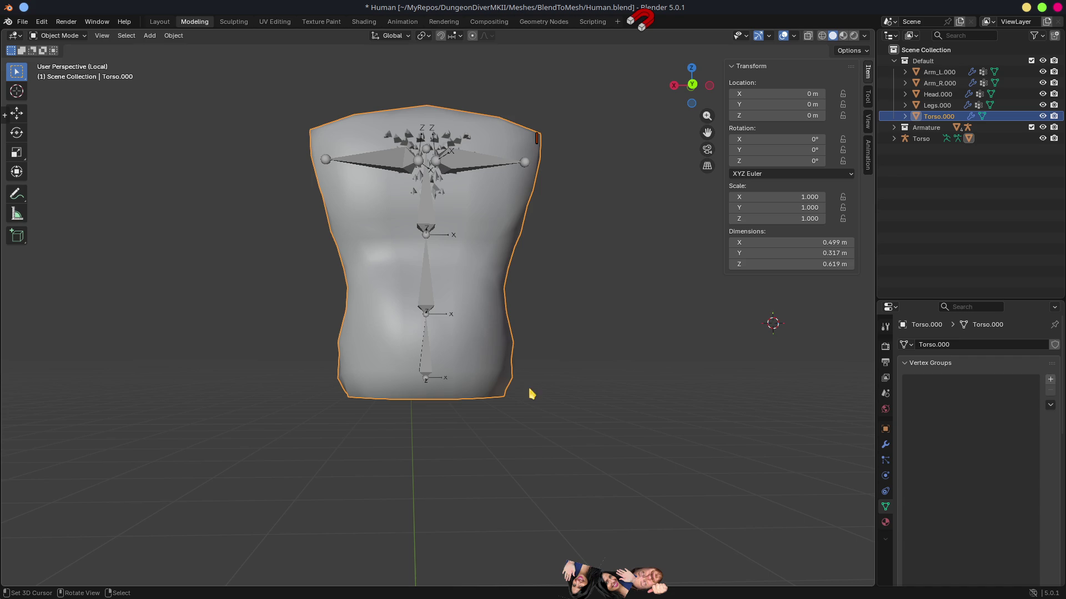
pyautogui.click(432, 305)
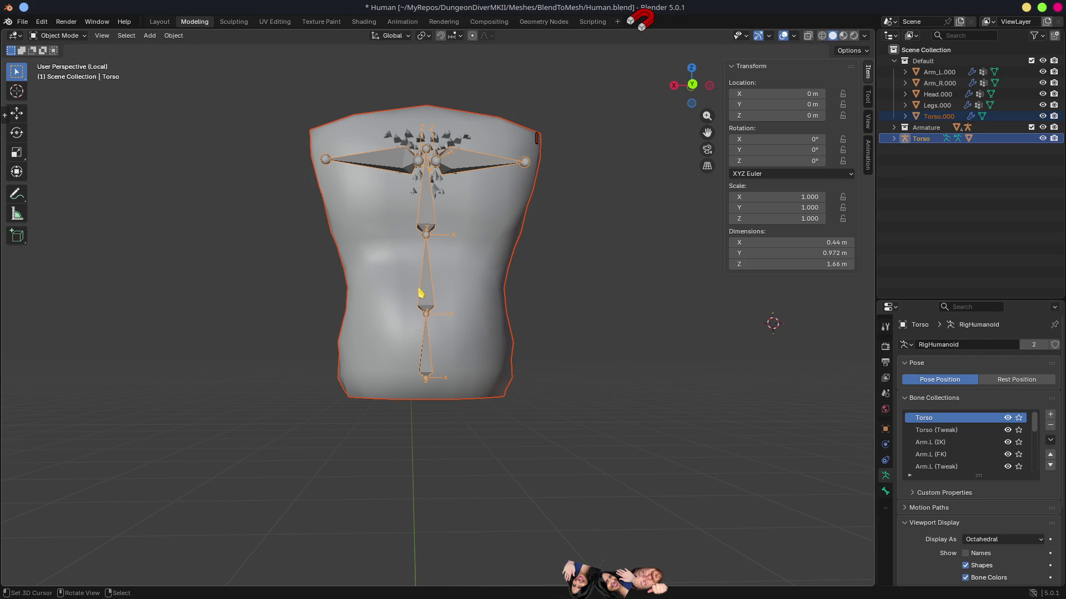
pyautogui.moveTo(605, 290)
pyautogui.mouseDown()
pyautogui.moveTo(642, 286)
pyautogui.moveTo(521, 218)
pyautogui.mouseUp()
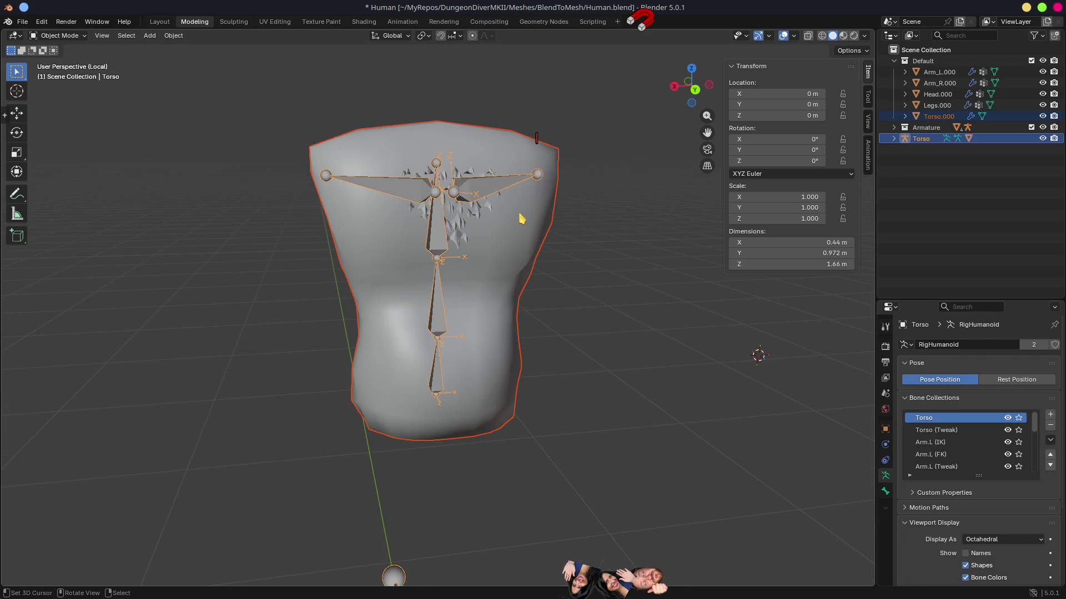
pyautogui.click(521, 218)
pyautogui.click(437, 236)
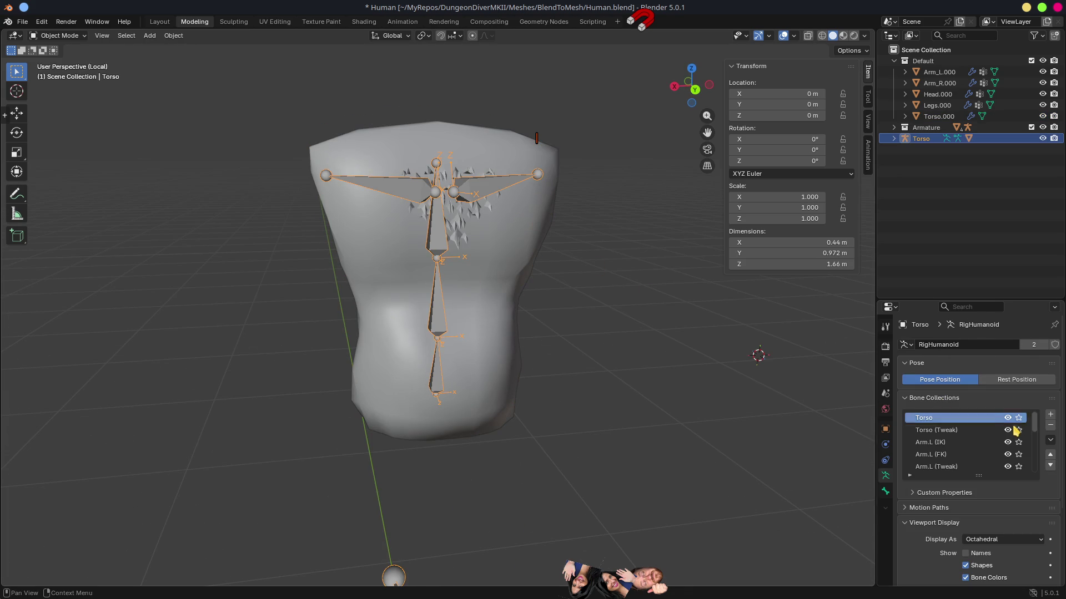
pyautogui.click(1050, 441)
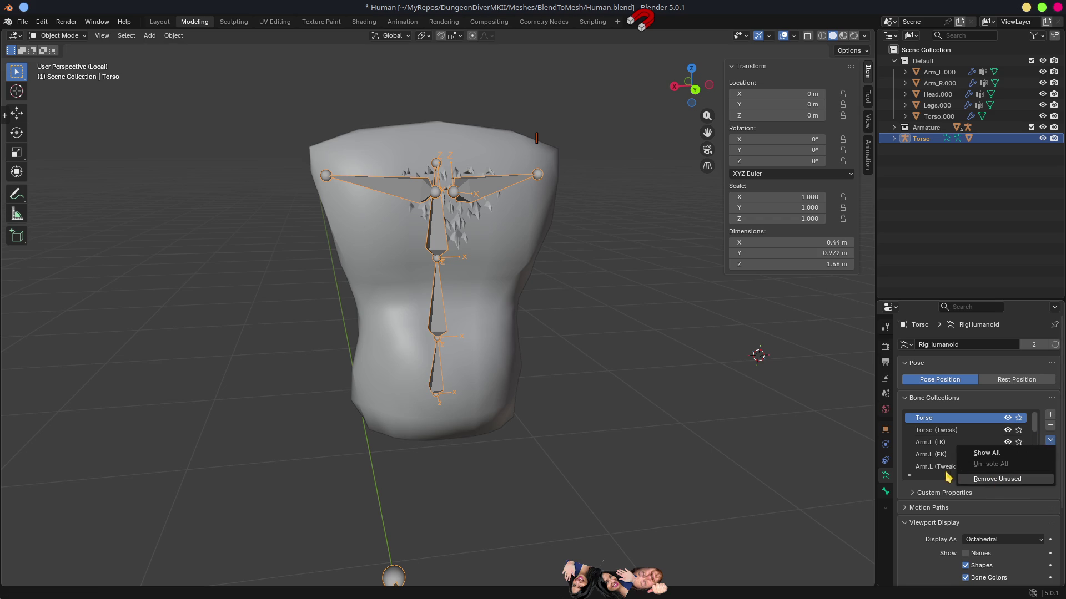
# Parent Torso.000 to the Torso armature with automatic weights, redoing the parenting once.
pyautogui.click(519, 262)
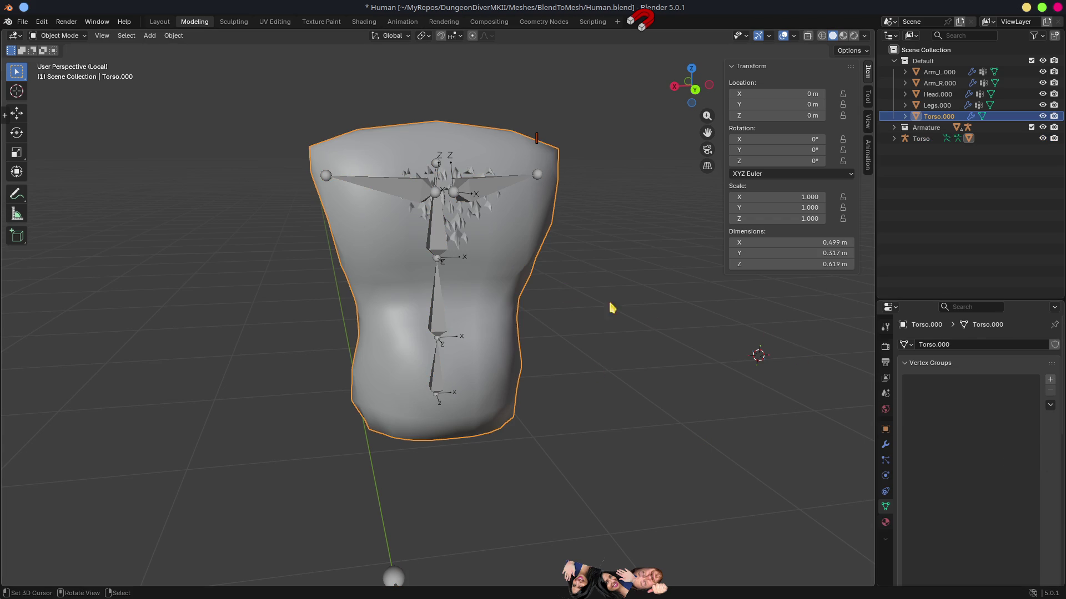
pyautogui.keyDown('shift'); pyautogui.click(490, 192); pyautogui.keyUp('shift')
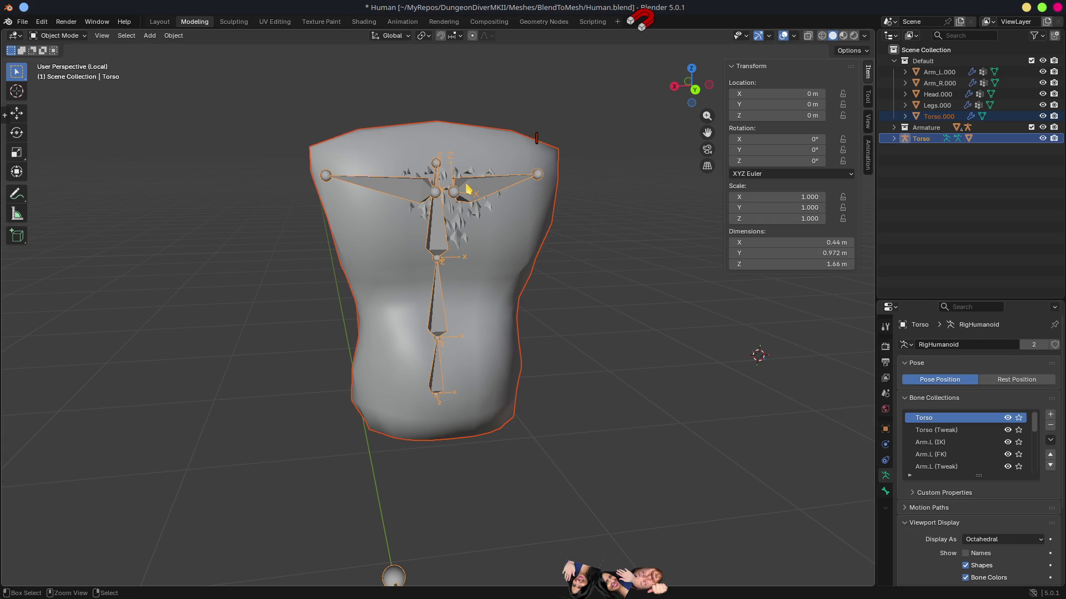
pyautogui.hotkey('ctrl', 'p')
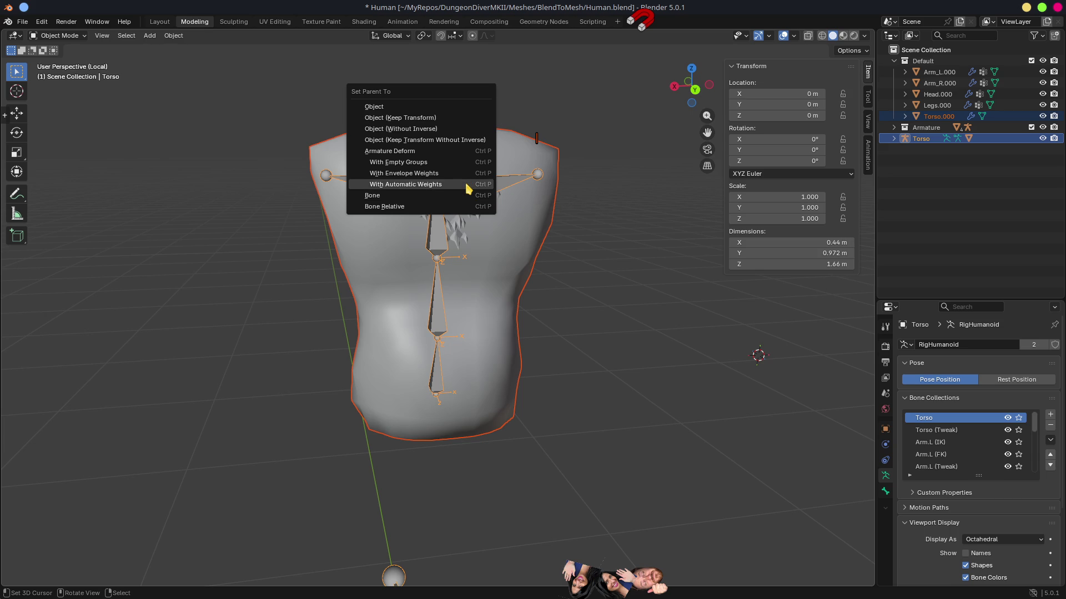
pyautogui.click(467, 188)
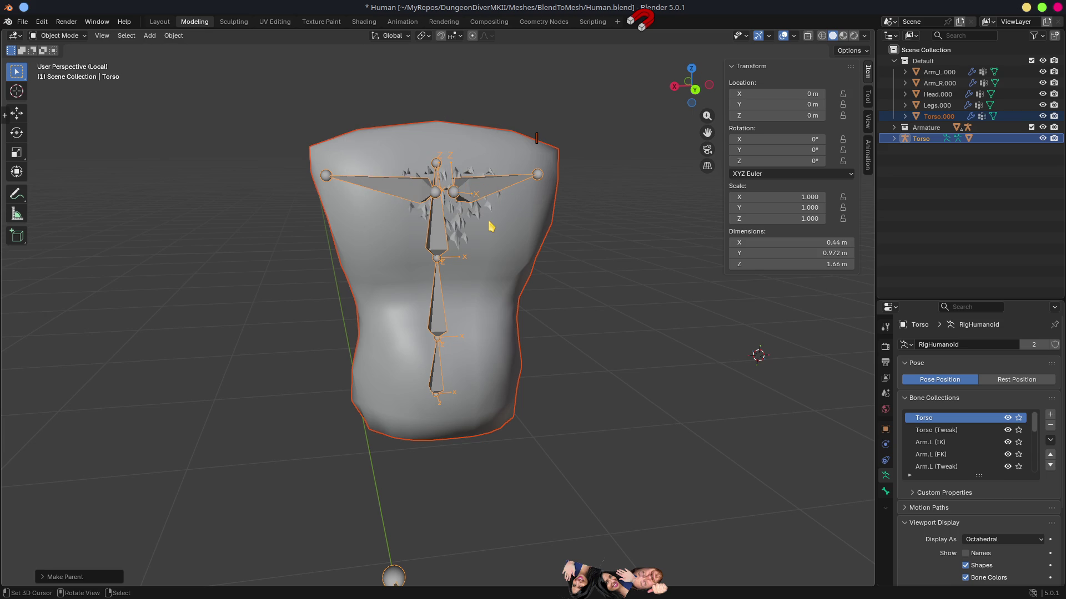
pyautogui.hotkey('ctrl', 'z')
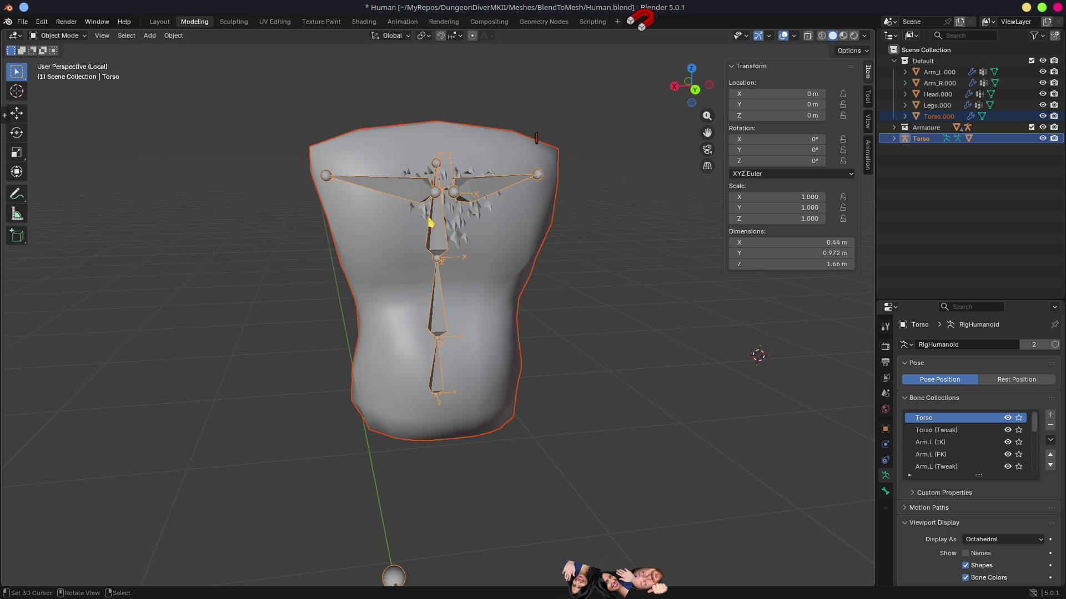
pyautogui.hotkey('ctrl', 'p')
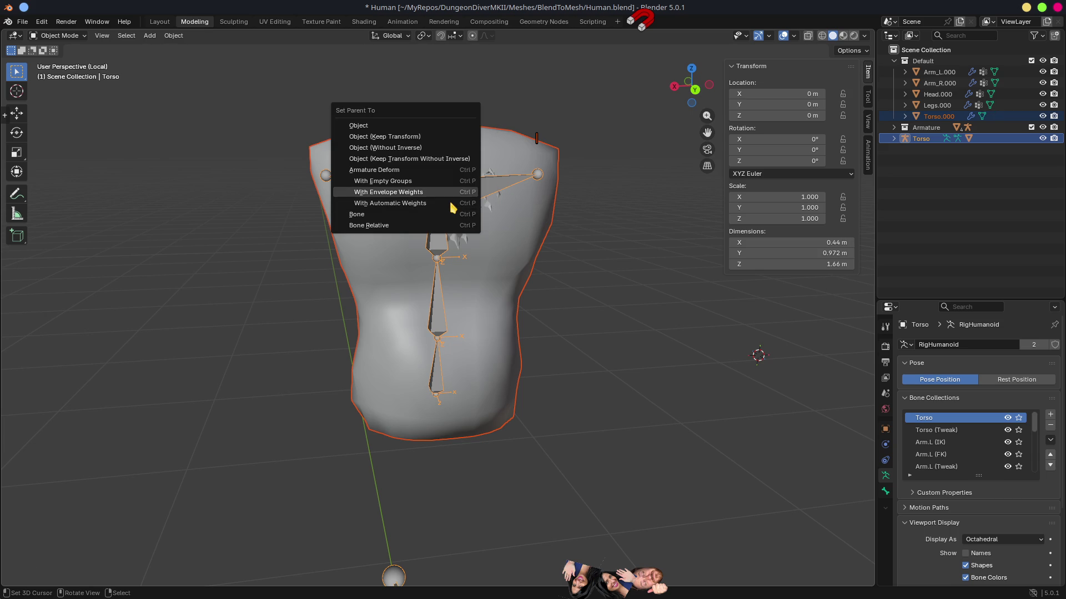
pyautogui.click(449, 201)
# Select Torso.000 from a side view and bring up its interaction-mode choices.
pyautogui.moveTo(592, 358)
pyautogui.mouseDown()
pyautogui.moveTo(613, 331)
pyautogui.moveTo(589, 325)
pyautogui.moveTo(638, 355)
pyautogui.moveTo(636, 341)
pyautogui.mouseUp()
pyautogui.hotkey('ctrl', 'Tab')
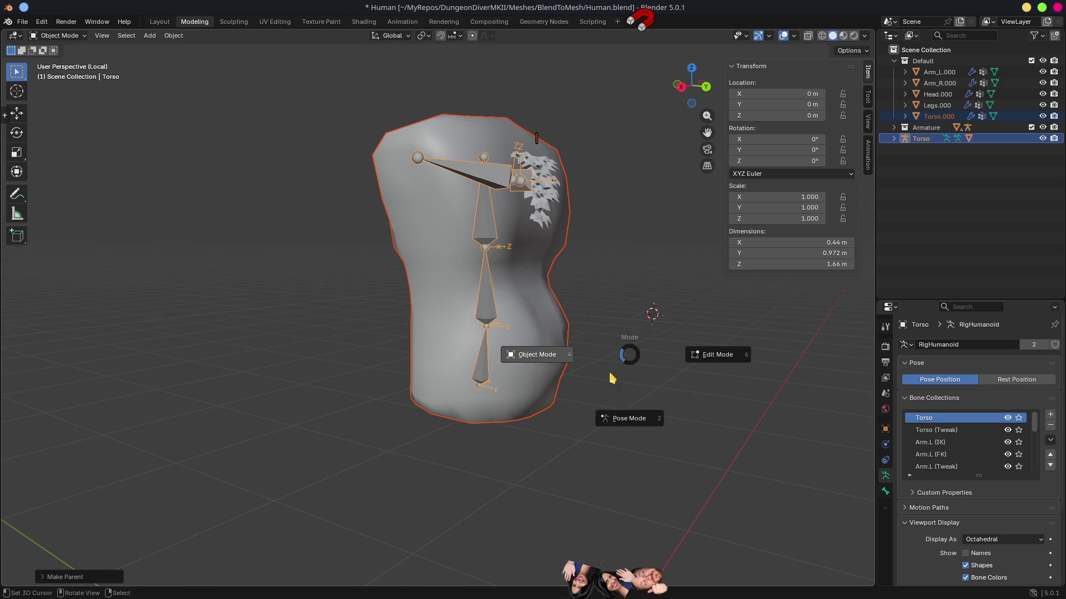
pyautogui.click(548, 357)
pyautogui.click(547, 357)
pyautogui.hotkey('ctrl', 'Tab')
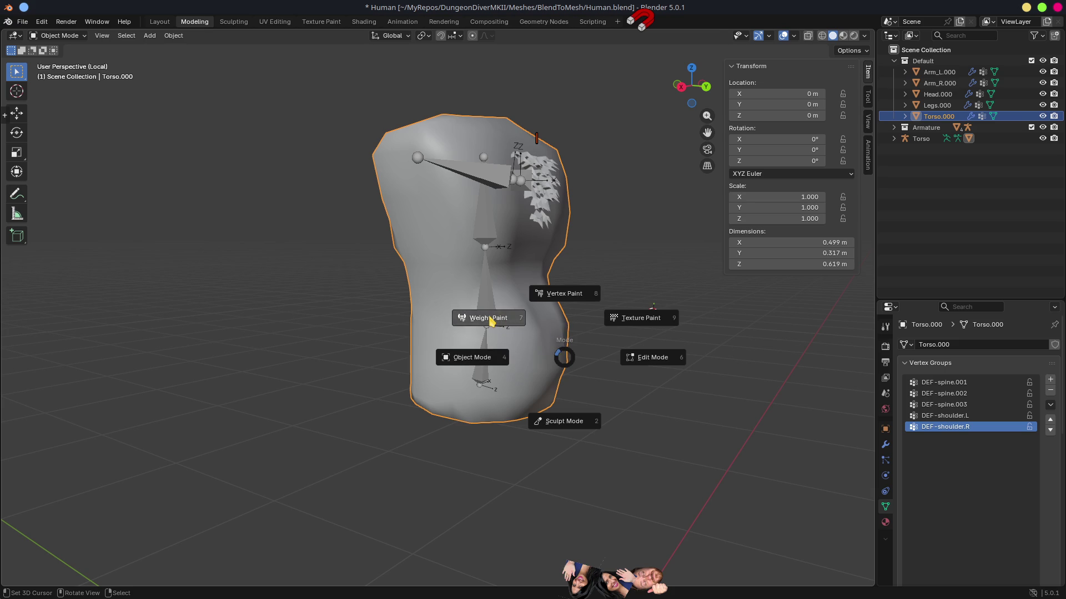
# Put Torso.000 in Weight Paint and view DEF-spine.001–003 and DEF-shoulder.L/R weights.
pyautogui.click(490, 320)
pyautogui.click(963, 383)
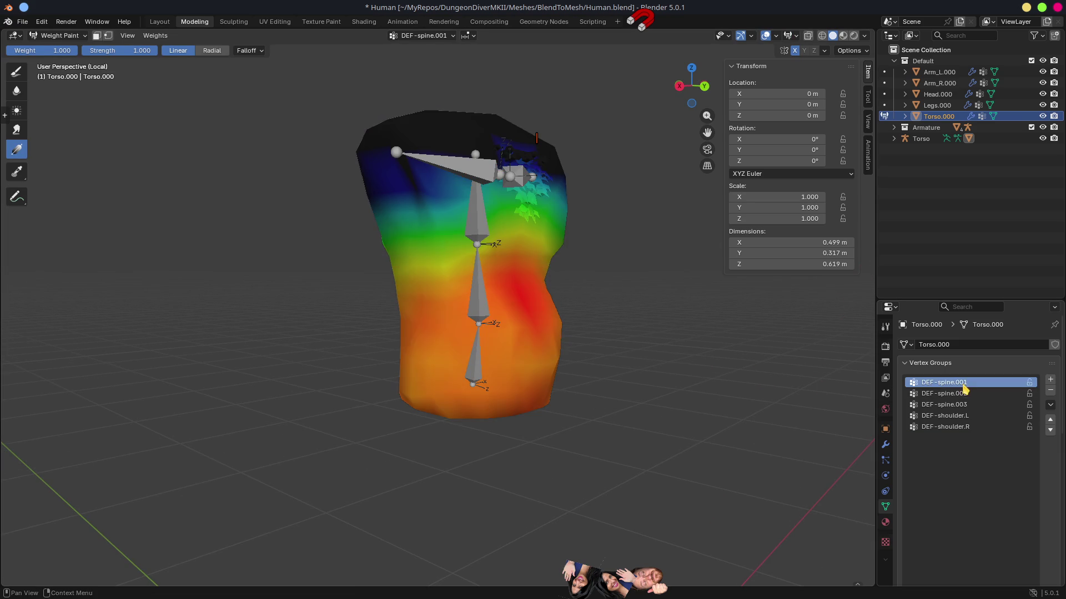
pyautogui.click(952, 394)
pyautogui.click(960, 405)
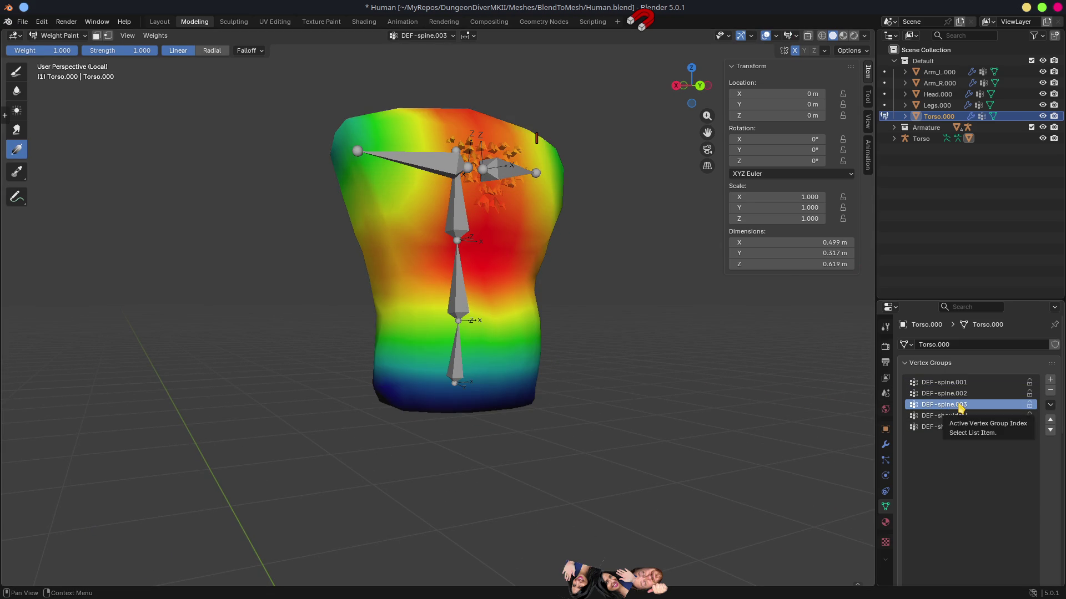
pyautogui.click(945, 416)
pyautogui.moveTo(777, 389)
pyautogui.mouseDown()
pyautogui.moveTo(709, 376)
pyautogui.moveTo(777, 389)
pyautogui.mouseUp()
pyautogui.click(953, 427)
pyautogui.moveTo(556, 309)
pyautogui.mouseDown()
pyautogui.moveTo(559, 328)
pyautogui.moveTo(484, 250)
pyautogui.moveTo(505, 310)
pyautogui.moveTo(602, 338)
pyautogui.moveTo(768, 321)
pyautogui.moveTo(687, 269)
pyautogui.moveTo(515, 221)
pyautogui.mouseUp()
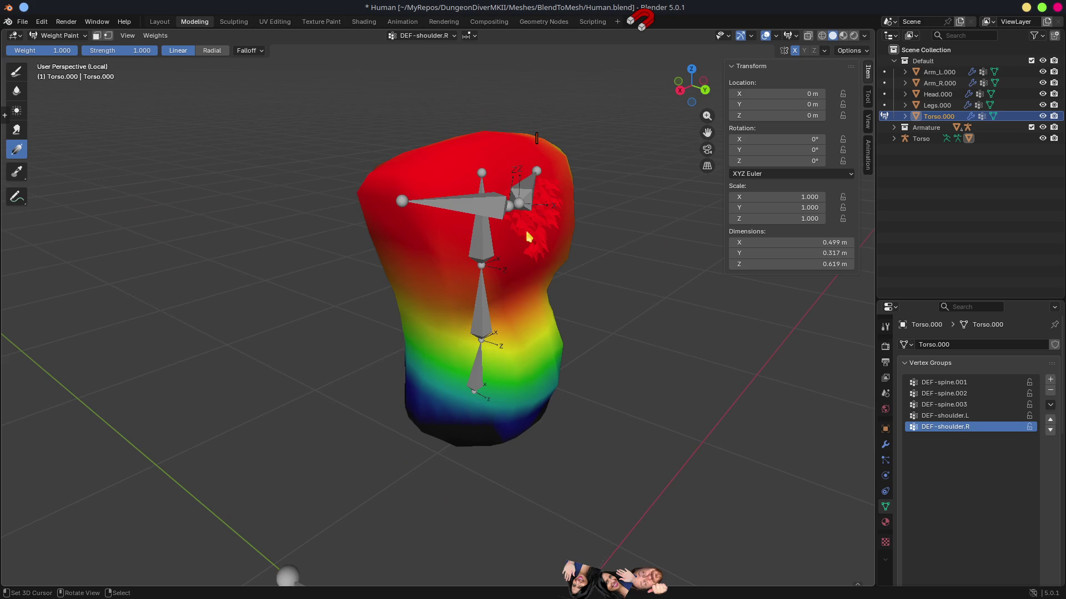
pyautogui.moveTo(680, 355)
pyautogui.mouseDown()
pyautogui.moveTo(634, 338)
pyautogui.moveTo(614, 352)
pyautogui.mouseUp()
# Recheck the DEF-shoulder.L through DEF-spine.001 weights and save Human.blend.
pyautogui.click(965, 417)
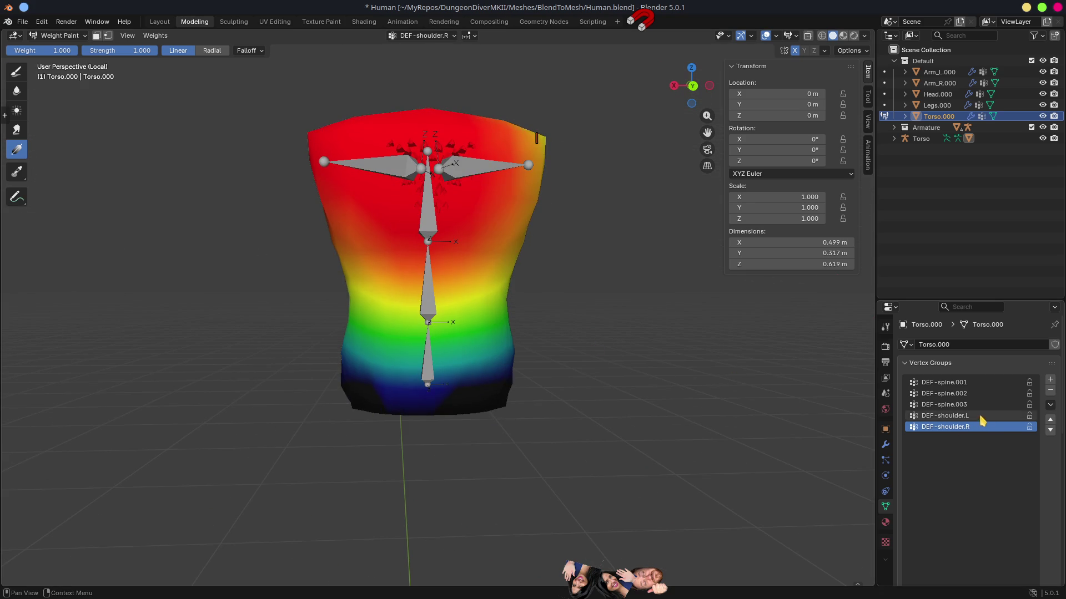
pyautogui.click(963, 406)
pyautogui.click(962, 394)
pyautogui.click(960, 383)
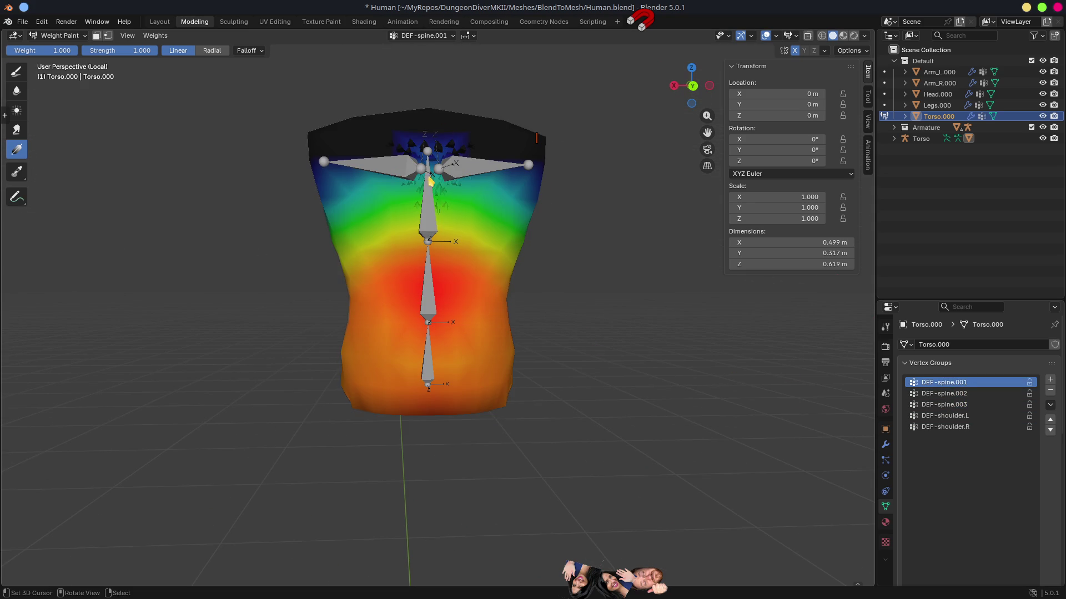
pyautogui.moveTo(466, 335)
pyautogui.mouseDown()
pyautogui.moveTo(661, 347)
pyautogui.moveTo(616, 309)
pyautogui.moveTo(394, 305)
pyautogui.moveTo(599, 381)
pyautogui.mouseUp()
pyautogui.hotkey('ctrl', 's')
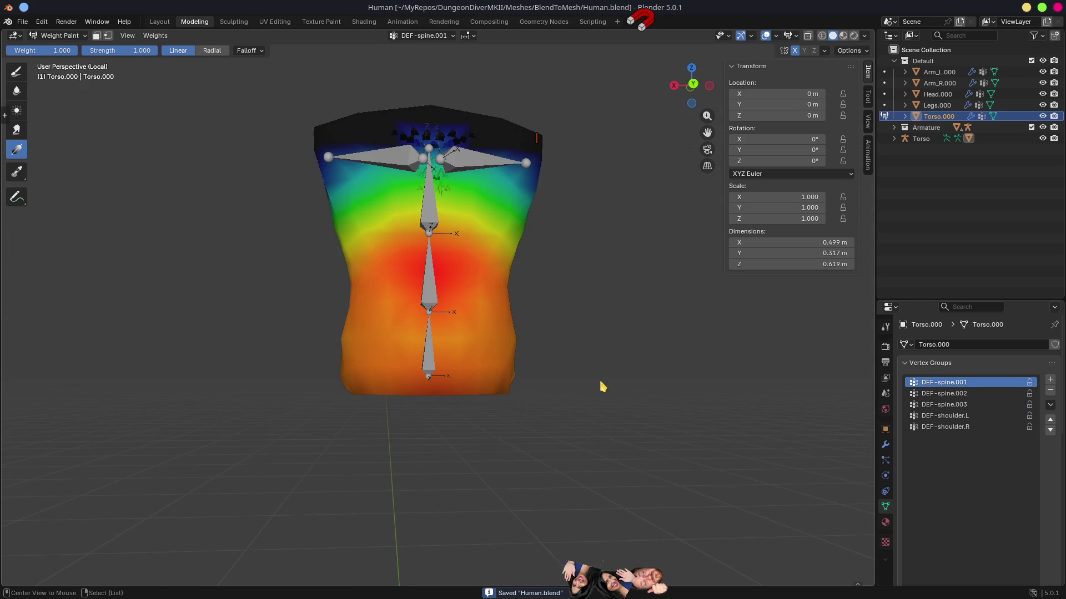
pyautogui.hotkey('alt', 'Tab')
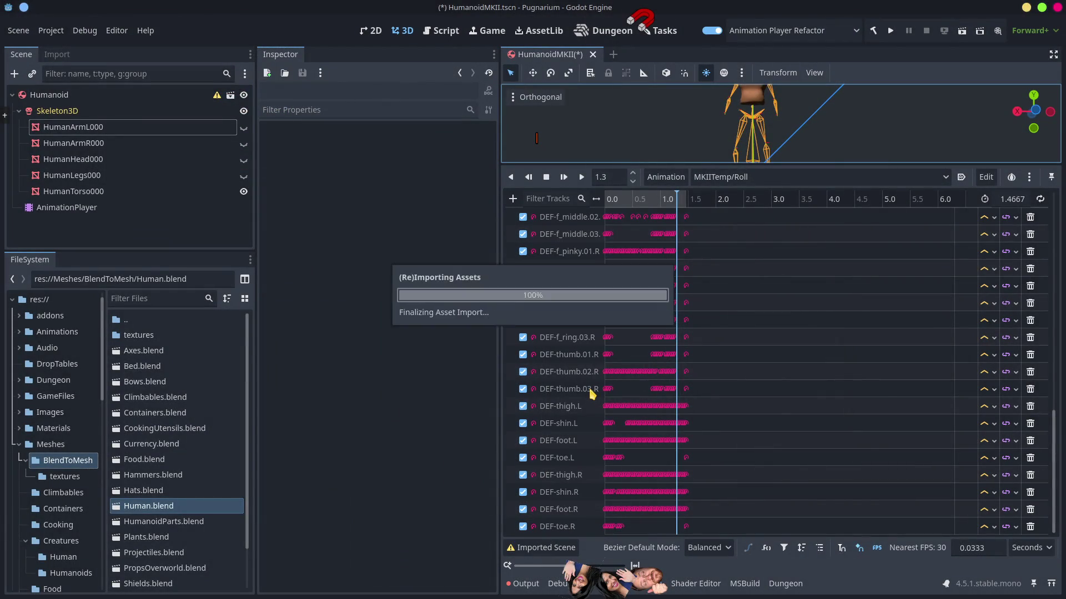
# Scrub the Roll animation to 1.17, then drag the splitter down to enlarge the 3D view.
pyautogui.moveTo(624, 199)
pyautogui.mouseDown()
pyautogui.moveTo(674, 223)
pyautogui.moveTo(599, 215)
pyautogui.mouseUp()
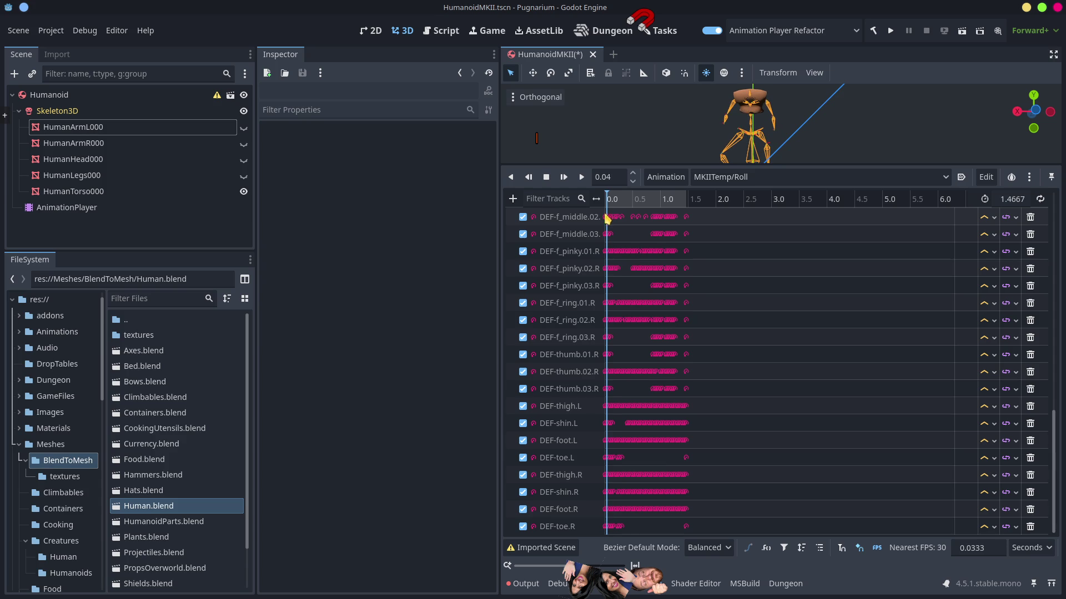
pyautogui.moveTo(720, 165)
pyautogui.mouseDown()
pyautogui.moveTo(708, 201)
pyautogui.moveTo(697, 410)
pyautogui.mouseUp()
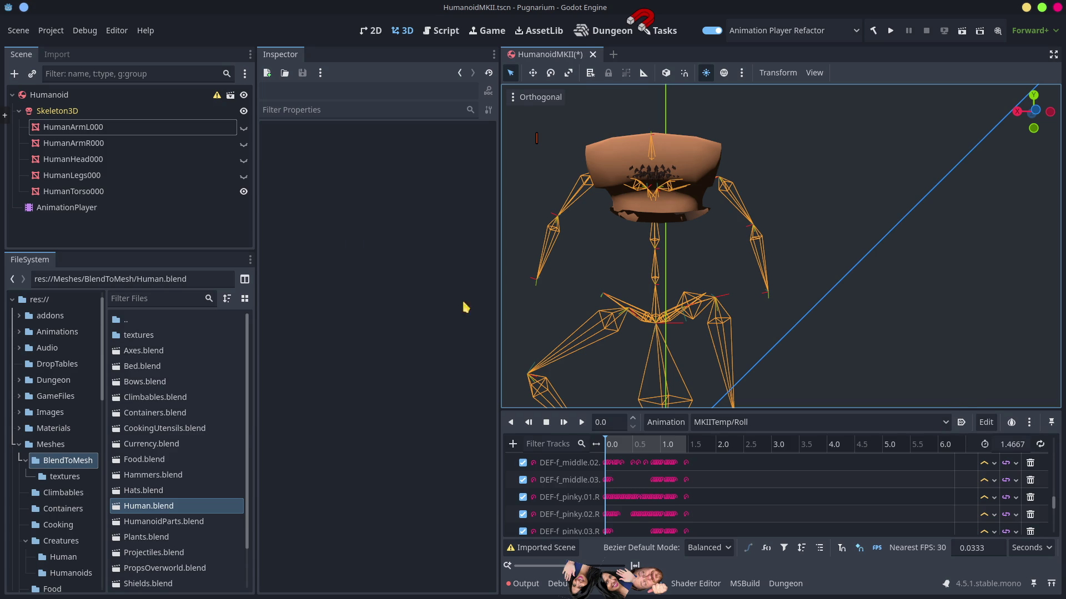
# Make HumanHead000 visible in the Scene dock and scrub the Roll animation to preview it.
pyautogui.click(110, 127)
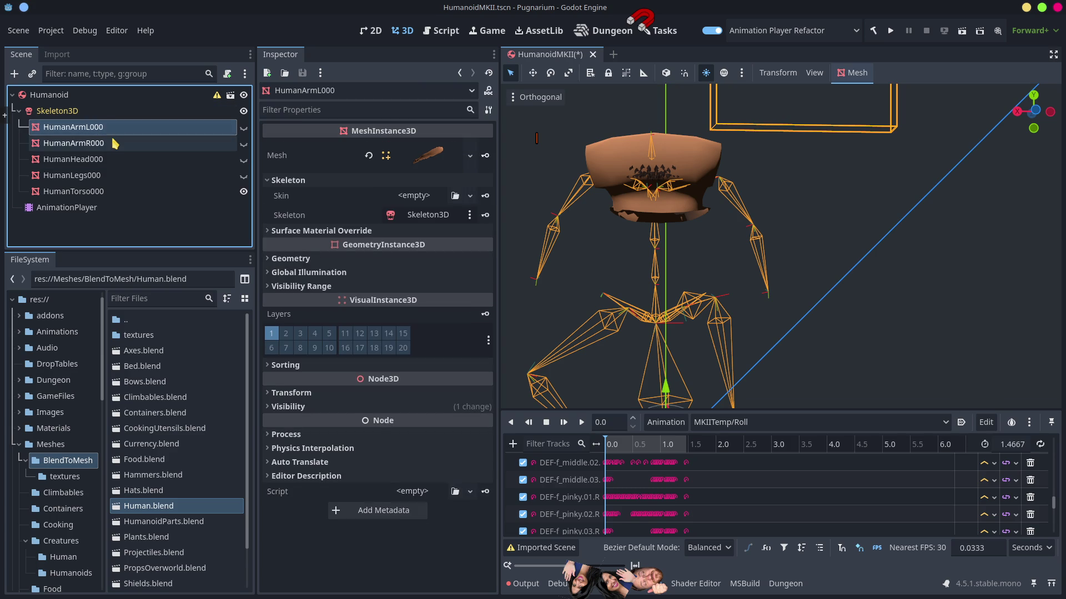
pyautogui.click(113, 127)
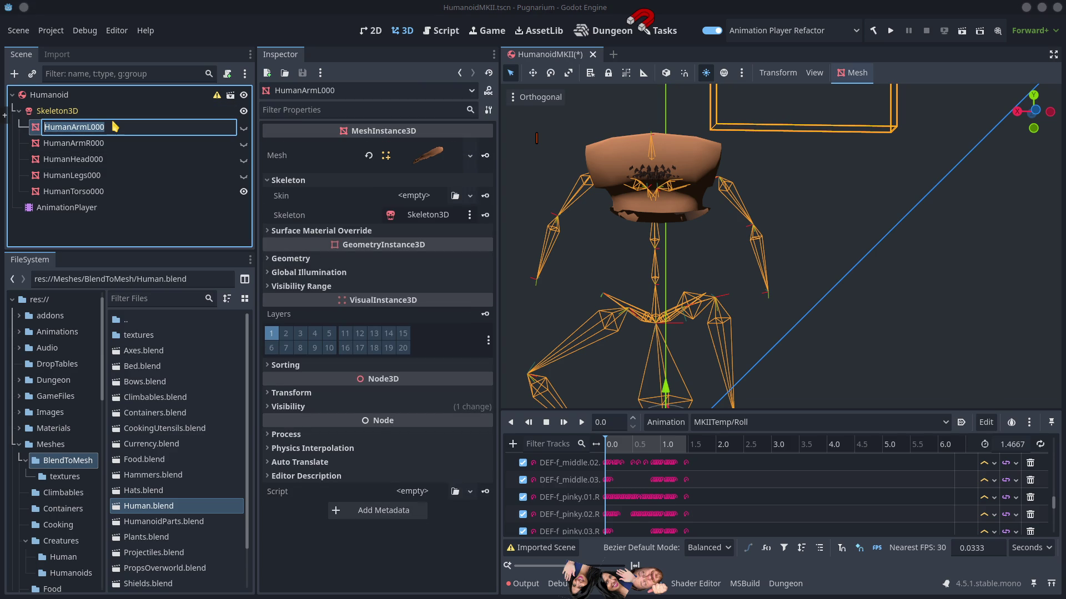
pyautogui.click(93, 145)
pyautogui.click(83, 192)
pyautogui.scroll(-3, 606, 226)
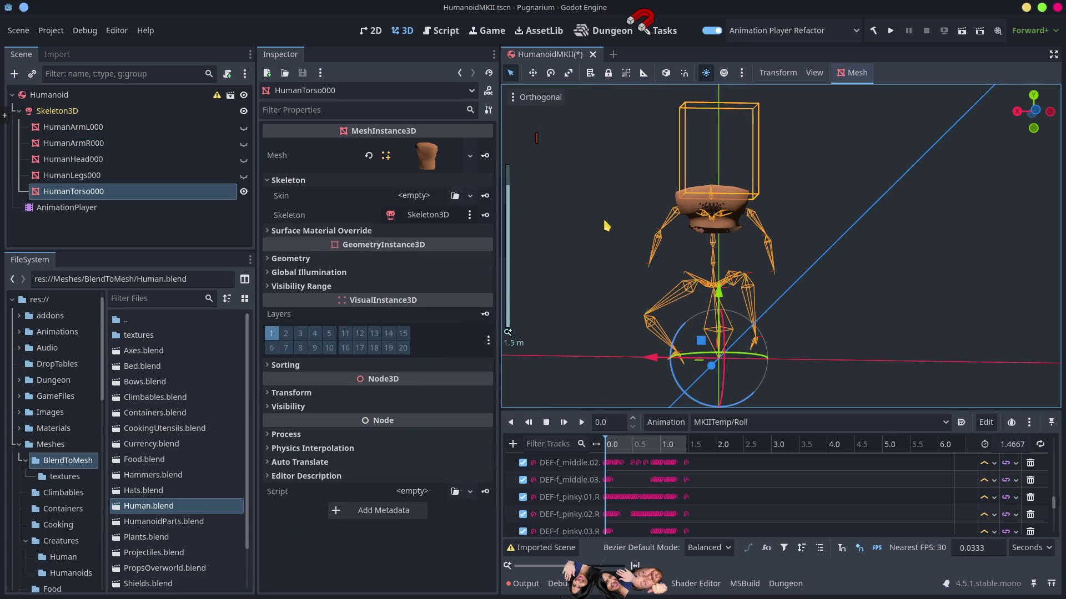
pyautogui.click(243, 159)
pyautogui.moveTo(624, 450)
pyautogui.mouseDown()
pyautogui.moveTo(675, 460)
pyautogui.moveTo(600, 476)
pyautogui.moveTo(682, 485)
pyautogui.moveTo(578, 480)
pyautogui.mouseUp()
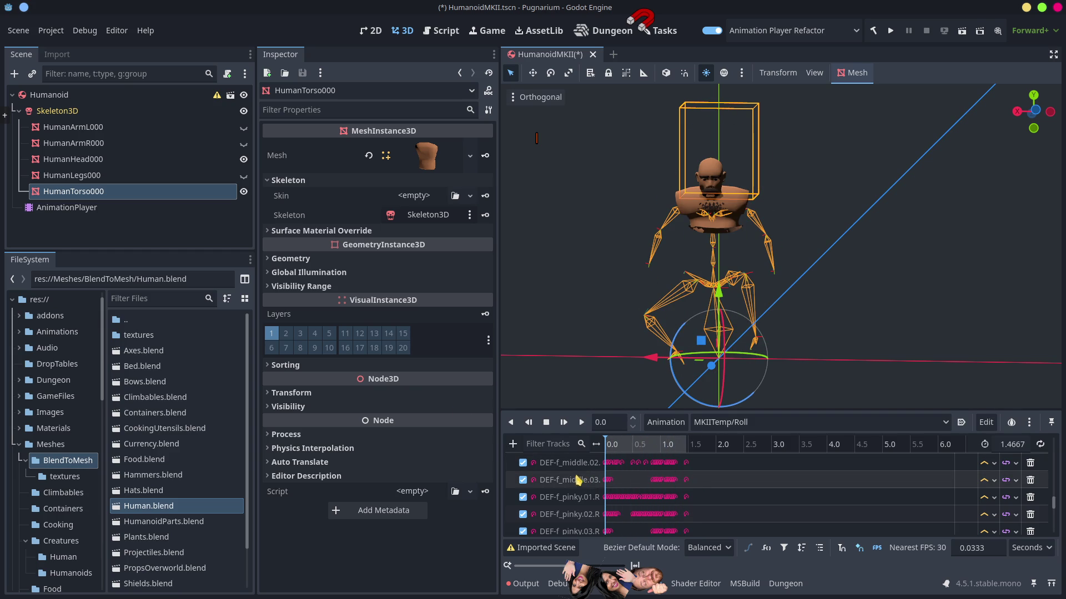
# Show HumanLegs000 and scrub through the Roll animation again.
pyautogui.click(78, 175)
pyautogui.click(244, 175)
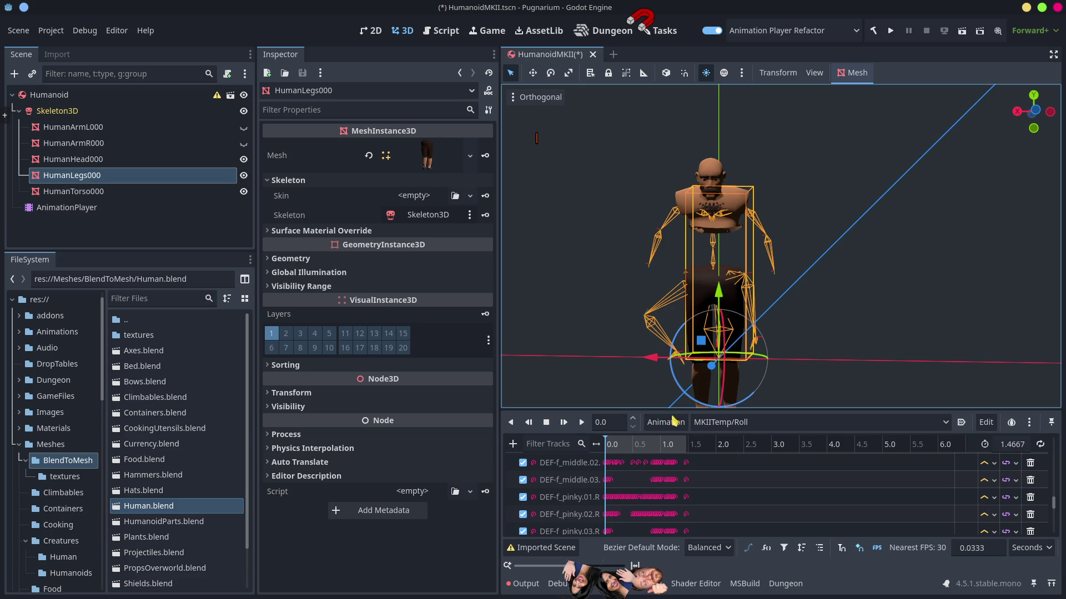
pyautogui.moveTo(619, 450)
pyautogui.mouseDown()
pyautogui.moveTo(683, 450)
pyautogui.moveTo(638, 448)
pyautogui.mouseUp()
# Back in Blender, exit local view with numpad /, expand the Armature collection and select Torso.000 for a mode change.
pyautogui.hotkey('alt', 'Tab')
pyautogui.scroll(-4, 557, 273)
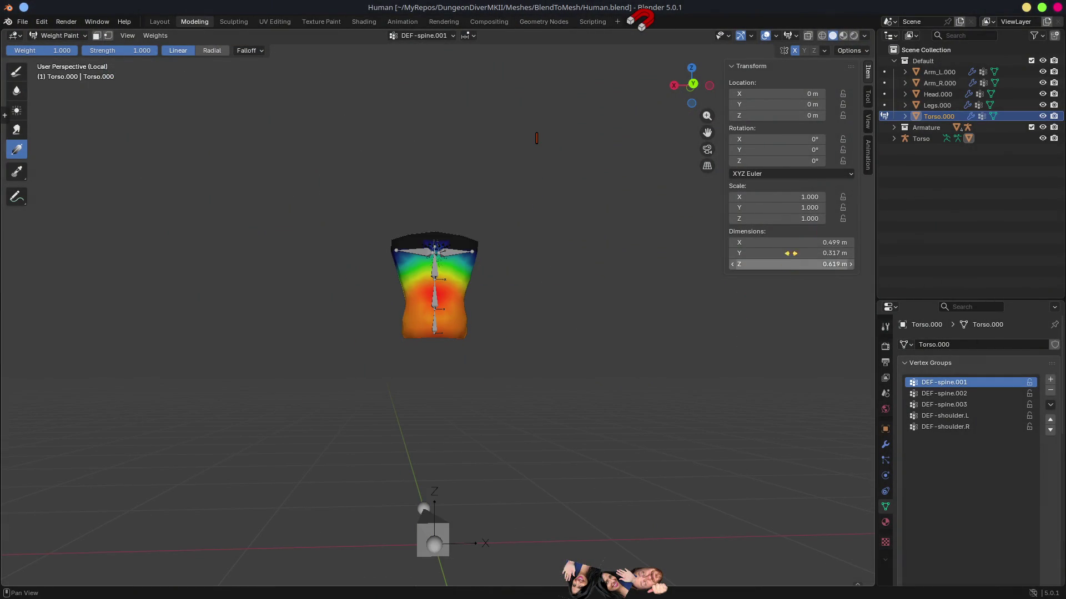
pyautogui.click(925, 139)
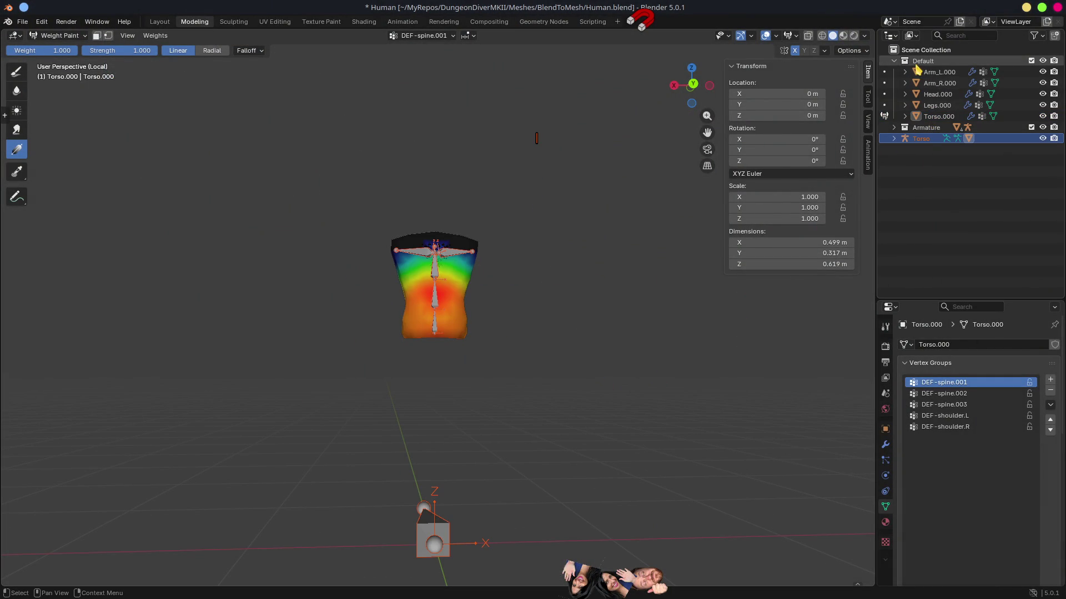
pyautogui.click(894, 127)
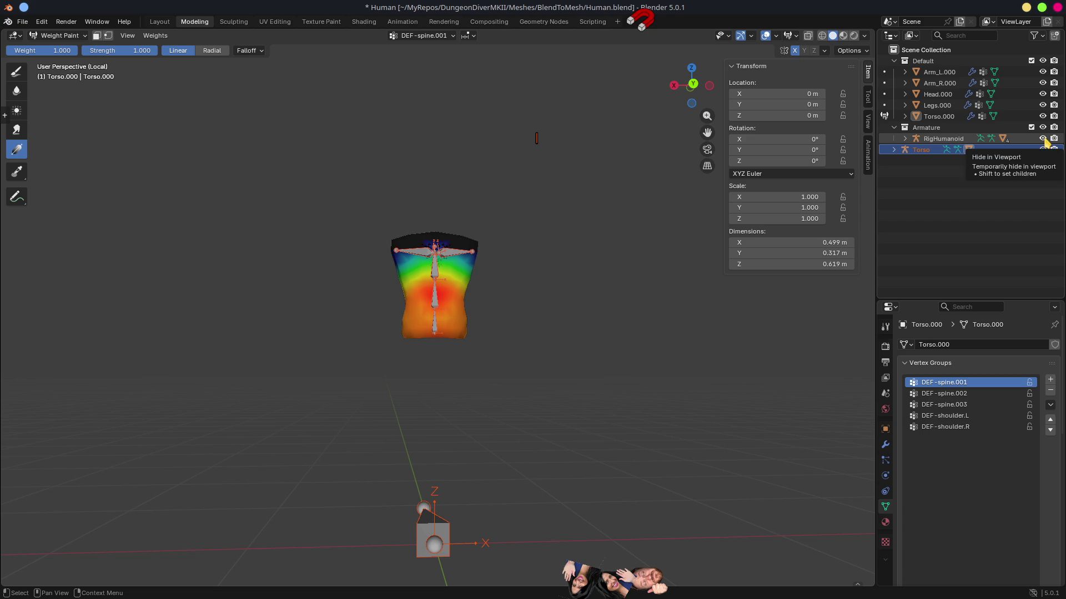
pyautogui.press('KP_Divide')
pyautogui.scroll(-5, 664, 518)
pyautogui.click(1028, 201)
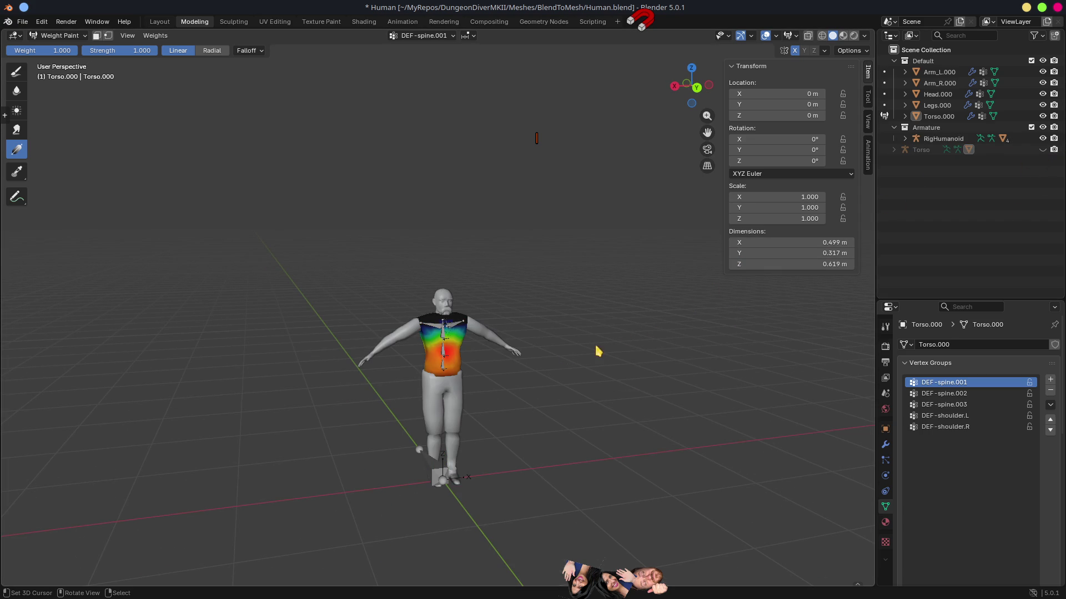
pyautogui.moveTo(469, 381)
pyautogui.mouseDown()
pyautogui.moveTo(502, 425)
pyautogui.moveTo(469, 373)
pyautogui.moveTo(581, 381)
pyautogui.moveTo(487, 419)
pyautogui.moveTo(500, 449)
pyautogui.moveTo(532, 389)
pyautogui.mouseUp()
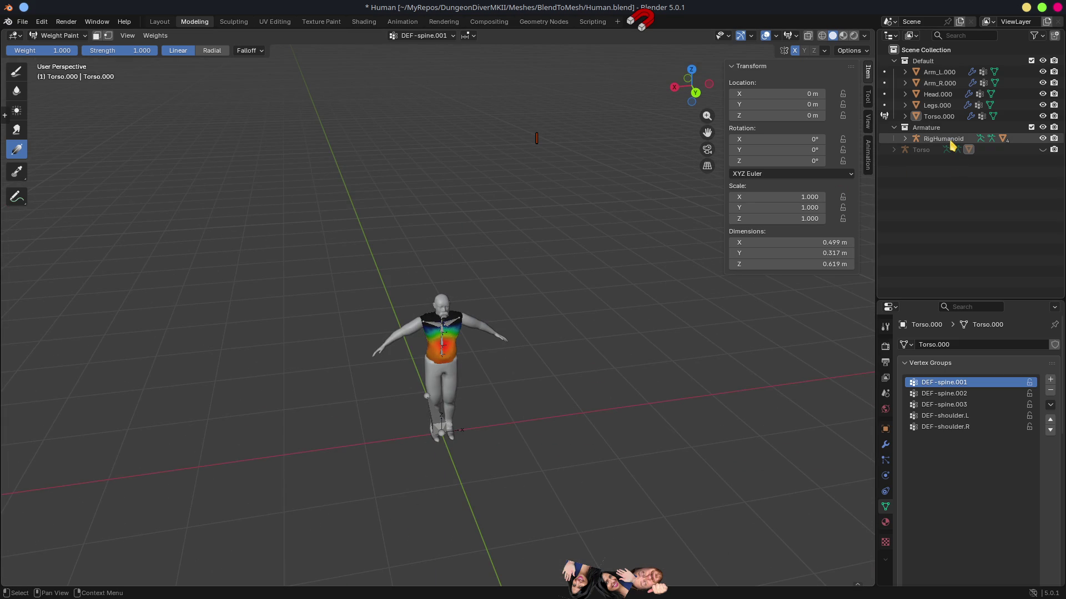
pyautogui.click(454, 325)
pyautogui.scroll(6, 463, 361)
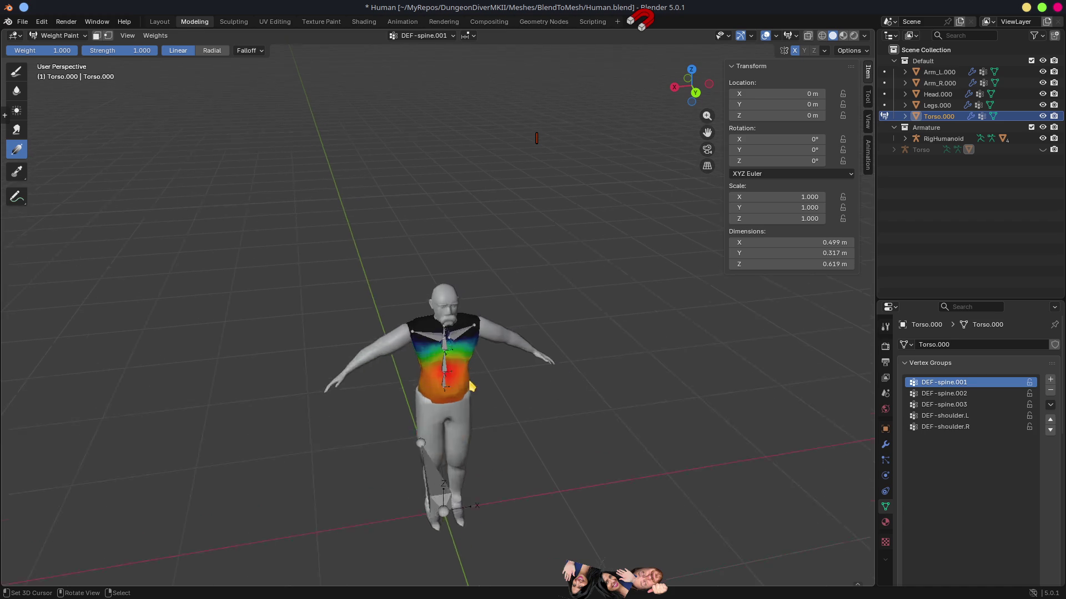
pyautogui.hotkey('ctrl', 'Tab')
# Return Torso.000 to Object Mode and select the RigHumanoid armature.
pyautogui.click(539, 366)
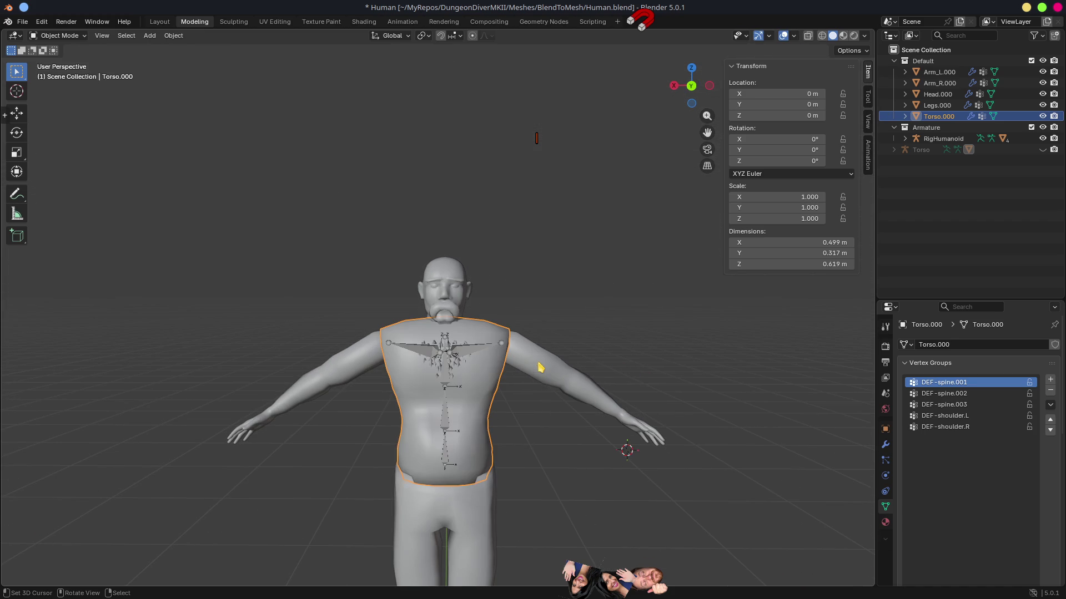
pyautogui.click(468, 354)
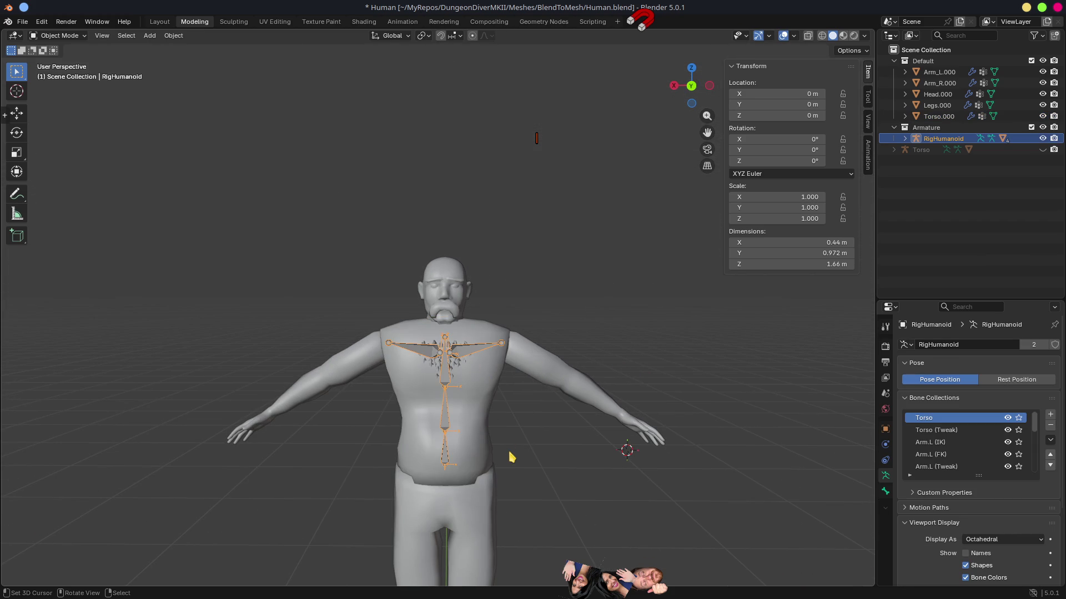
pyautogui.scroll(-3, 511, 457)
pyautogui.moveTo(474, 198)
pyautogui.mouseDown()
pyautogui.moveTo(462, 293)
pyautogui.moveTo(566, 312)
pyautogui.moveTo(478, 305)
pyautogui.moveTo(514, 302)
pyautogui.mouseUp()
pyautogui.scroll(-4, 516, 300)
pyautogui.moveTo(575, 279)
pyautogui.mouseDown()
pyautogui.moveTo(633, 285)
pyautogui.moveTo(483, 278)
pyautogui.moveTo(528, 315)
pyautogui.moveTo(542, 309)
pyautogui.moveTo(592, 249)
pyautogui.moveTo(562, 246)
pyautogui.moveTo(624, 290)
pyautogui.moveTo(540, 322)
pyautogui.mouseUp()
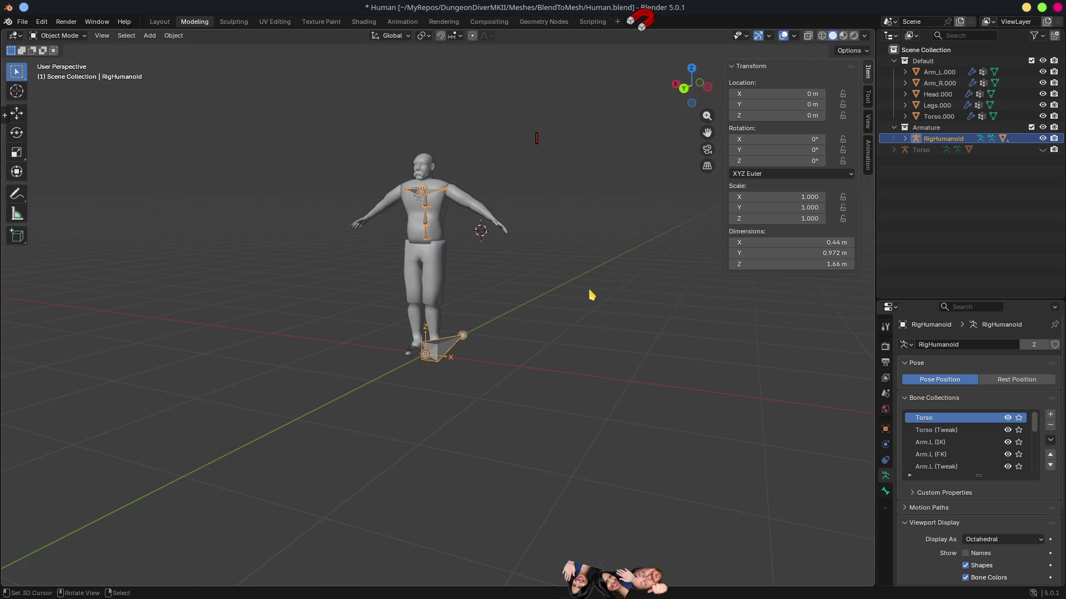
# Delete RigHumanoid and snap the 3D cursor to the world origin.
pyautogui.press('x')
pyautogui.click(570, 302)
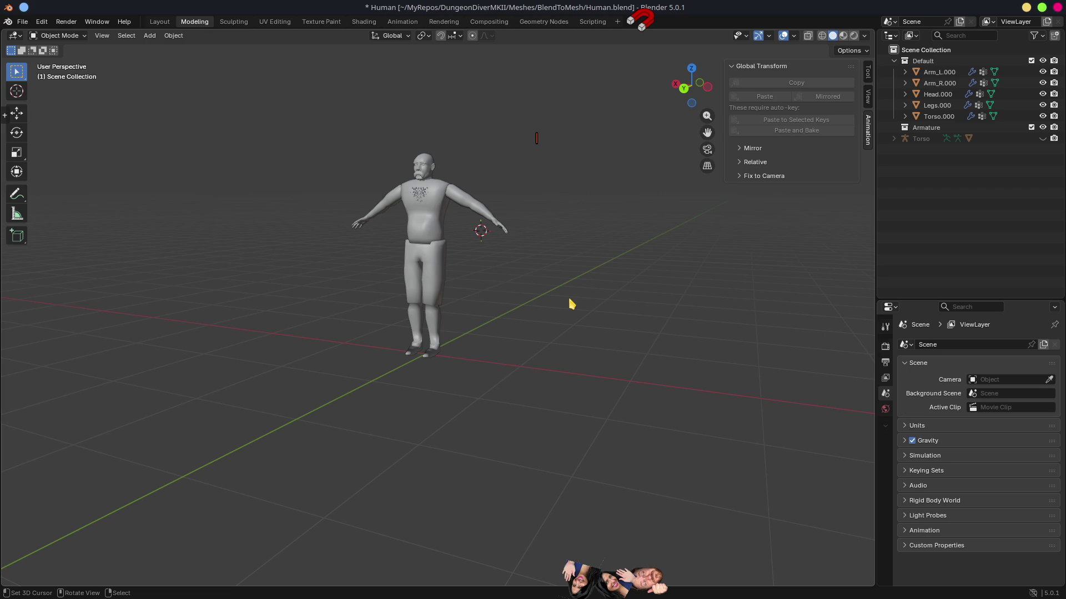
pyautogui.hotkey('shift', 's')
pyautogui.click(464, 334)
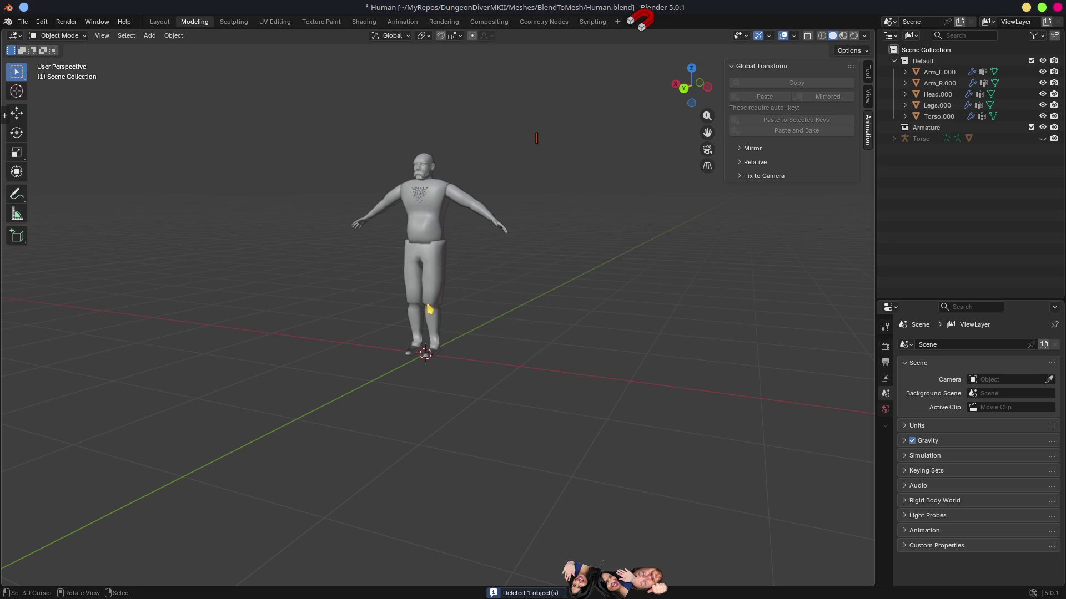
pyautogui.click(23, 21)
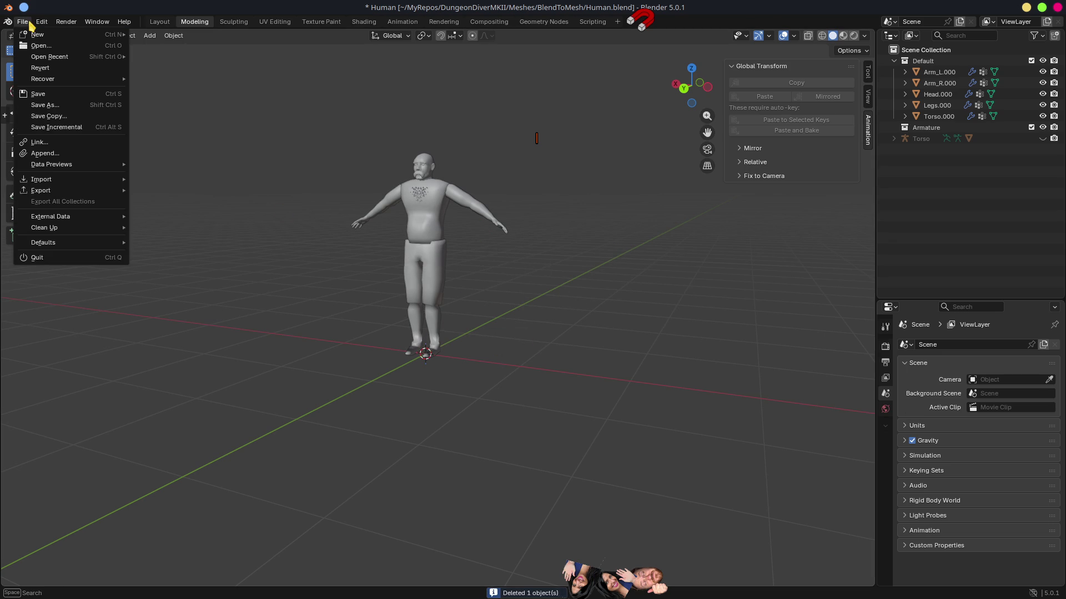
# Link the RigHumanoid armature from Humanoid.blend's Armature folder.
pyautogui.click(47, 145)
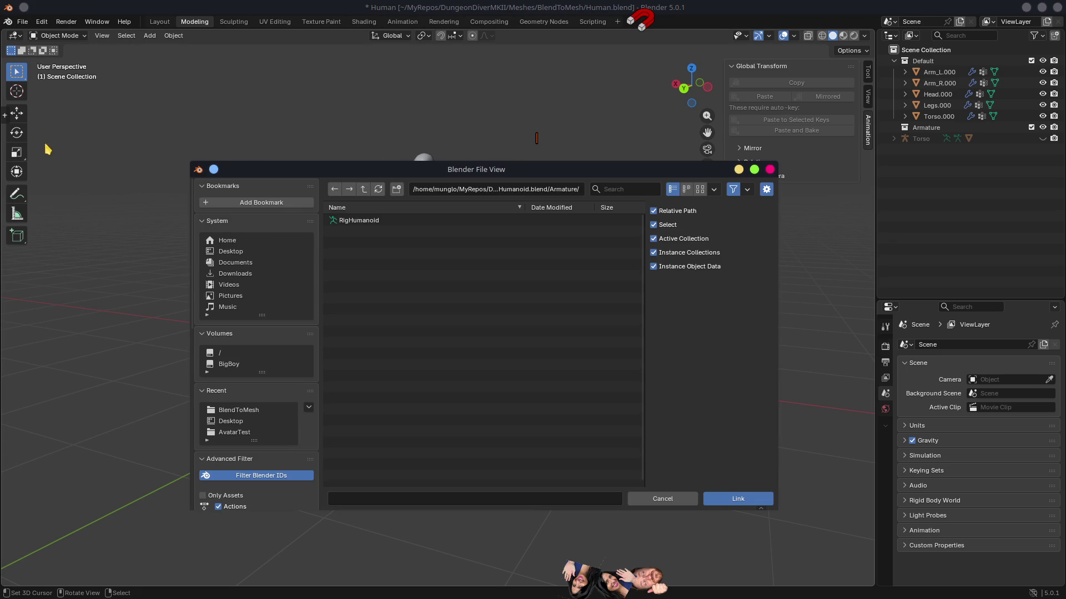
pyautogui.doubleClick(367, 221)
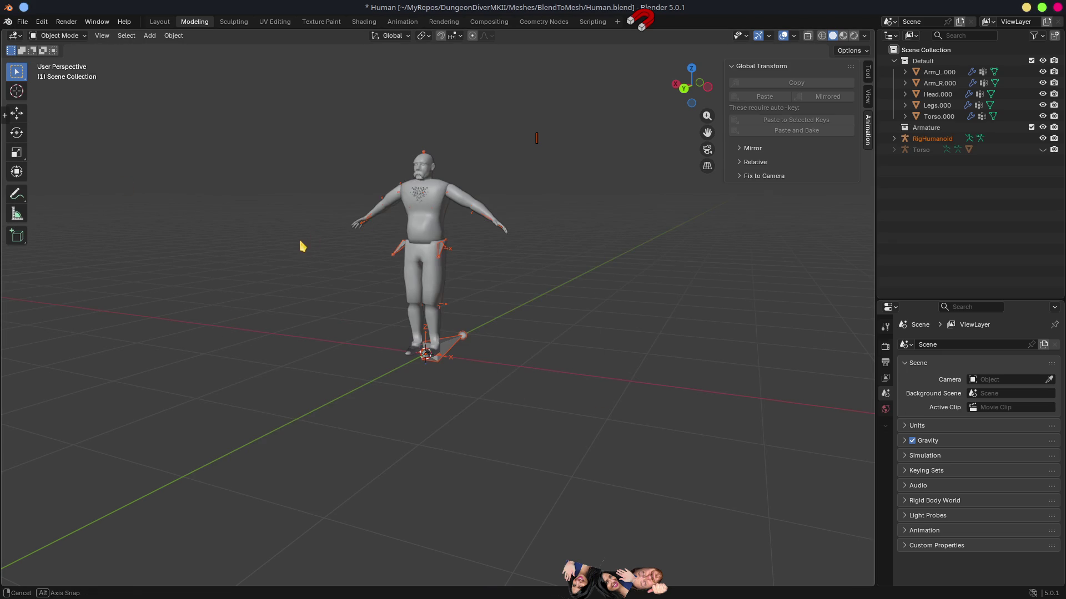
pyautogui.moveTo(300, 245); pyautogui.dragTo(404, 267)
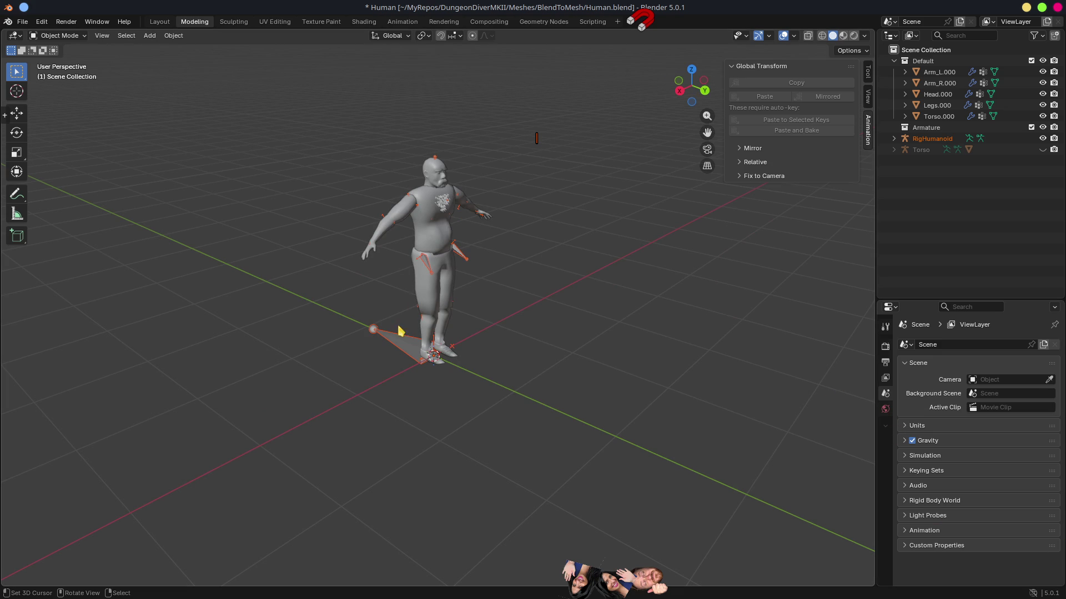
# Enable In Front display on RigHumanoid so its bones draw over the body mesh.
pyautogui.click(403, 348)
pyautogui.scroll(-5, 975, 496)
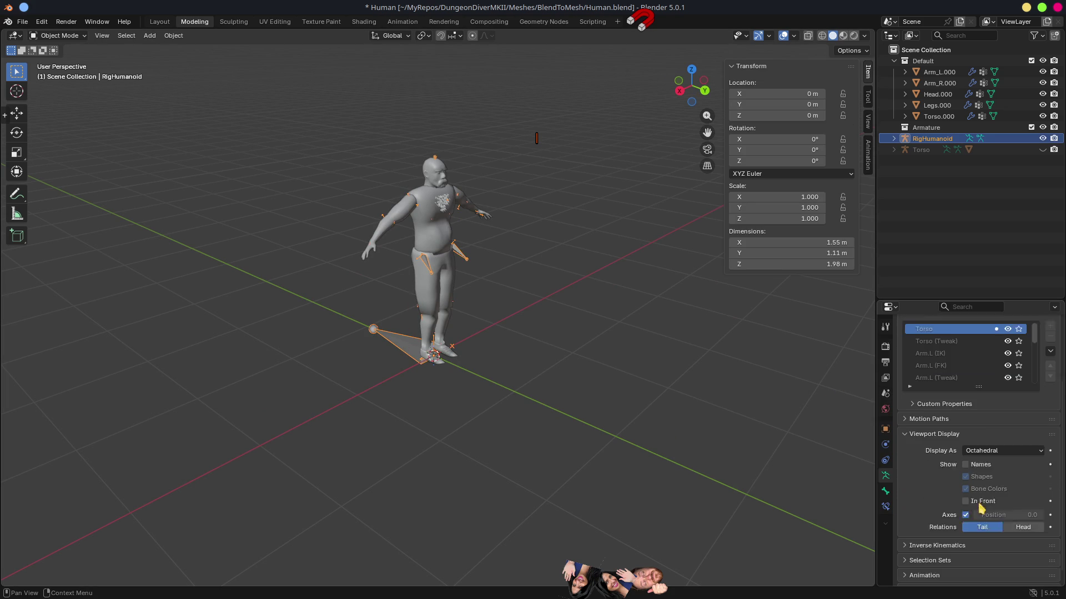
pyautogui.click(966, 490)
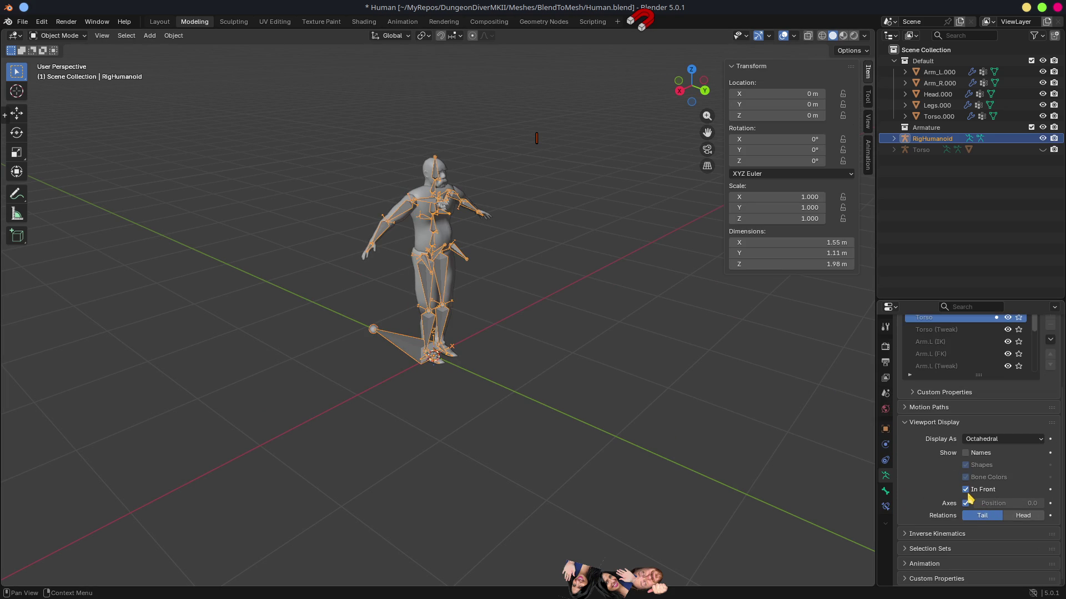
pyautogui.scroll(3, 473, 352)
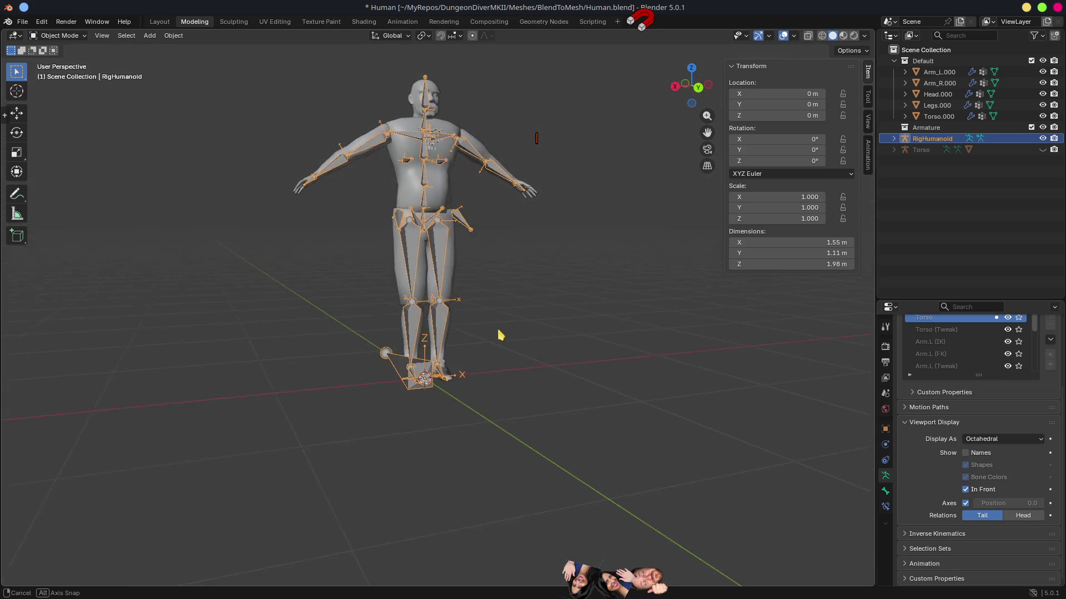
pyautogui.scroll(2, 996, 407)
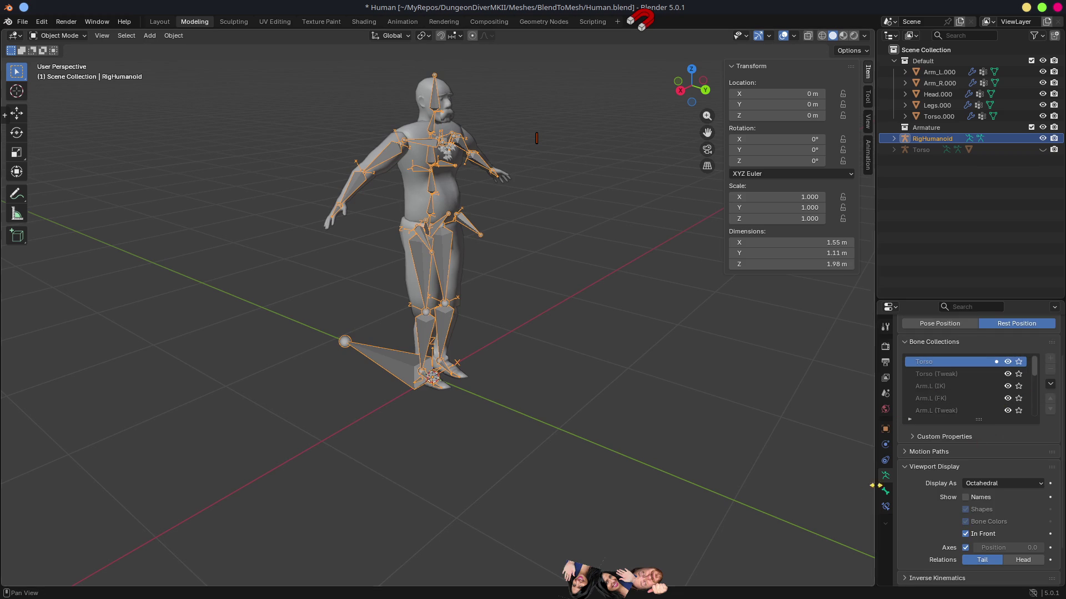
pyautogui.click(885, 430)
pyautogui.hscroll(3, 466, 339)
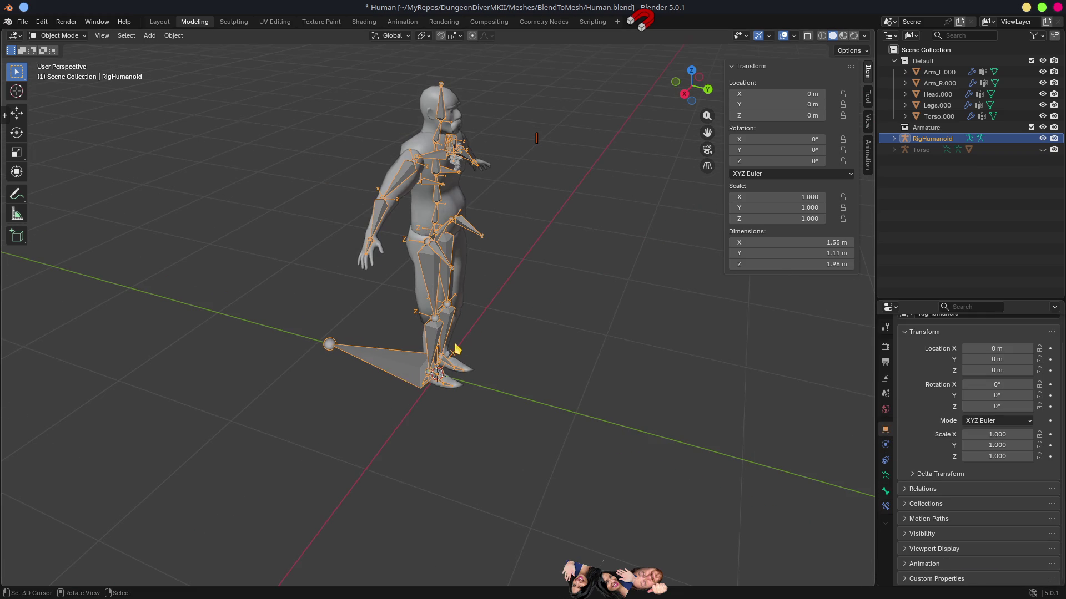
pyautogui.scroll(-6, 531, 235)
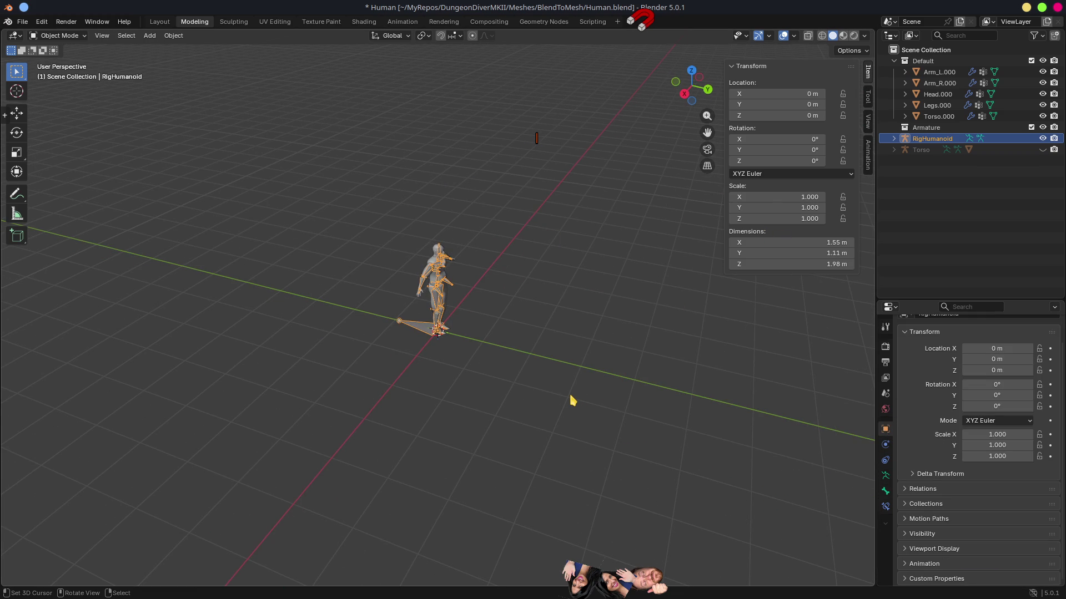
# Move RigHumanoid into the Armature collection and duplicate it about 2 m along Y.
pyautogui.press('m')
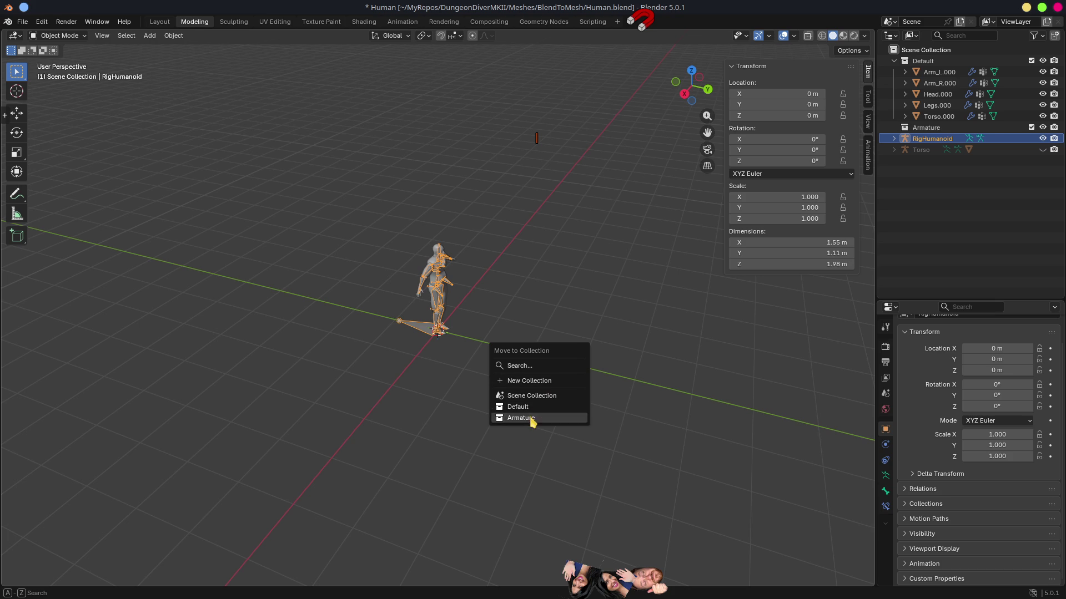
pyautogui.click(531, 418)
pyautogui.scroll(5, 606, 313)
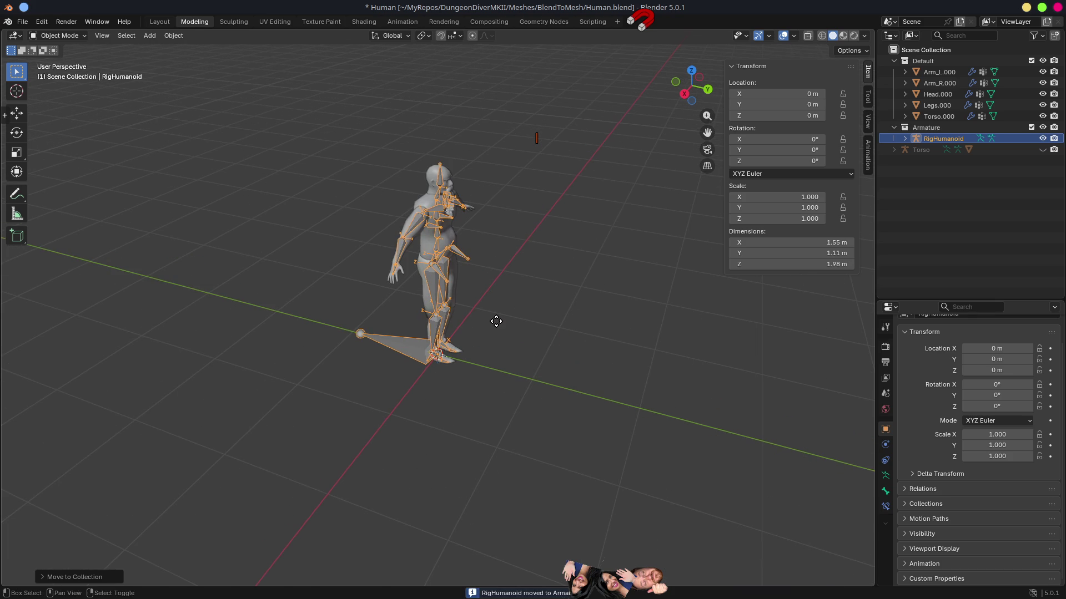
pyautogui.hotkey('shift', 'd')
pyautogui.press('y')
pyautogui.click(702, 391)
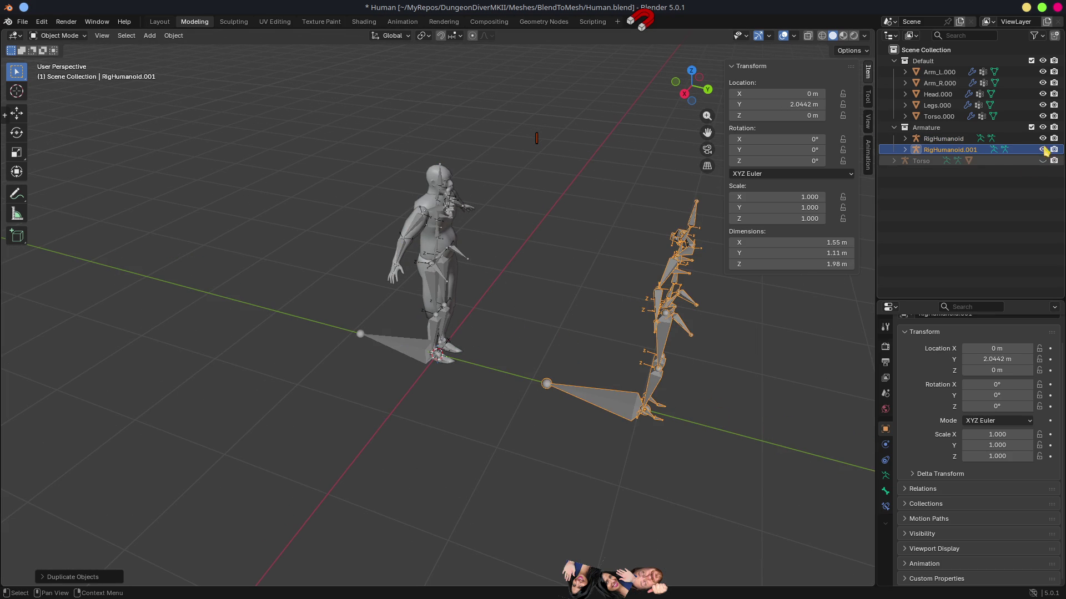
# Move RigHumanoid.001 into the Scene Collection and hide the Armature collection.
pyautogui.press('m')
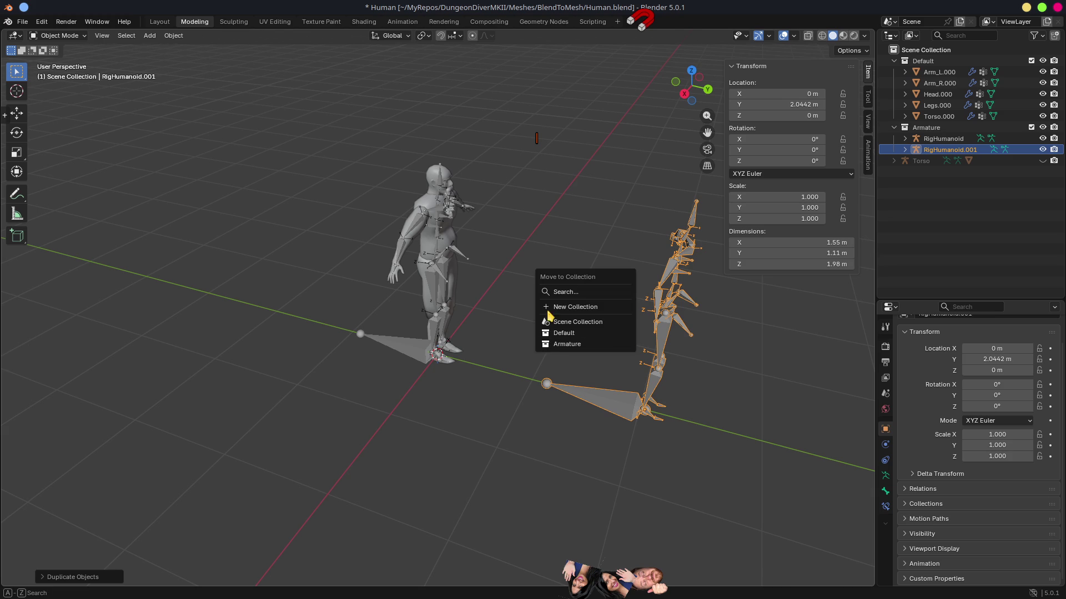
pyautogui.click(580, 326)
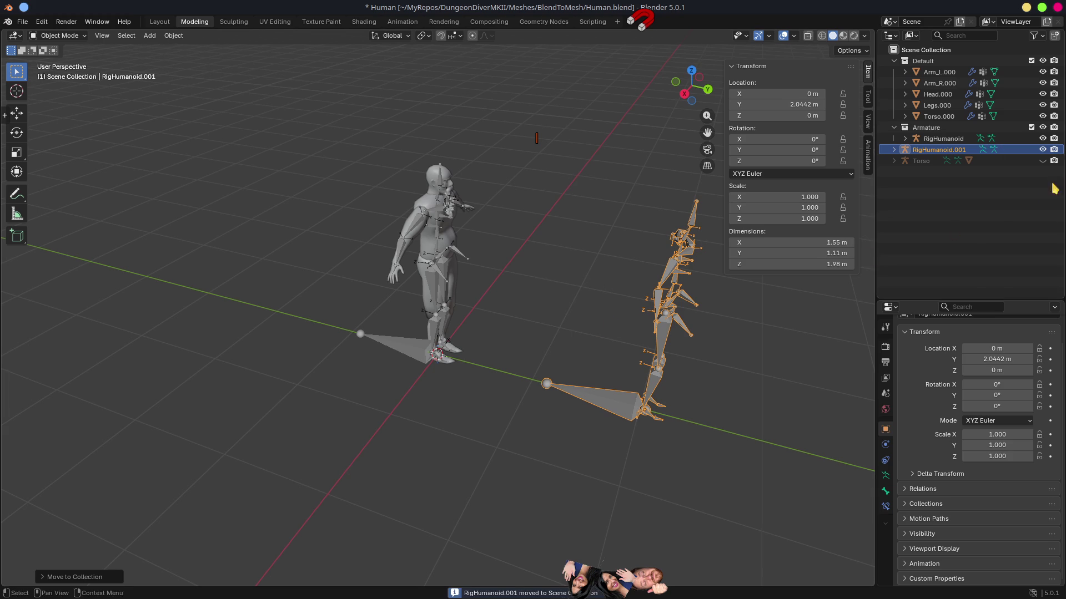
pyautogui.click(1043, 127)
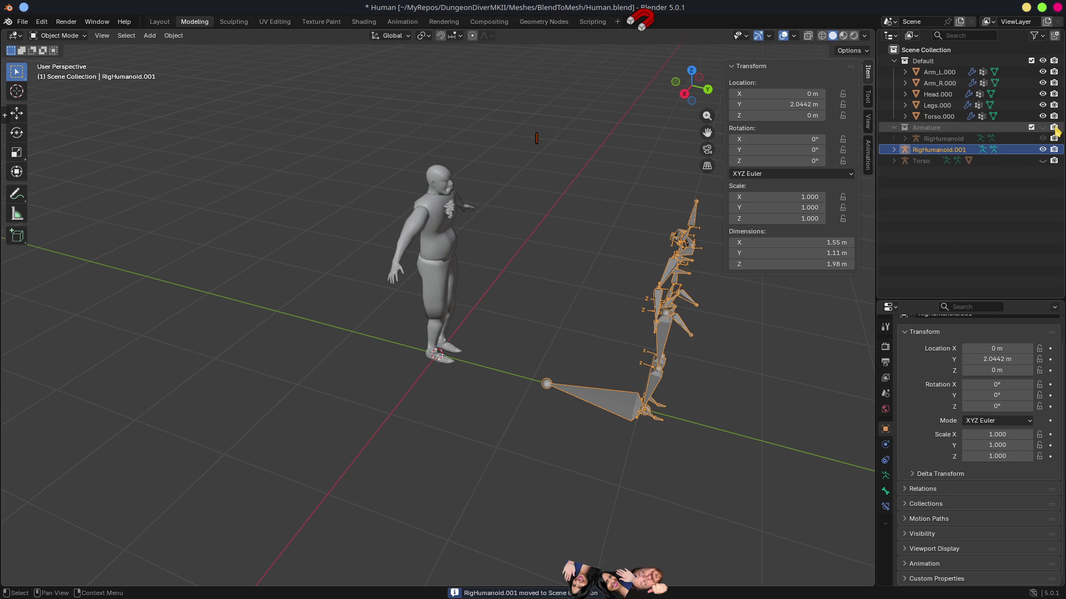
pyautogui.moveTo(792, 430)
pyautogui.mouseDown()
pyautogui.moveTo(743, 420)
pyautogui.moveTo(732, 429)
pyautogui.mouseUp()
pyautogui.moveTo(642, 500); pyautogui.dragTo(481, 388)
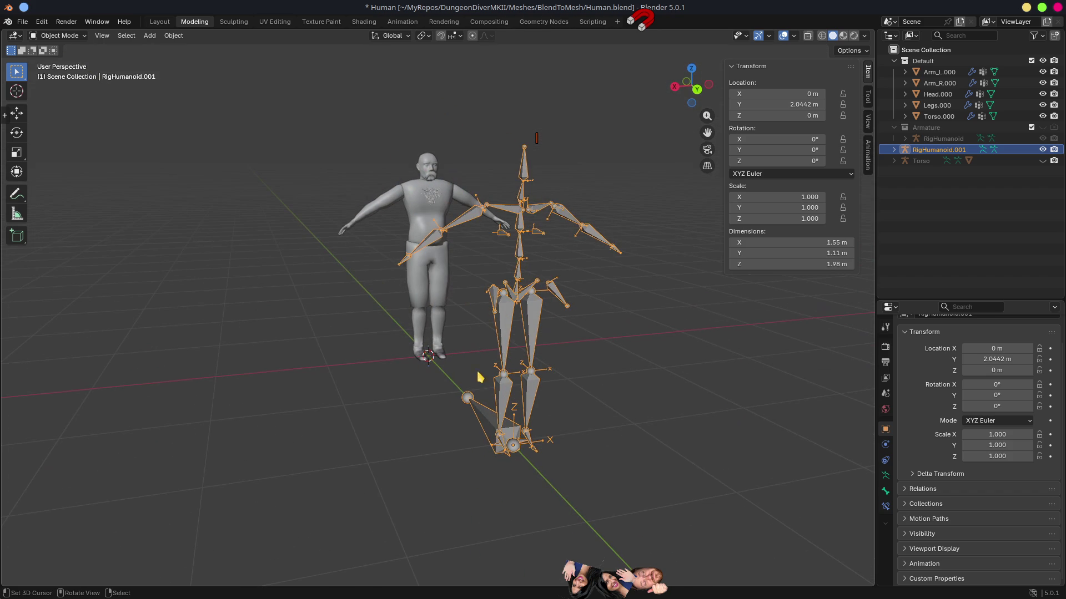
pyautogui.moveTo(557, 364)
pyautogui.mouseDown()
pyautogui.moveTo(588, 386)
pyautogui.moveTo(528, 368)
pyautogui.moveTo(537, 385)
pyautogui.moveTo(575, 382)
pyautogui.mouseUp()
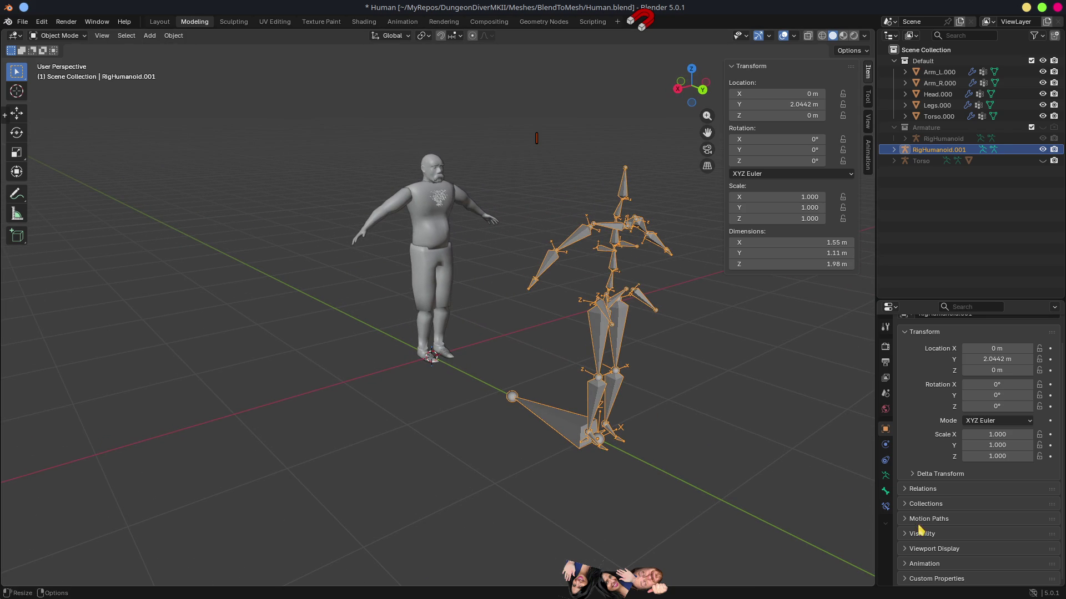
pyautogui.click(886, 476)
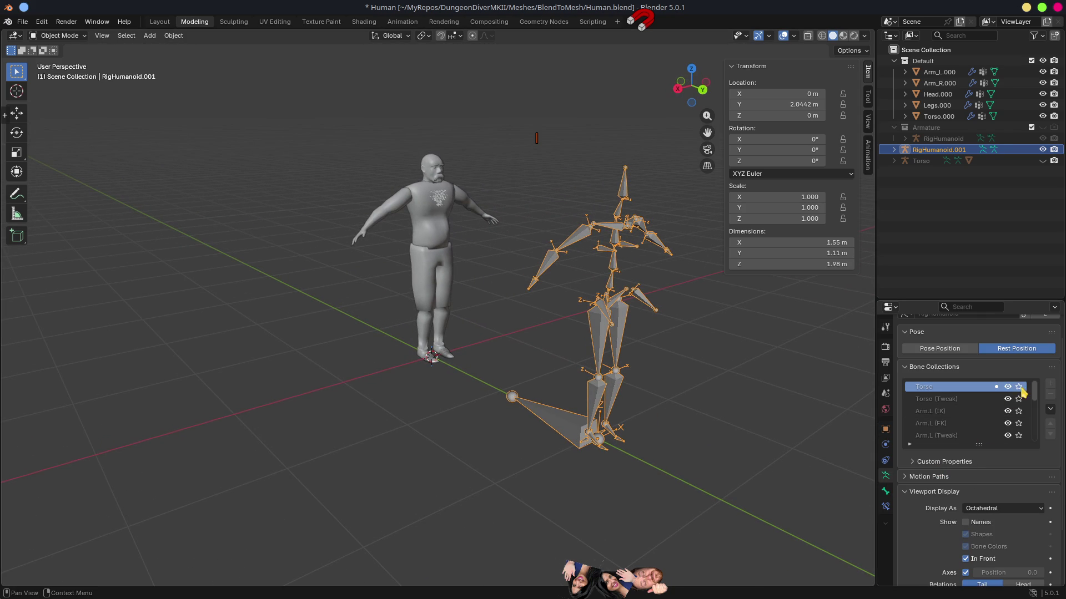
# Set RigHumanoid.001 to Pose Position and make its linked armature data local as RigHumanoid.002.
pyautogui.moveTo(1034, 388); pyautogui.dragTo(1043, 430)
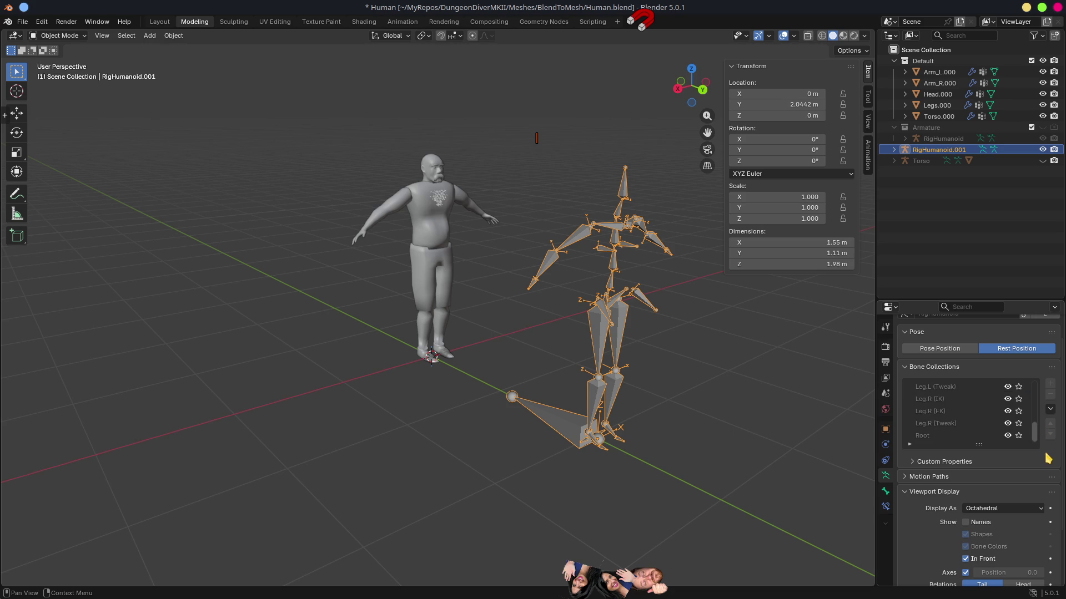
pyautogui.moveTo(1036, 437); pyautogui.dragTo(1033, 362)
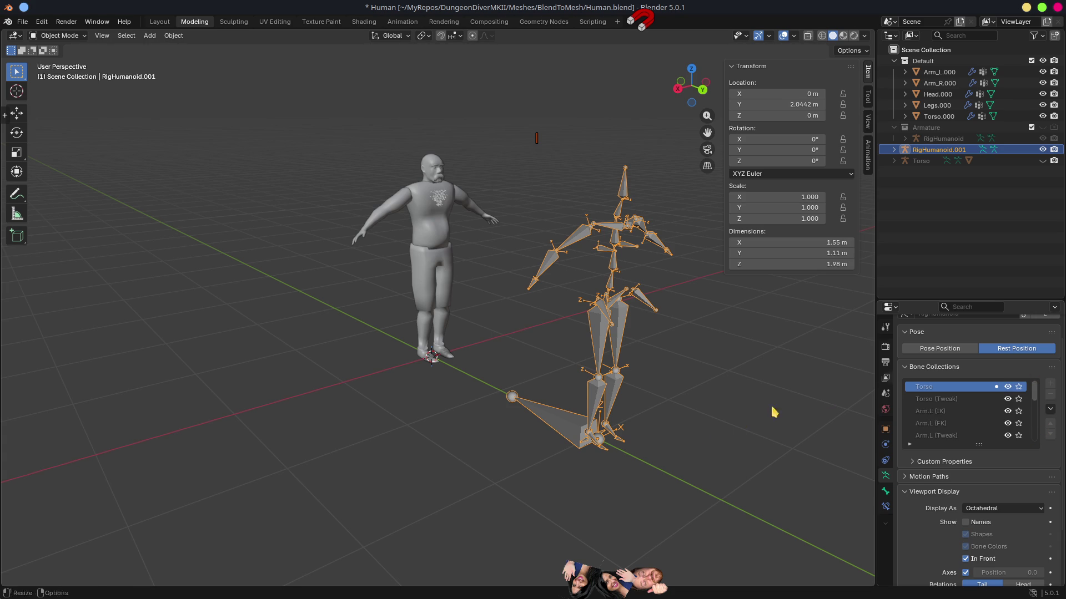
pyautogui.click(925, 350)
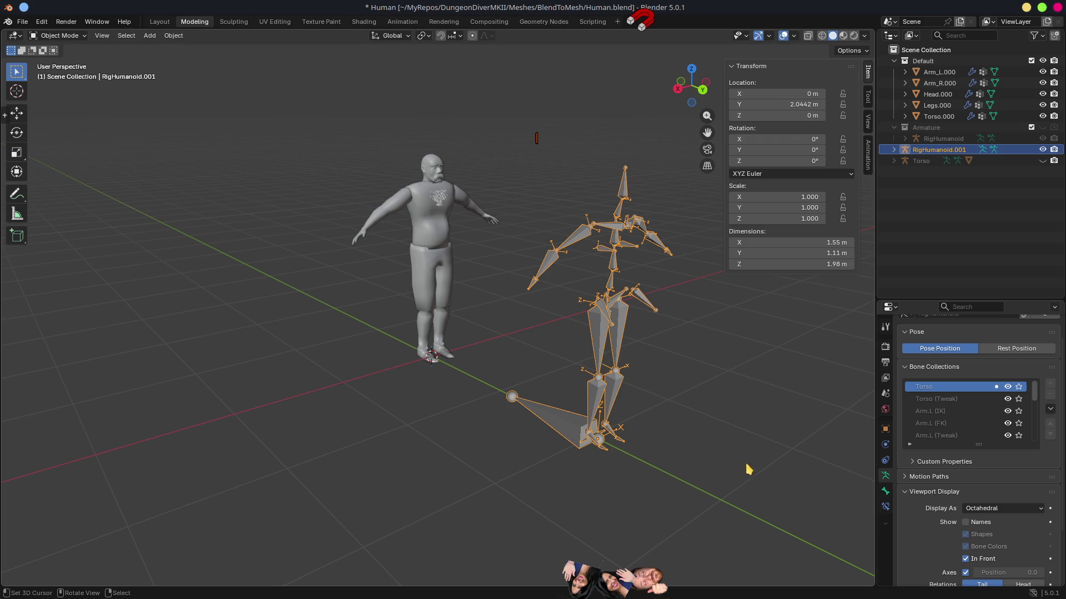
pyautogui.hotkey('ctrl', 'Tab')
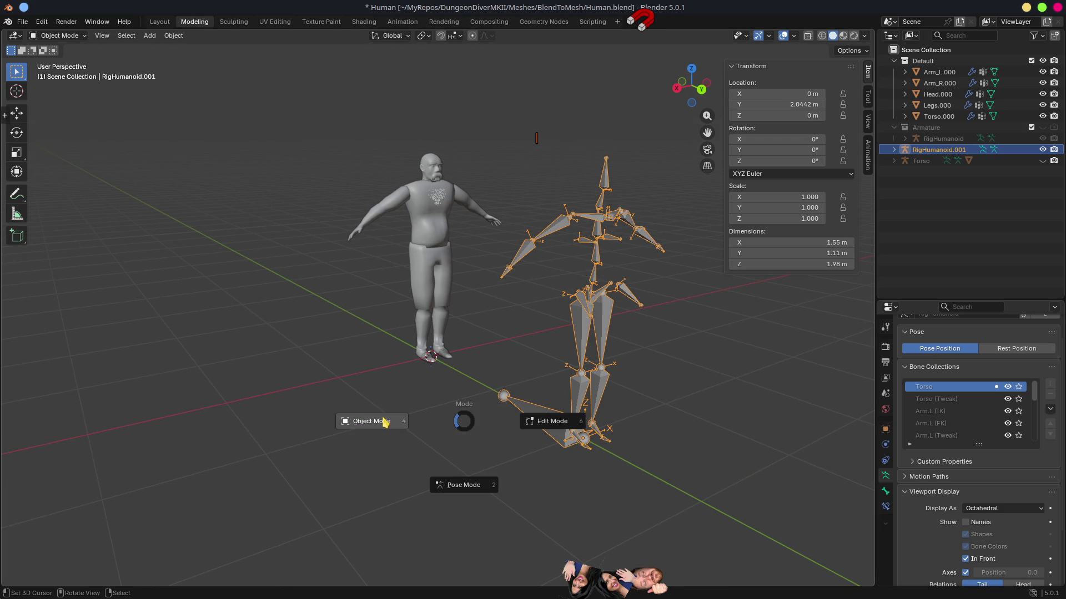
pyautogui.click(550, 422)
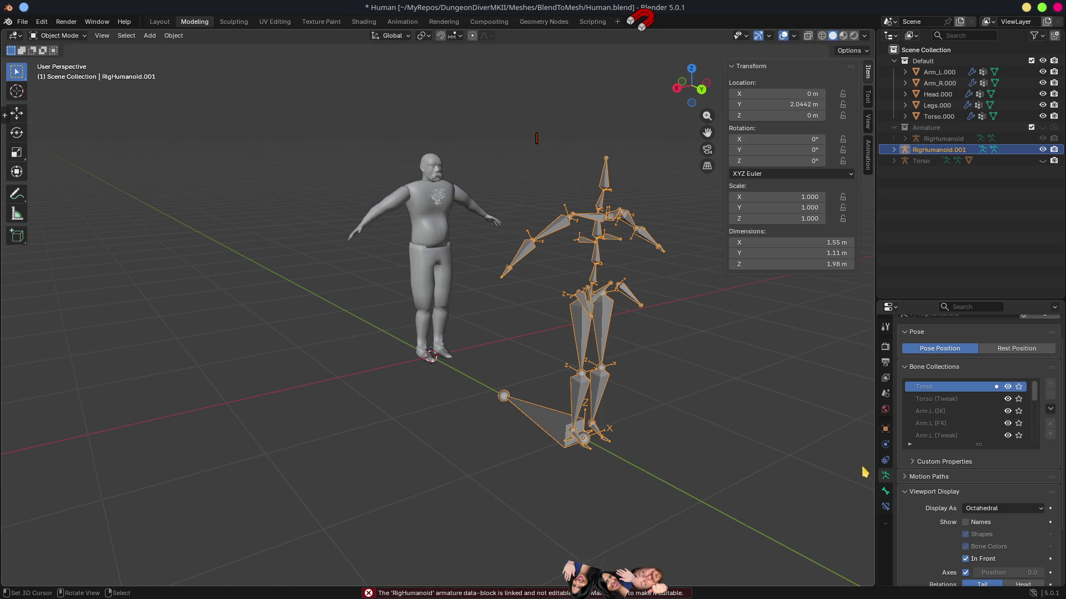
pyautogui.click(885, 491)
pyautogui.click(885, 476)
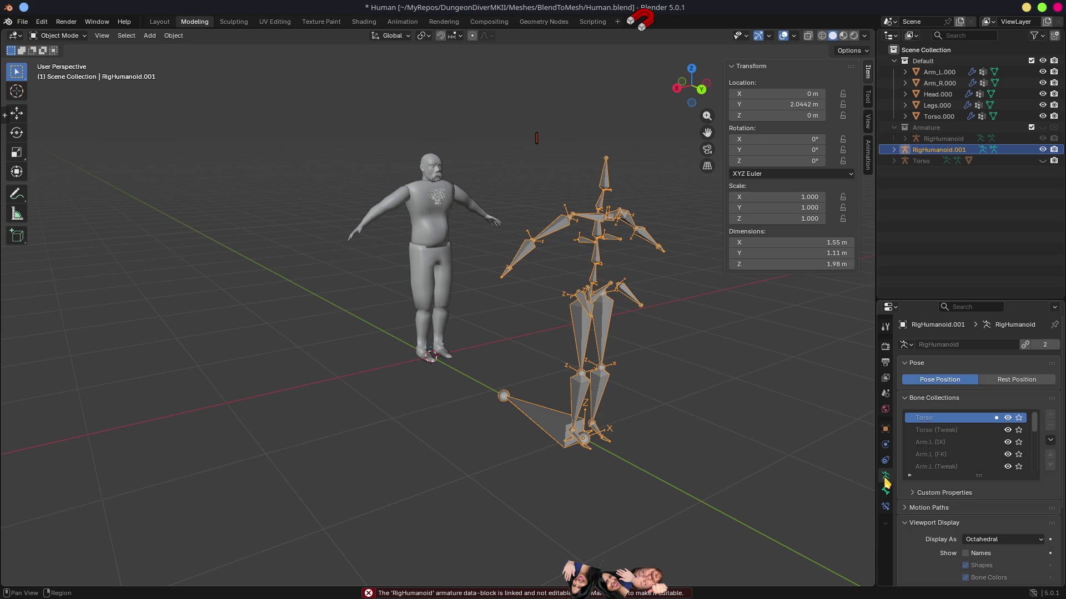
pyautogui.click(1025, 345)
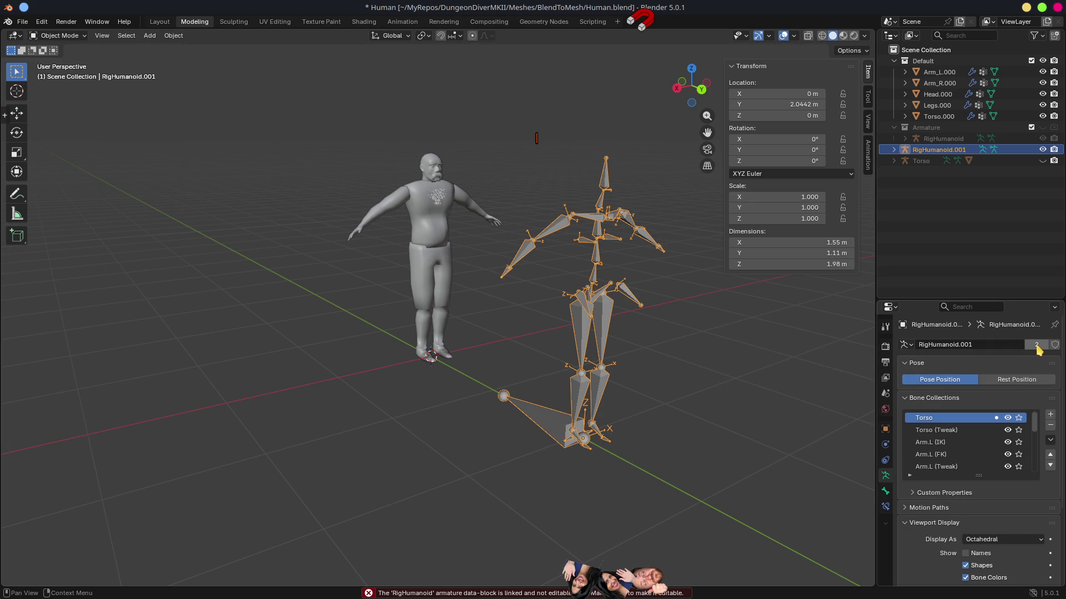
pyautogui.moveTo(638, 388); pyautogui.dragTo(540, 368)
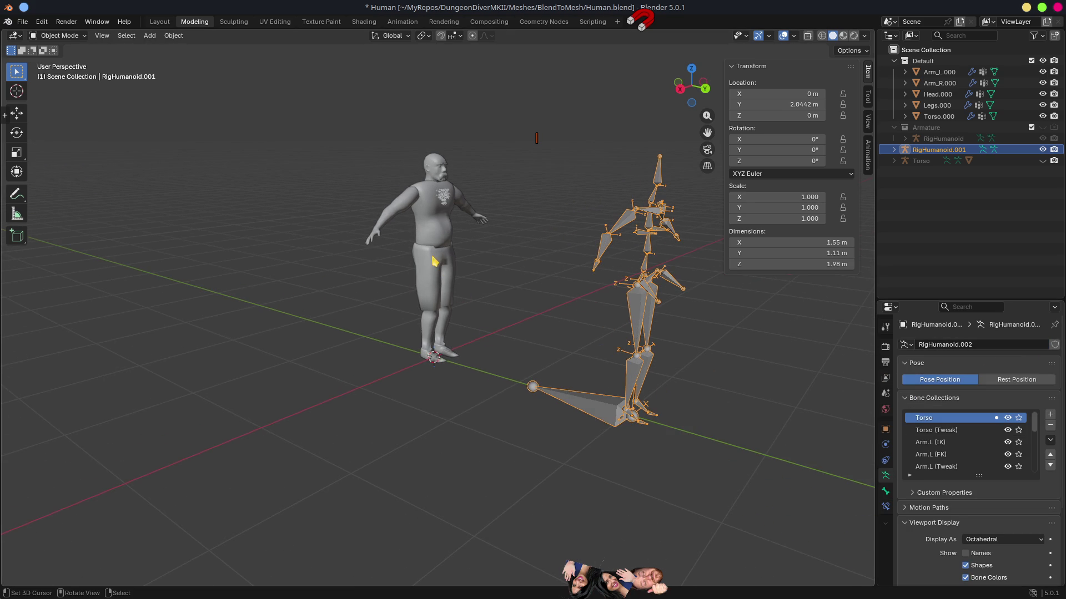
# Enter Edit Mode on RigHumanoid.001 and untick Deform on the root bone.
pyautogui.moveTo(781, 435); pyautogui.dragTo(752, 439)
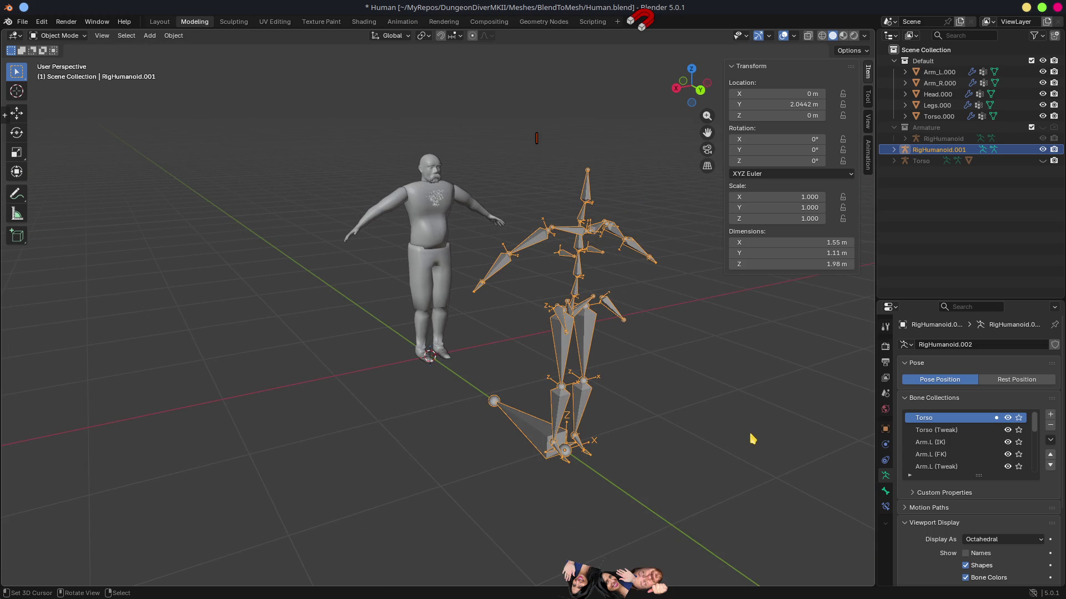
pyautogui.press('Tab')
pyautogui.moveTo(636, 407)
pyautogui.mouseDown()
pyautogui.moveTo(616, 408)
pyautogui.moveTo(677, 428)
pyautogui.mouseUp()
pyautogui.click(571, 407)
pyautogui.click(885, 491)
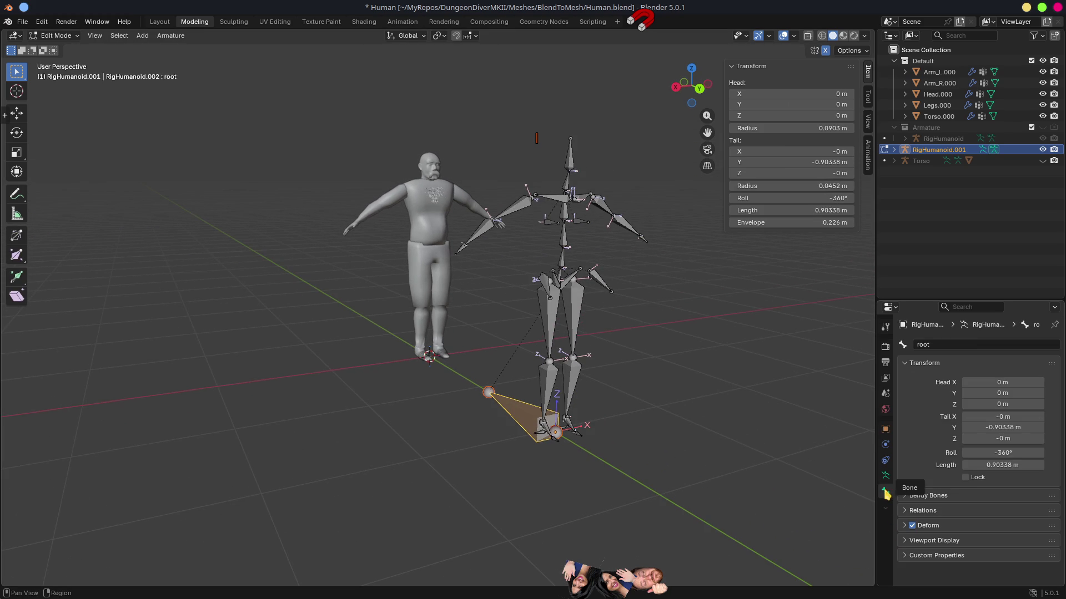
pyautogui.click(911, 525)
# Circle-select the head, arm and upper-body bones and delete them.
pyautogui.moveTo(555, 427)
pyautogui.mouseDown()
pyautogui.moveTo(572, 463)
pyautogui.moveTo(554, 459)
pyautogui.moveTo(588, 485)
pyautogui.mouseUp()
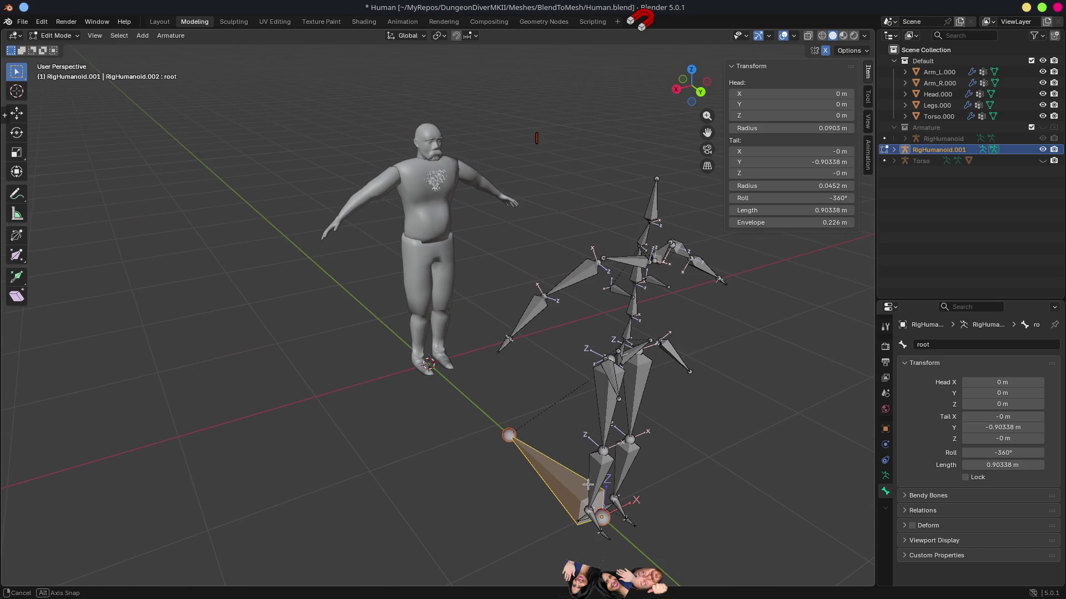
pyautogui.click(652, 200)
pyautogui.press('c')
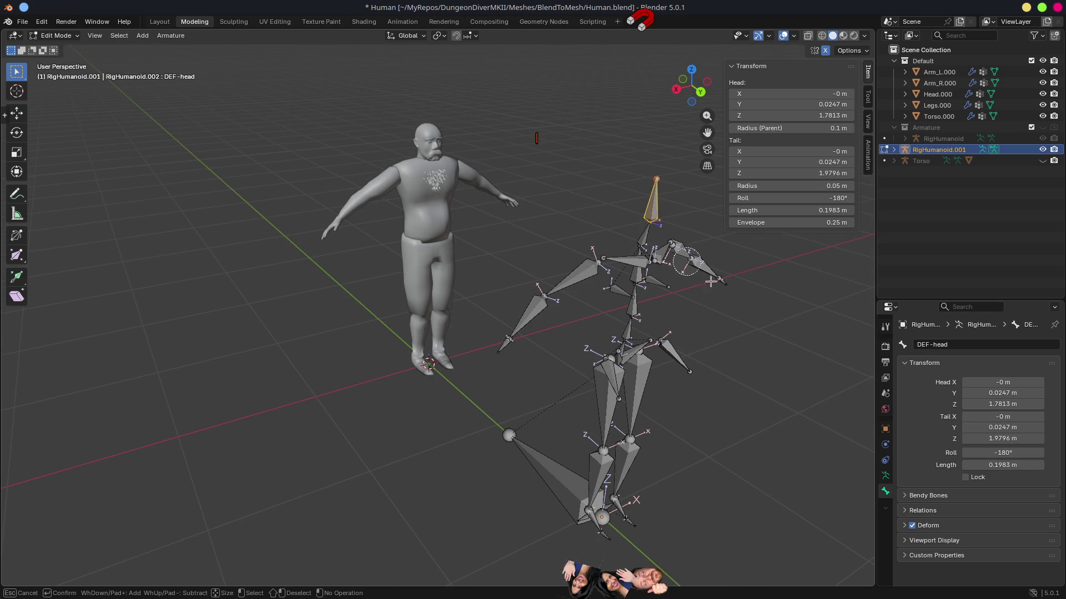
pyautogui.moveTo(711, 275)
pyautogui.mouseDown()
pyautogui.moveTo(663, 249)
pyautogui.moveTo(622, 258)
pyautogui.moveTo(641, 322)
pyautogui.moveTo(739, 332)
pyautogui.moveTo(584, 338)
pyautogui.mouseUp()
pyautogui.press('Escape')
pyautogui.press('x')
pyautogui.click(761, 356)
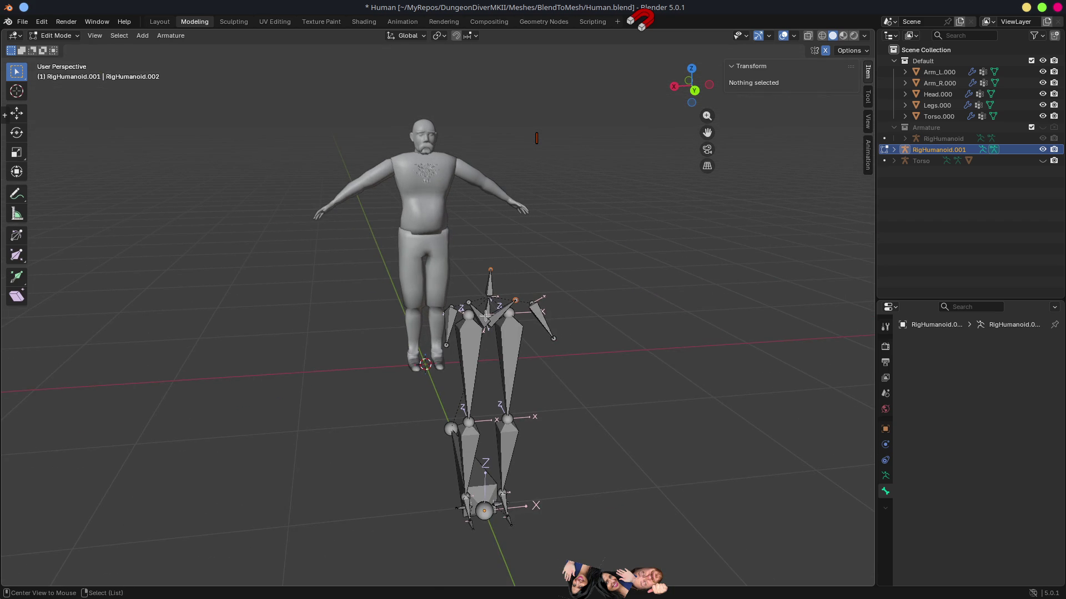
# Delete the leftover upper bone and the vertical spine bone.
pyautogui.scroll(10, 486, 316)
pyautogui.click(660, 228)
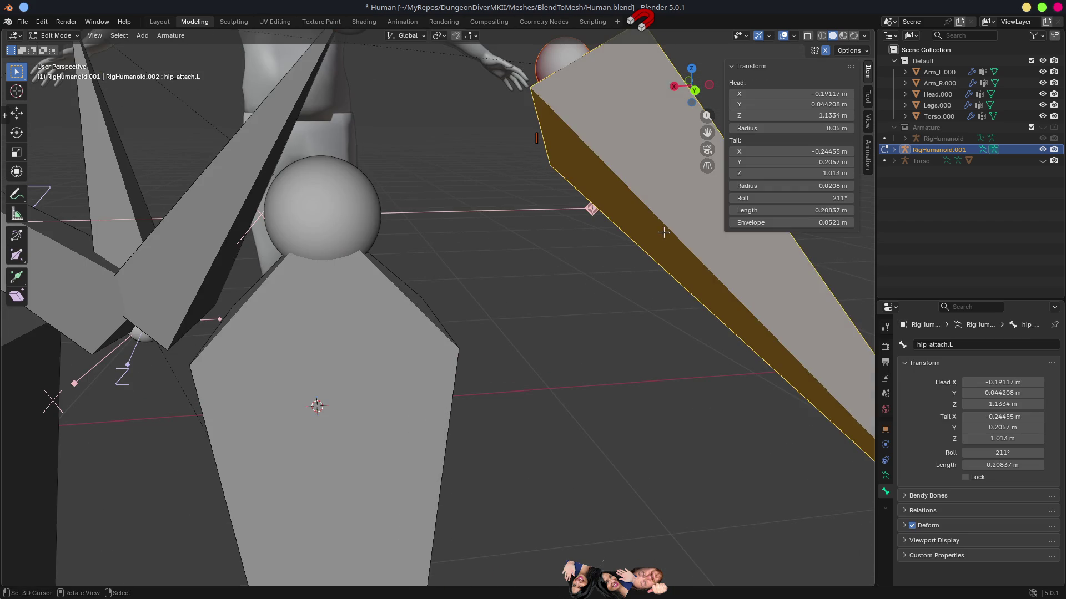
pyautogui.scroll(-10, 660, 235)
pyautogui.press('x')
pyautogui.click(608, 405)
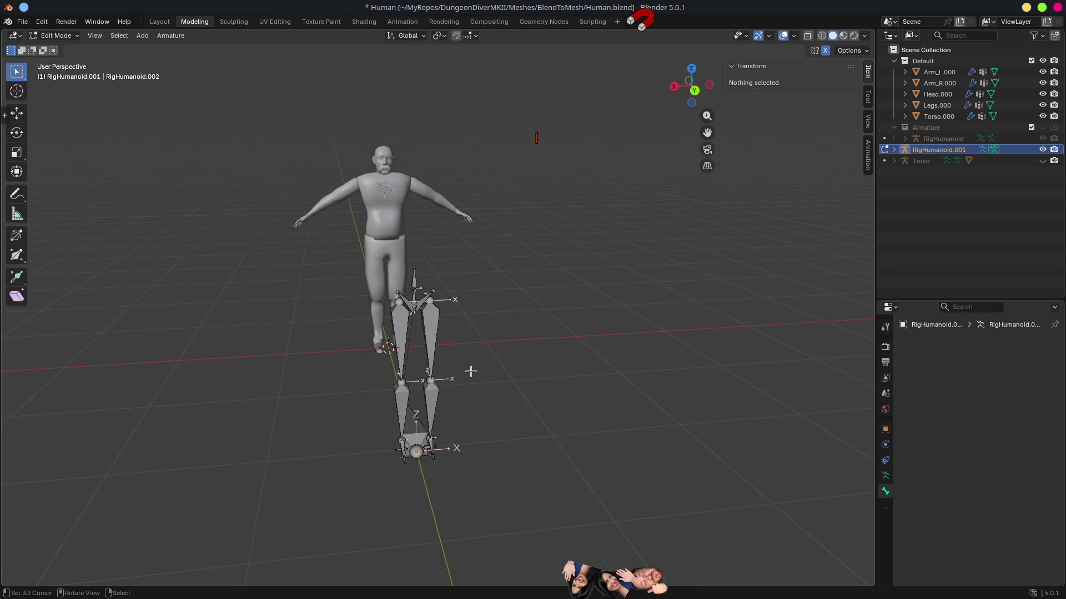
pyautogui.scroll(5, 393, 316)
pyautogui.click(382, 289)
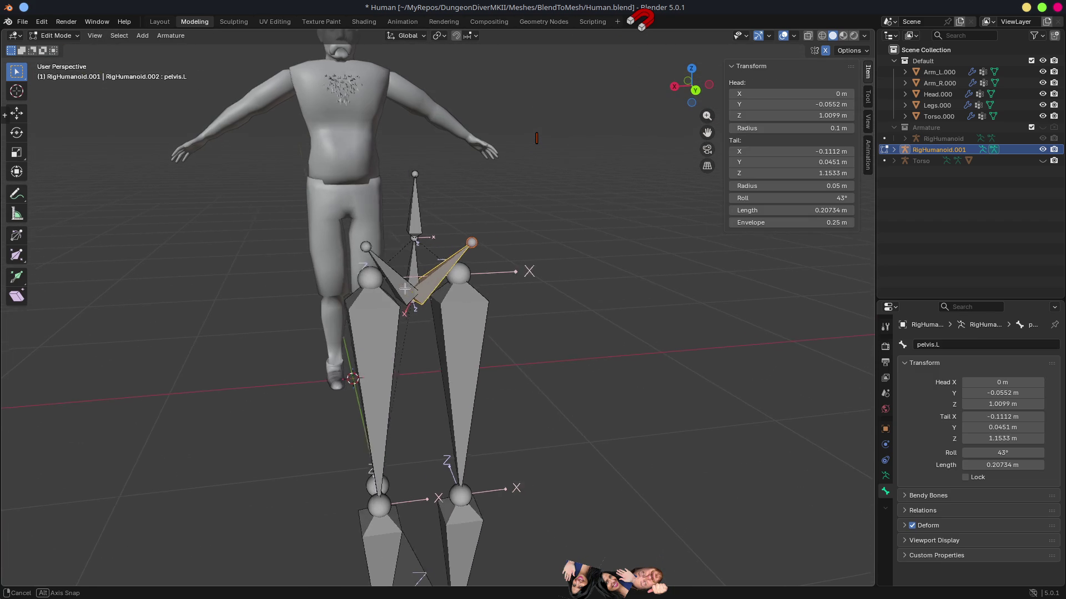
pyautogui.click(431, 205)
pyautogui.press('x')
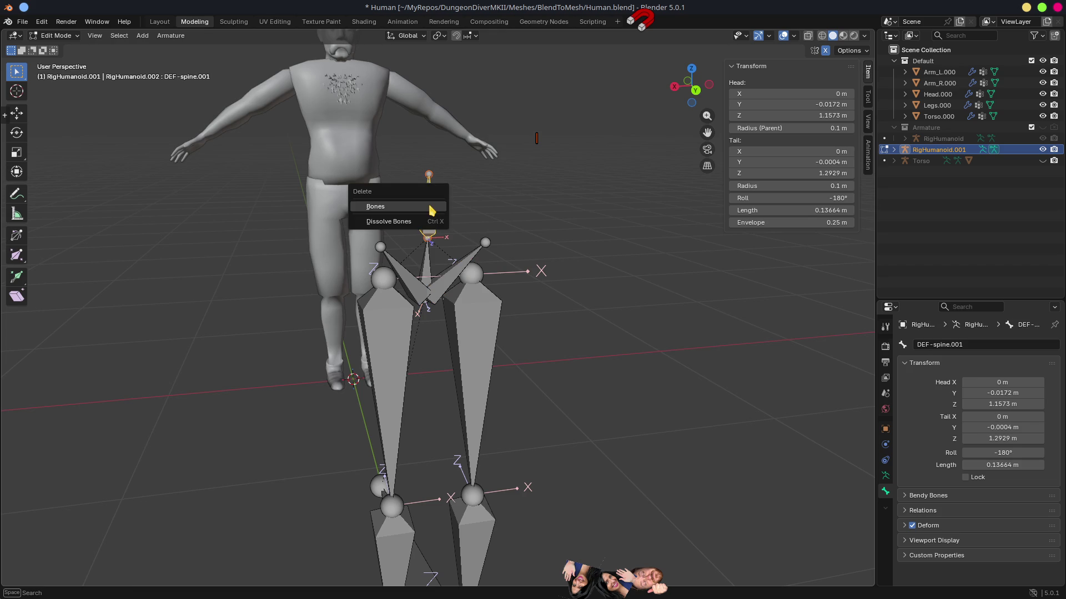
pyautogui.click(430, 206)
# Reveal all hidden bones with Alt+H and view the remaining leg rig from the side.
pyautogui.scroll(-2, 477, 410)
pyautogui.scroll(6, 478, 410)
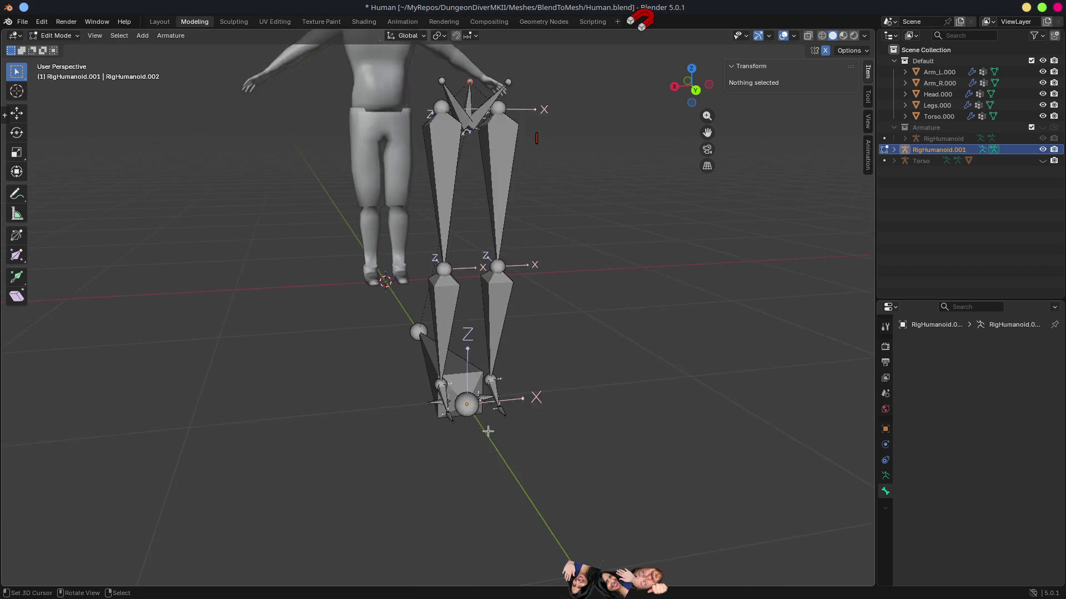
pyautogui.moveTo(494, 414)
pyautogui.mouseDown()
pyautogui.moveTo(518, 420)
pyautogui.moveTo(499, 389)
pyautogui.mouseUp()
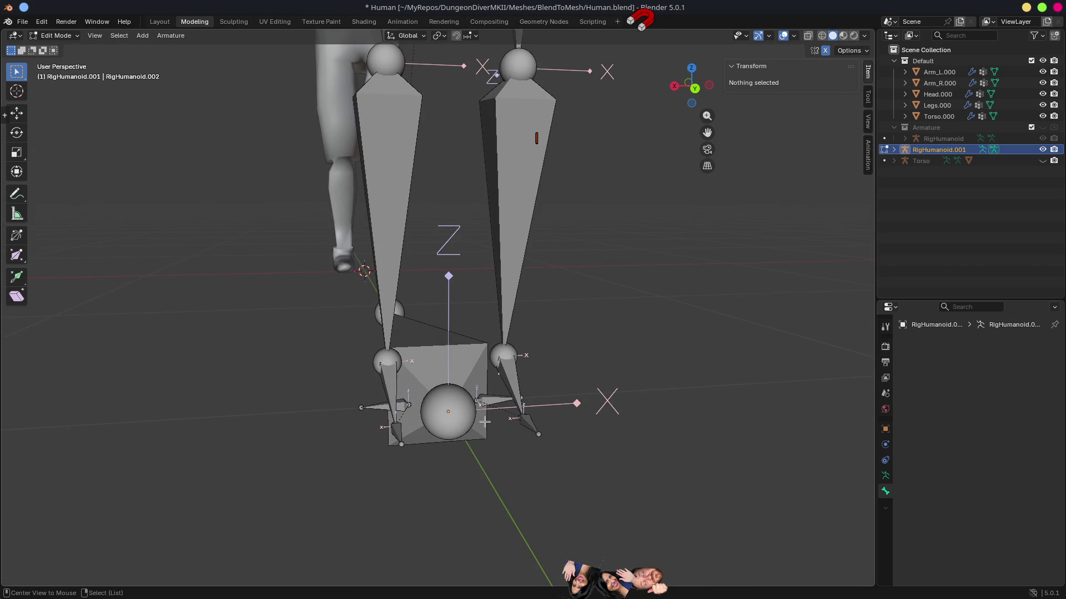
pyautogui.hotkey('alt', 'h')
pyautogui.scroll(-4, 493, 344)
pyautogui.moveTo(492, 344)
pyautogui.mouseDown()
pyautogui.moveTo(593, 336)
pyautogui.moveTo(530, 330)
pyautogui.mouseUp()
pyautogui.scroll(1, 531, 329)
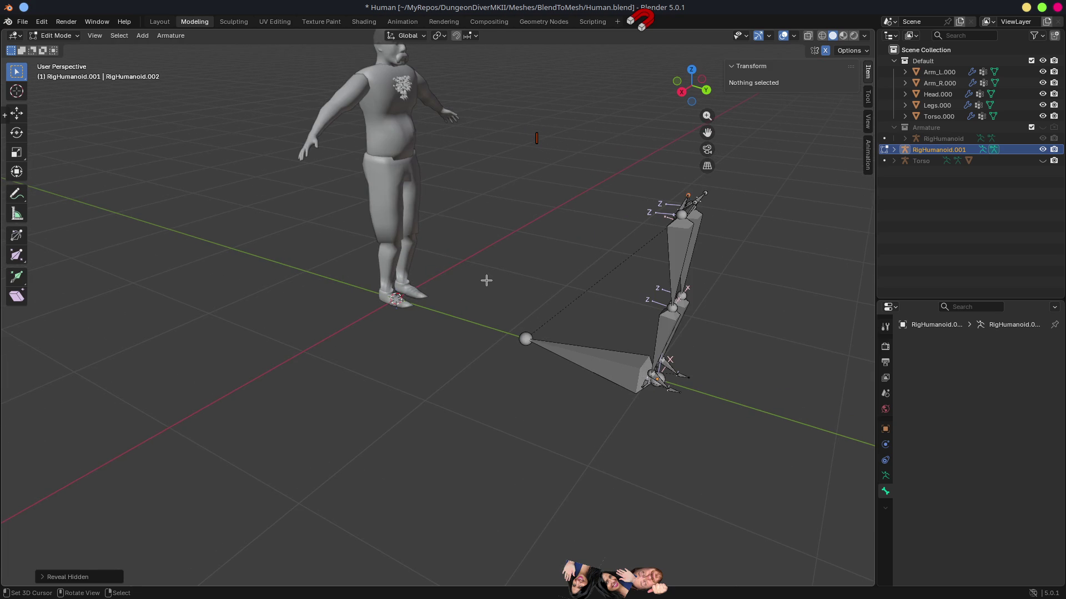
# Return to Object Mode and isolate Legs.000 and RigHumanoid.001 in local view, keeping only the rig selected.
pyautogui.hotkey('ctrl', 'Tab')
pyautogui.click(381, 245)
pyautogui.click(404, 252)
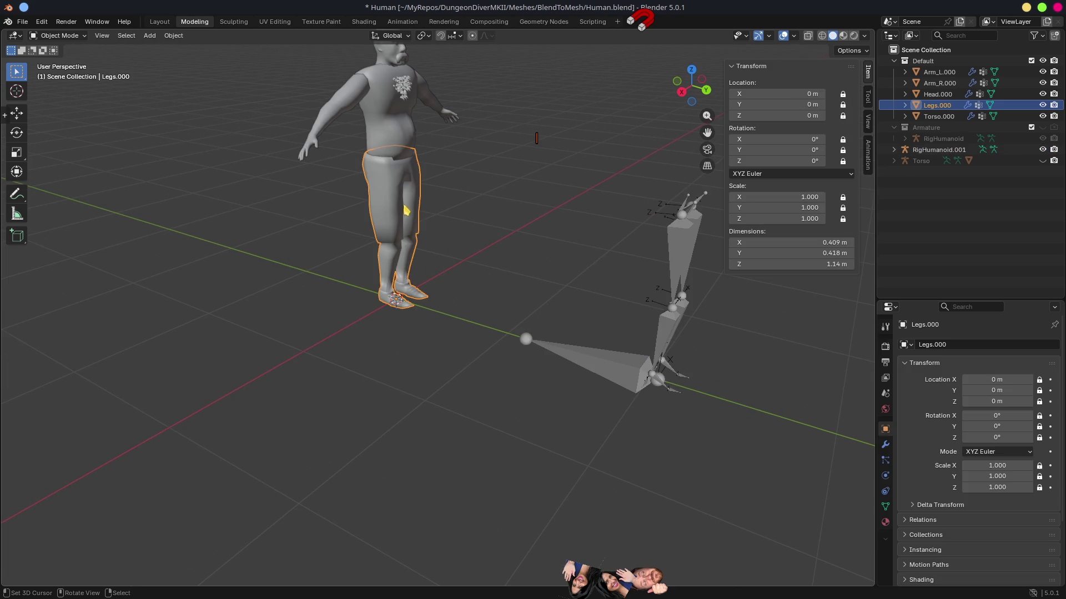
pyautogui.keyDown('shift'); pyautogui.click(669, 352); pyautogui.keyUp('shift')
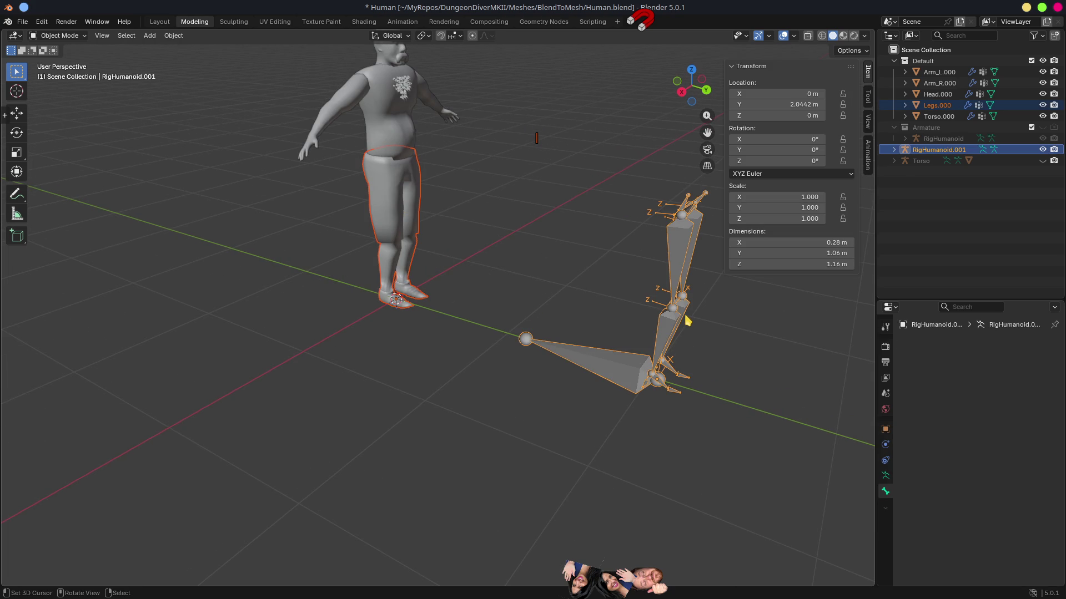
pyautogui.press('KP_Divide')
pyautogui.click(586, 433)
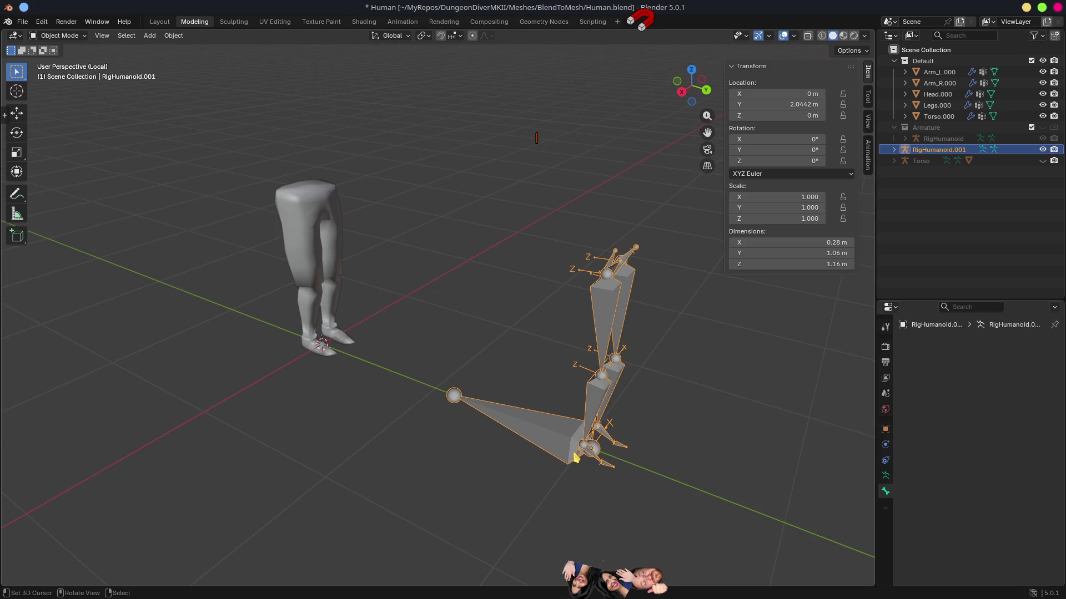
# Clear the rig's location to the origin, lock its location, rotation and scale, then select Legs.000.
pyautogui.hotkey('alt', 'g')
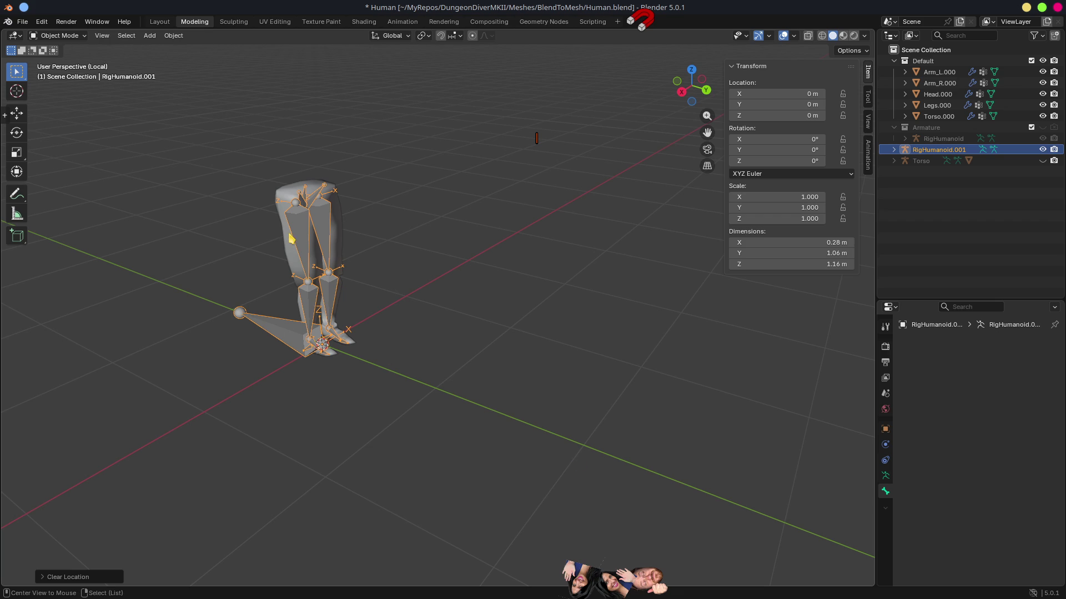
pyautogui.scroll(6, 513, 309)
pyautogui.scroll(-5, 533, 347)
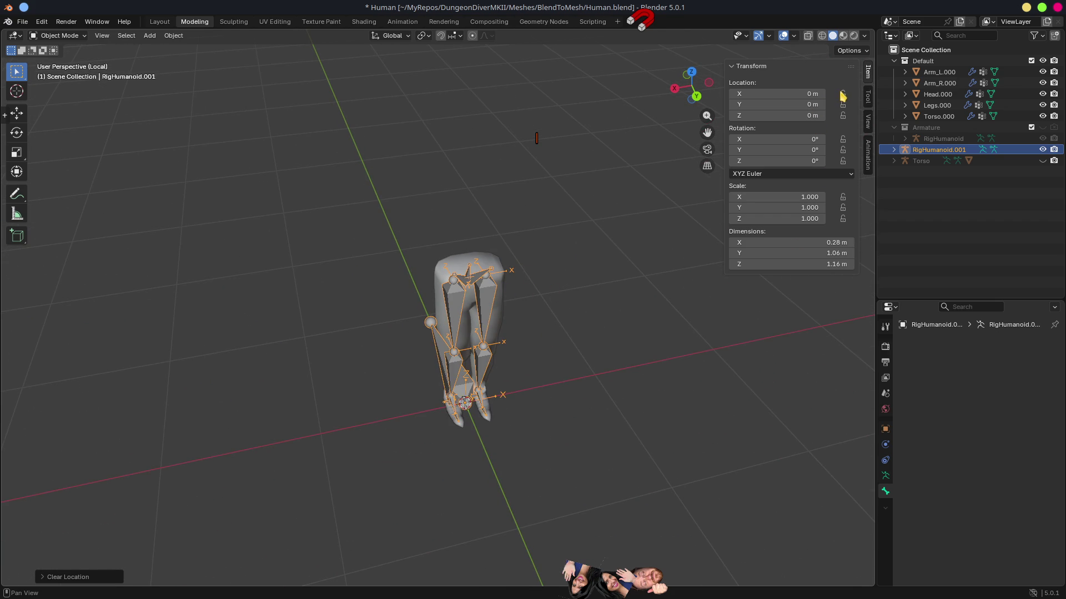
pyautogui.click(843, 220)
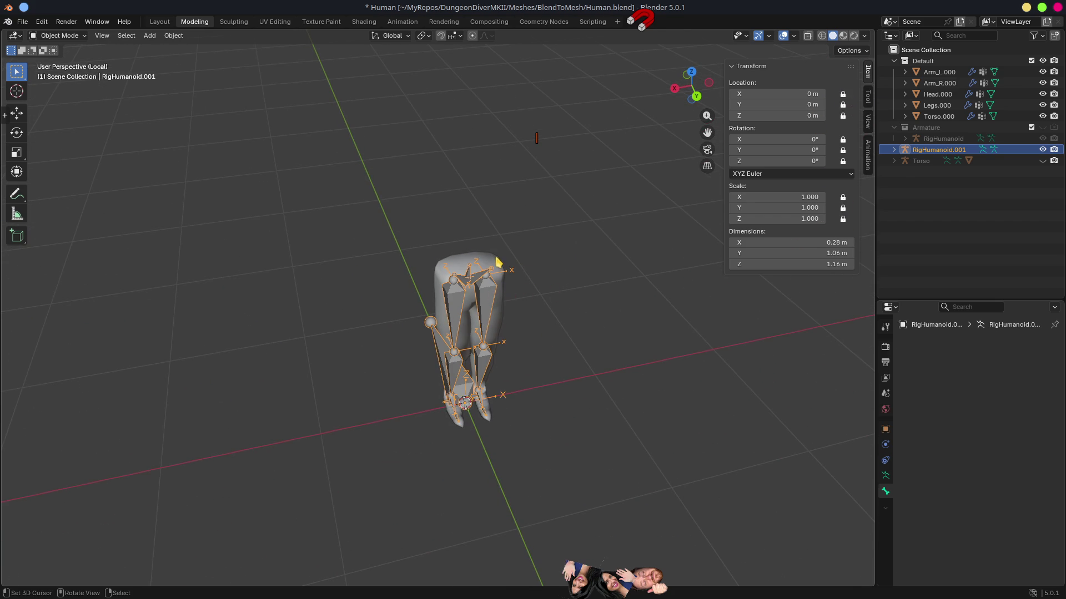
pyautogui.click(498, 261)
pyautogui.scroll(3, 500, 322)
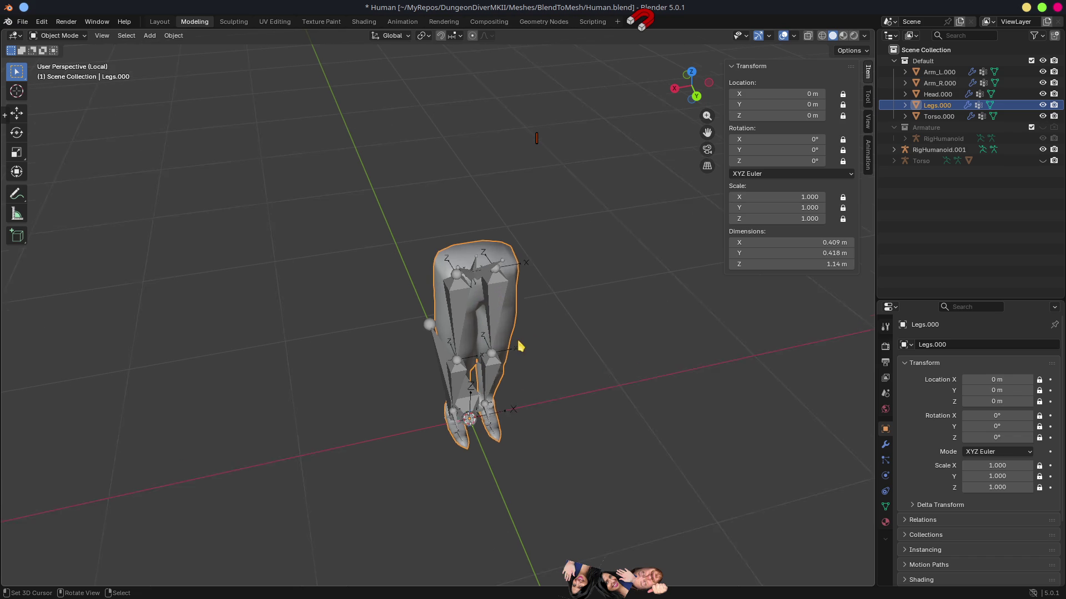
# Delete all vertex groups on Legs.000, parent it to RigHumanoid.001 with envelope weights, and save.
pyautogui.click(885, 506)
pyautogui.click(1050, 405)
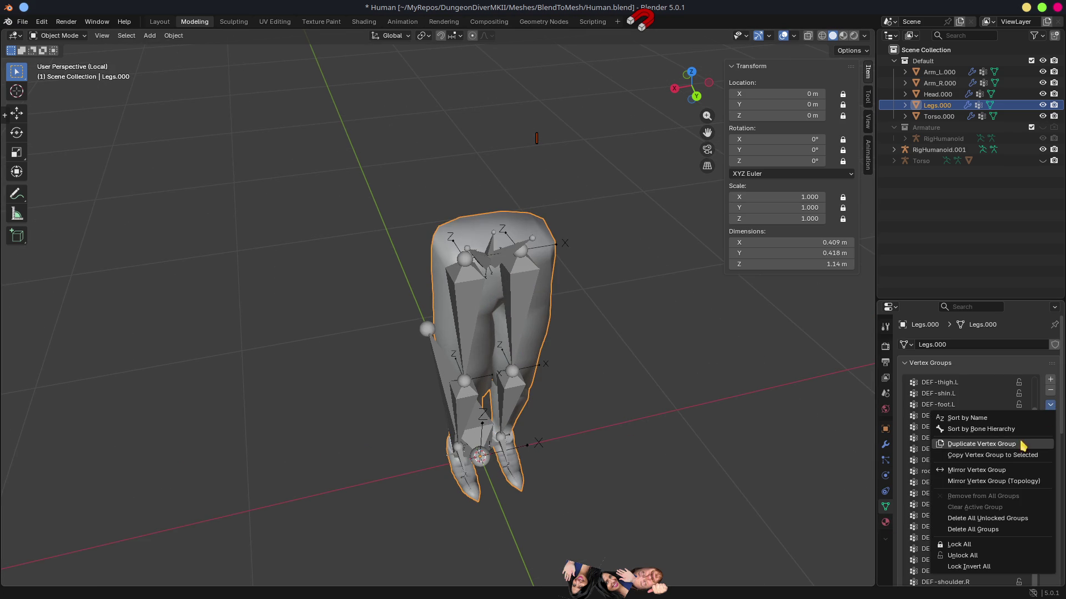
pyautogui.click(971, 531)
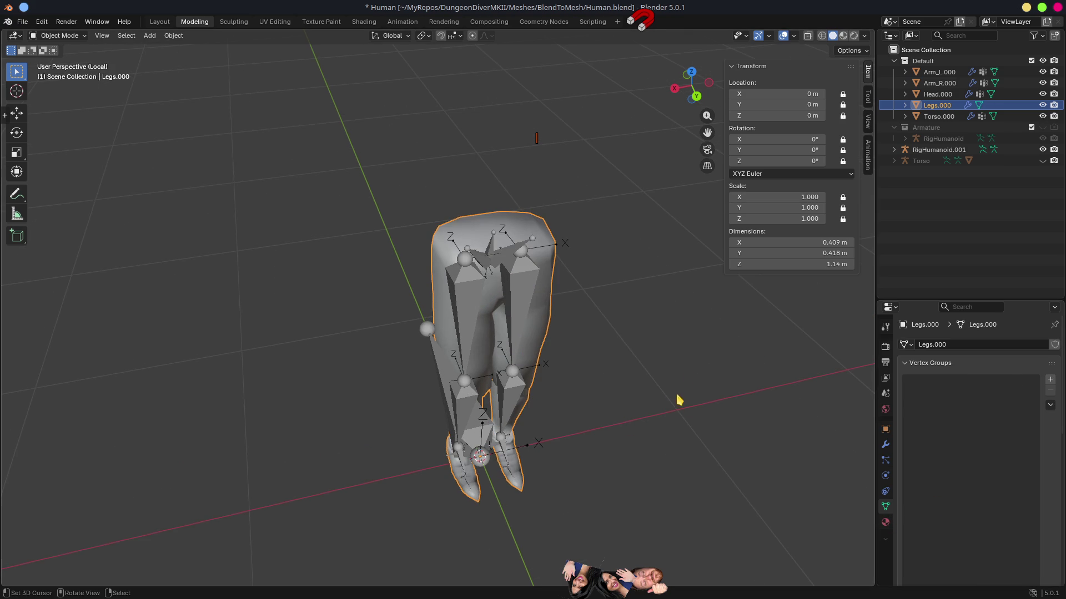
pyautogui.keyDown('shift'); pyautogui.click(472, 299); pyautogui.keyUp('shift')
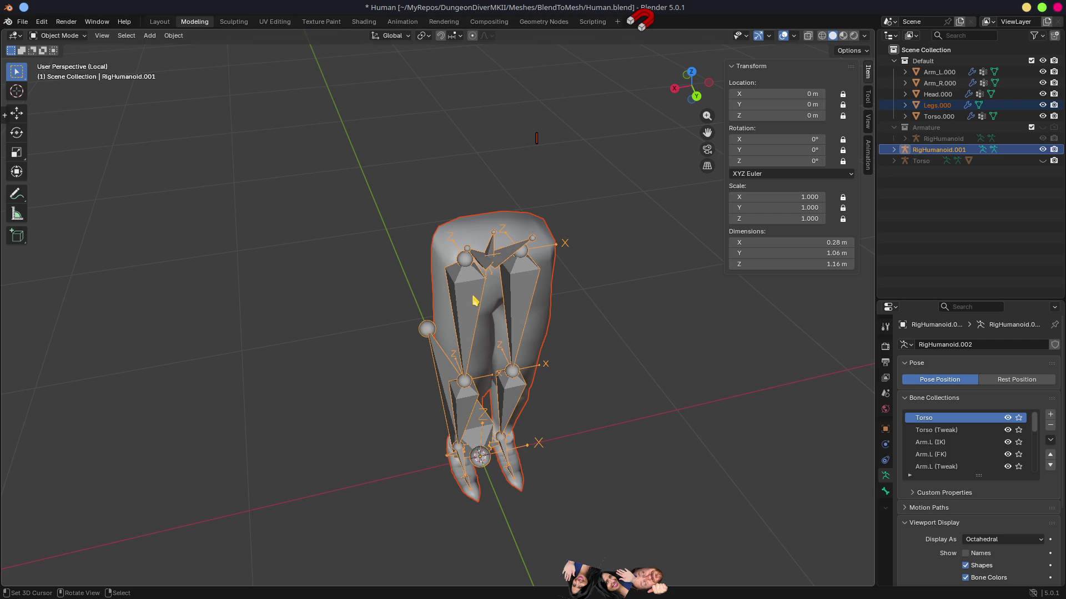
pyautogui.hotkey('ctrl', 'p')
pyautogui.click(475, 300)
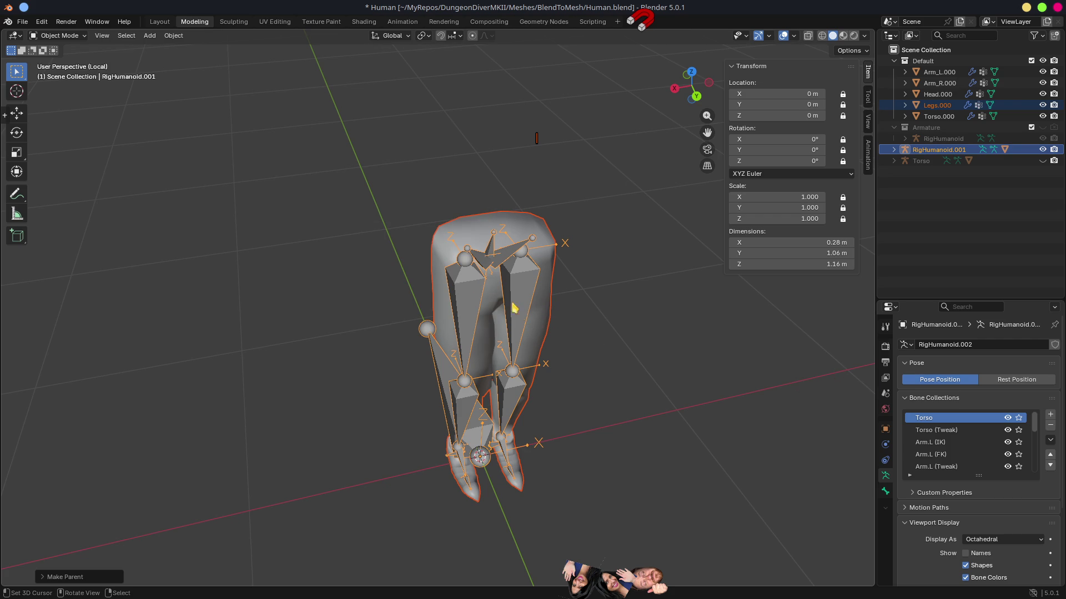
pyautogui.click(530, 237)
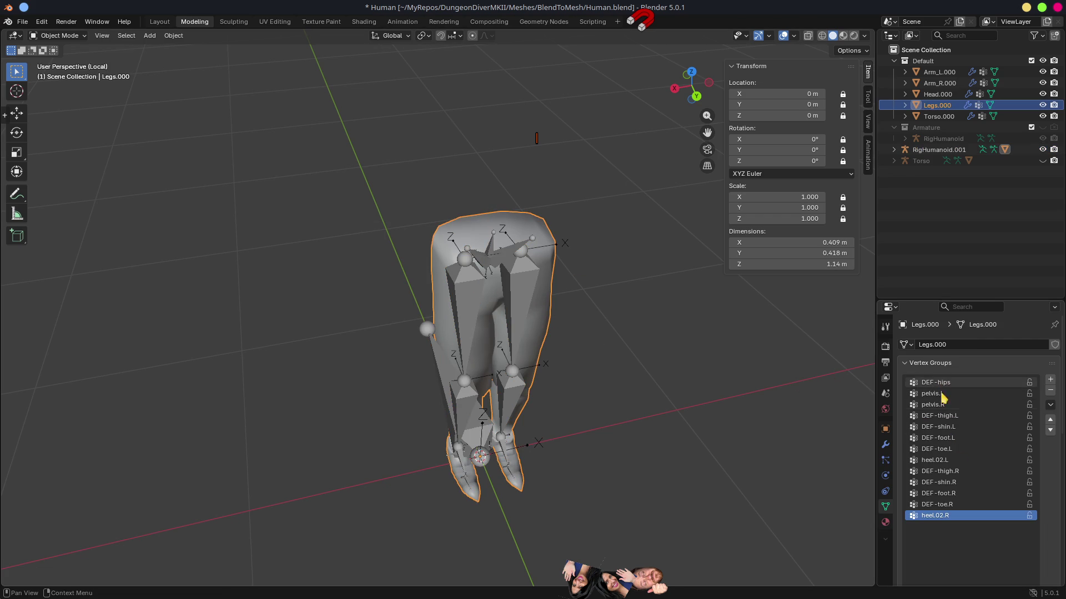
pyautogui.hotkey('ctrl', 's')
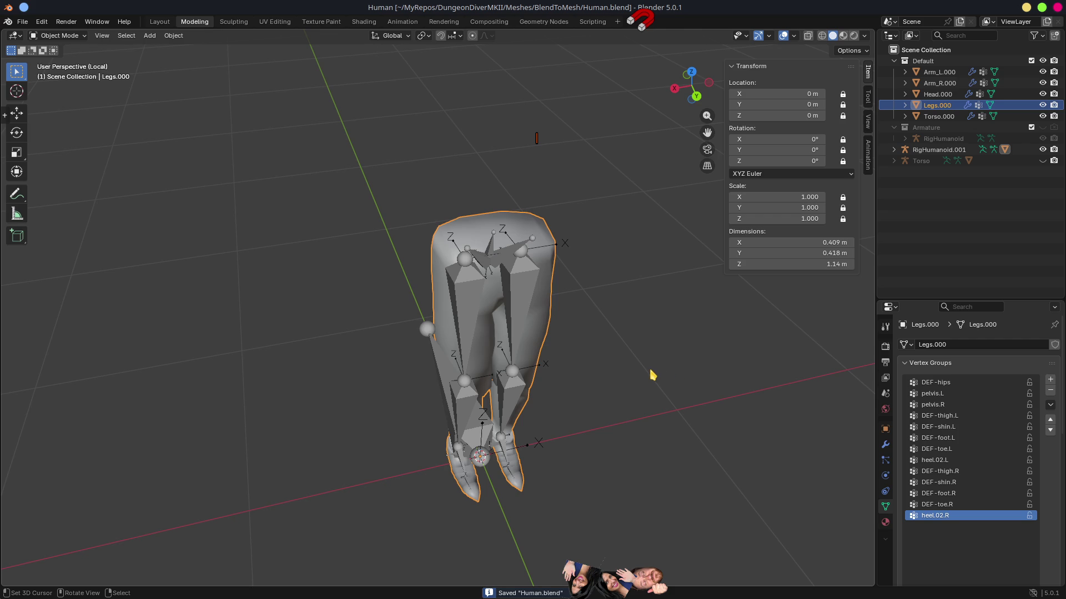
# Set Legs.000's Armature modifier object to RigHumanoid.001.
pyautogui.click(506, 228)
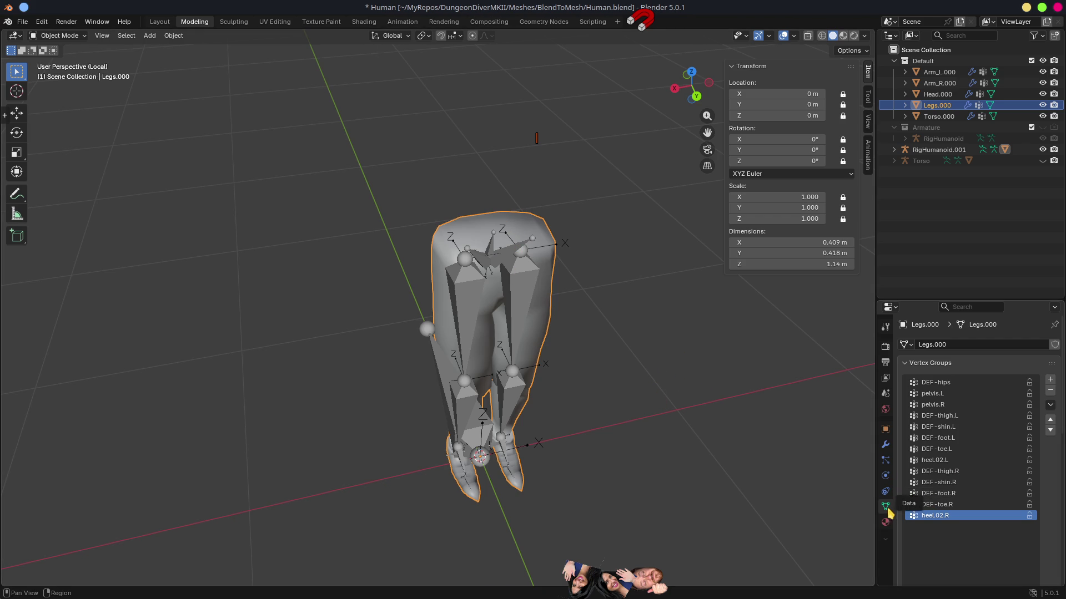
pyautogui.click(885, 445)
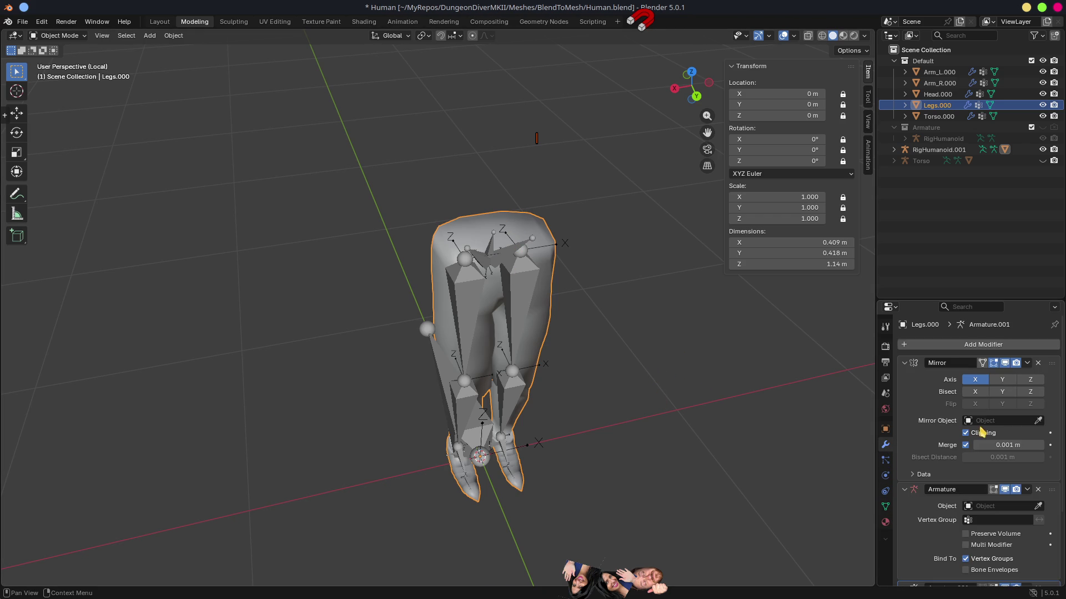
pyautogui.click(976, 507)
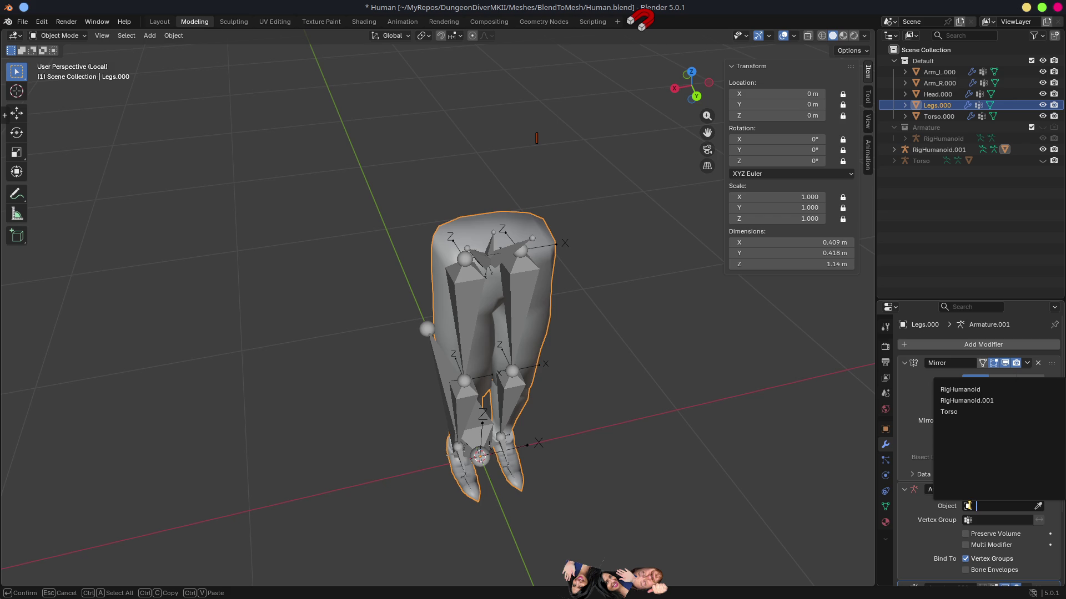
pyautogui.click(966, 400)
# Rename the RigHumanoid.001 armature to Legs and switch to Godot.
pyautogui.click(524, 278)
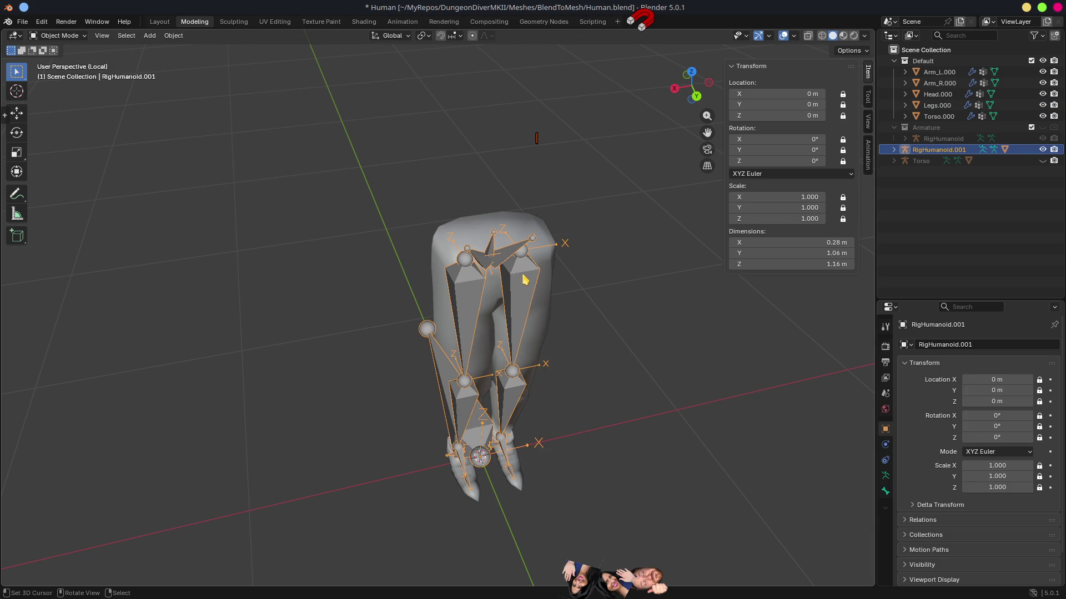
pyautogui.press('F2')
pyautogui.write('Legs')
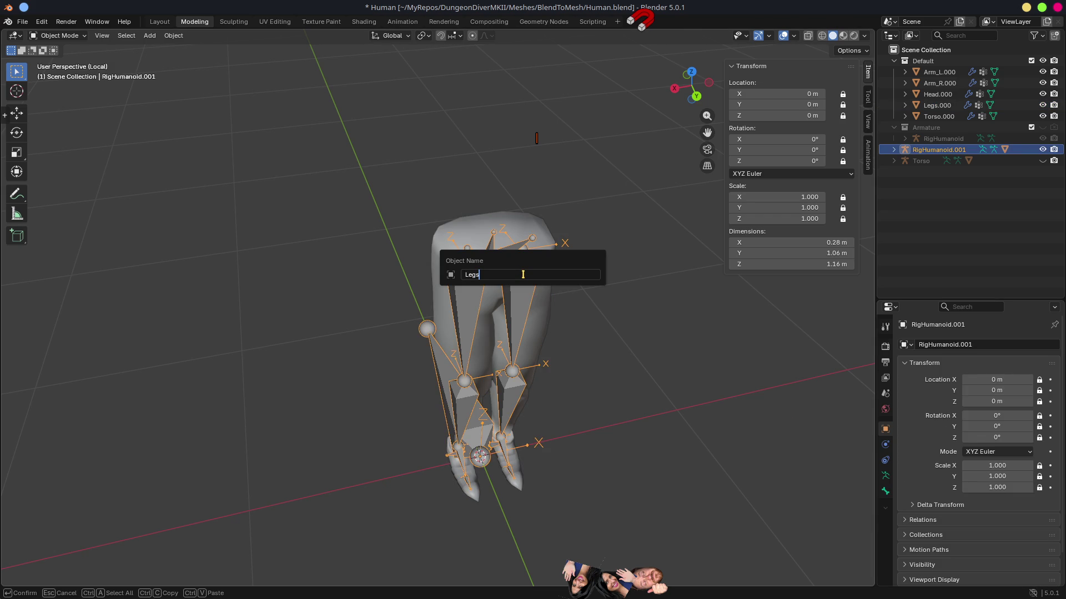
pyautogui.press('Return')
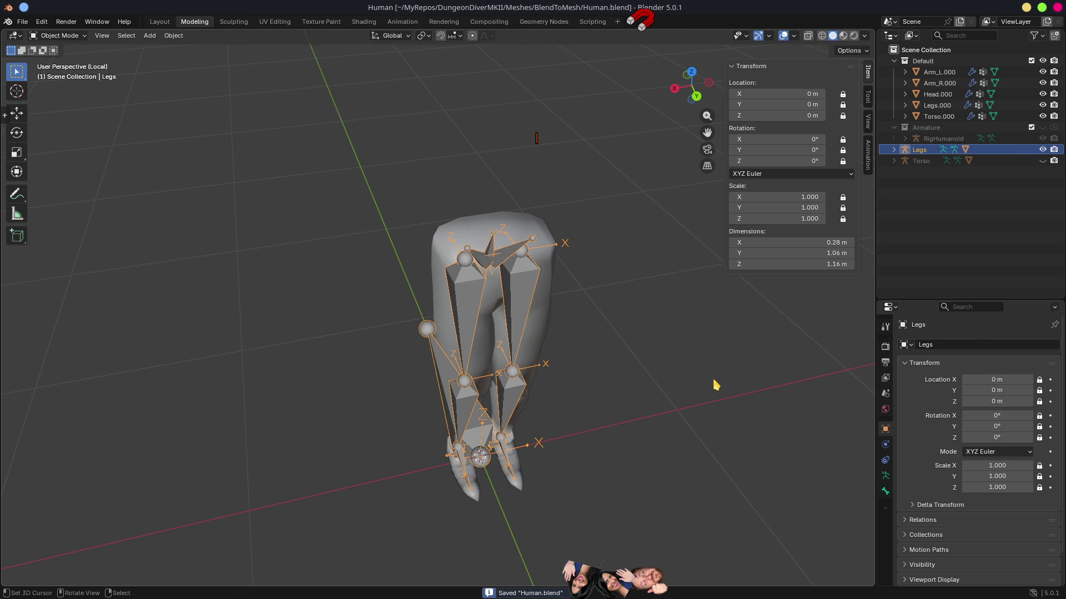
pyautogui.hotkey('alt', 'Tab')
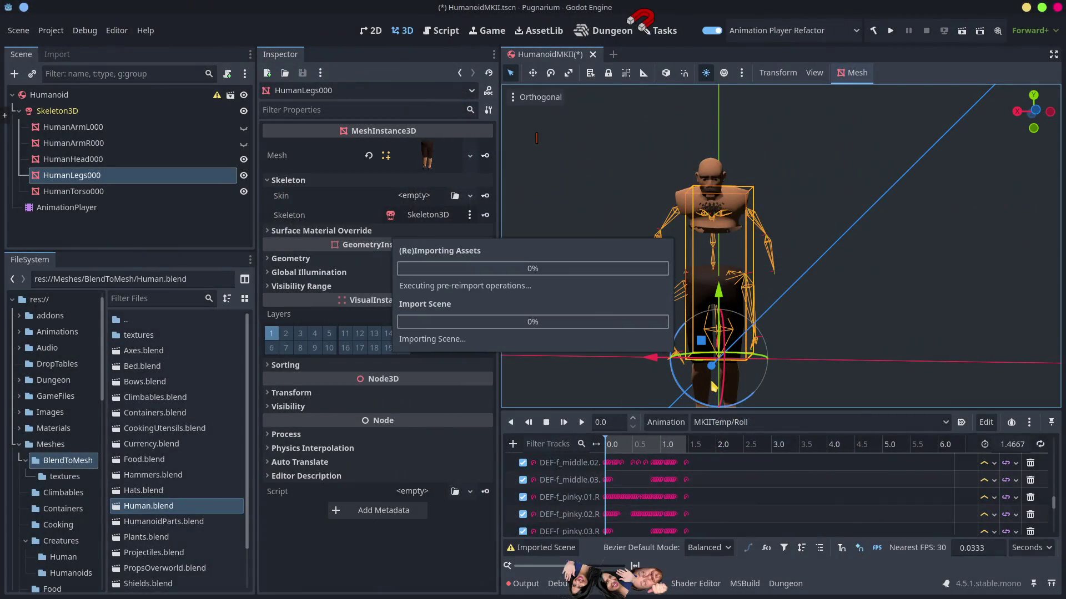
# Orbit around the reimported character and scrub MKIITemp/Roll to about 1.43 s, then return to Blender.
pyautogui.scroll(-2, 782, 367)
pyautogui.moveTo(783, 368)
pyautogui.mouseDown()
pyautogui.moveTo(750, 358)
pyautogui.moveTo(677, 424)
pyautogui.mouseUp()
pyautogui.moveTo(616, 450)
pyautogui.mouseDown()
pyautogui.moveTo(686, 456)
pyautogui.moveTo(591, 466)
pyautogui.moveTo(691, 486)
pyautogui.moveTo(617, 492)
pyautogui.mouseUp()
pyautogui.hotkey('alt', 'Tab')
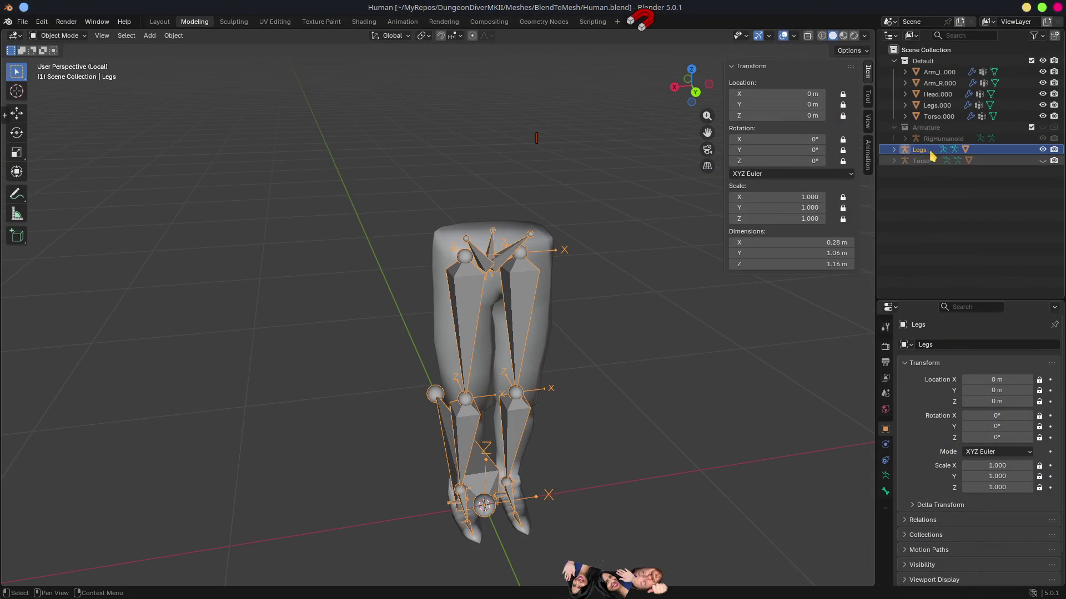
# Show the RigHumanoid armature, hide the Legs rig, and leave local view to see the full body.
pyautogui.click(1043, 139)
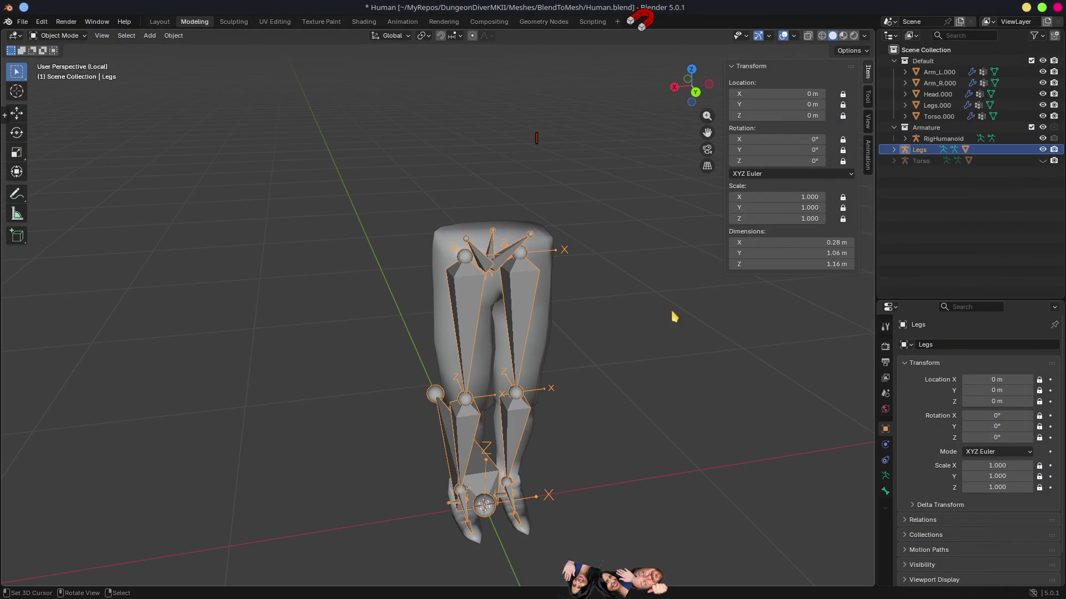
pyautogui.click(1043, 150)
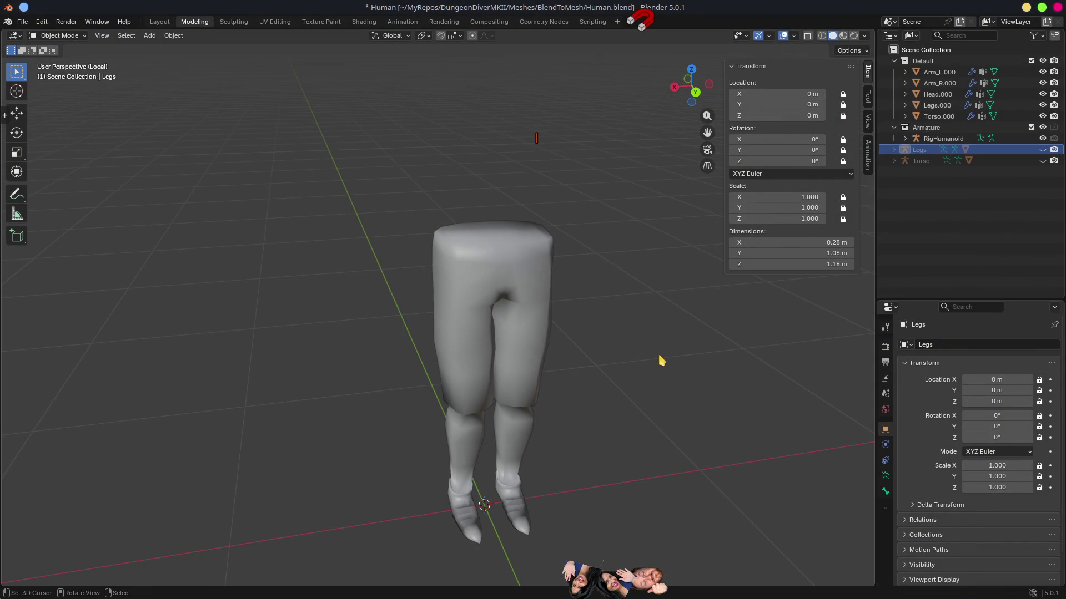
pyautogui.press('KP_Divide')
pyautogui.scroll(4, 445, 280)
pyautogui.moveTo(492, 211)
pyautogui.mouseDown()
pyautogui.moveTo(598, 390)
pyautogui.moveTo(558, 352)
pyautogui.moveTo(348, 355)
pyautogui.mouseUp()
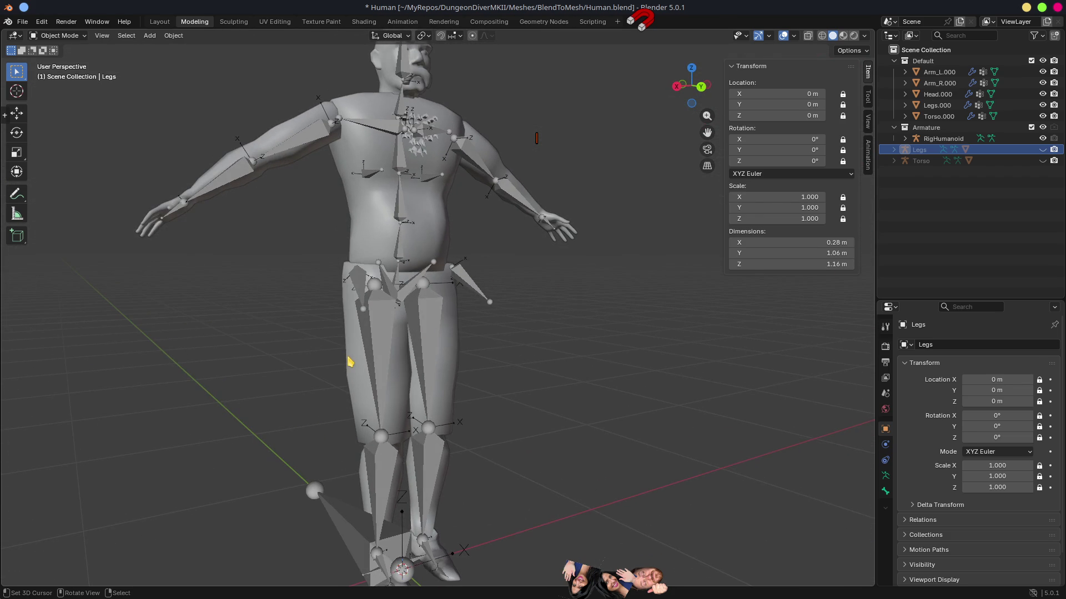
# Point Legs.000's Armature modifier at RigHumanoid.
pyautogui.click(350, 361)
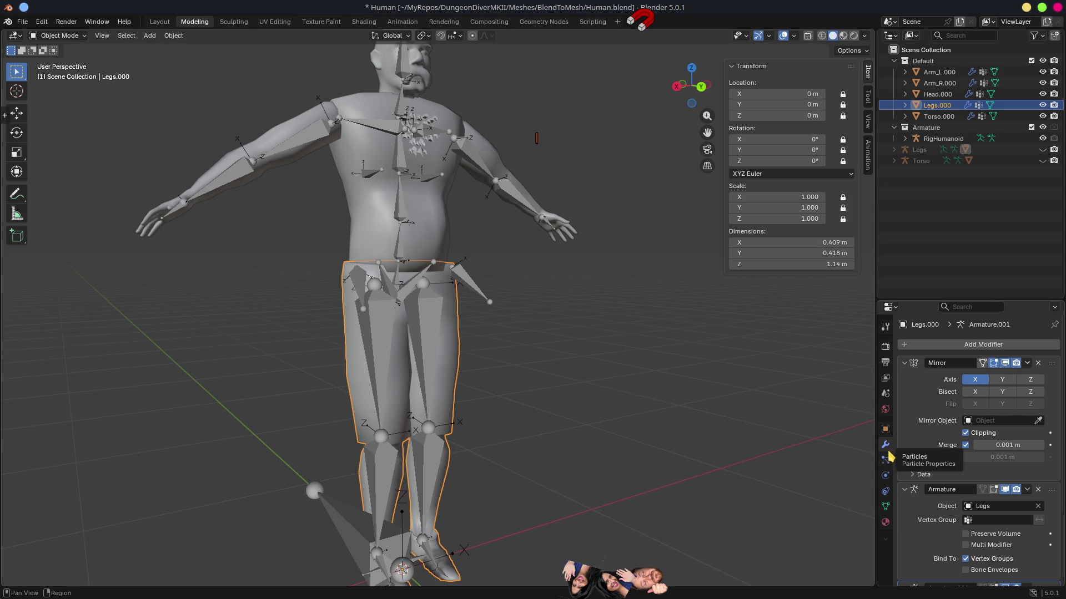
pyautogui.click(973, 510)
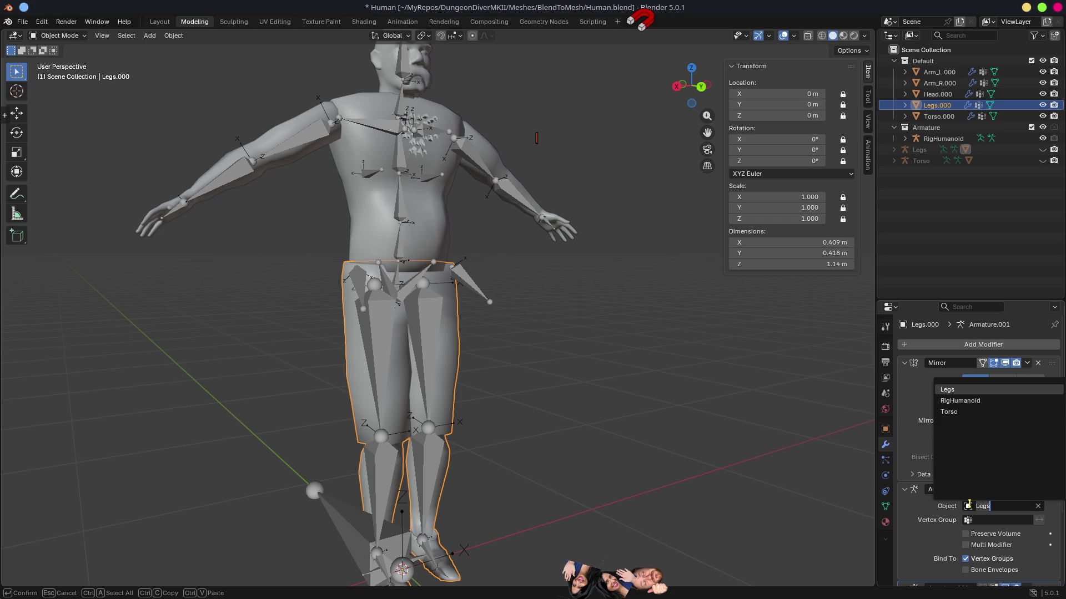
pyautogui.click(964, 400)
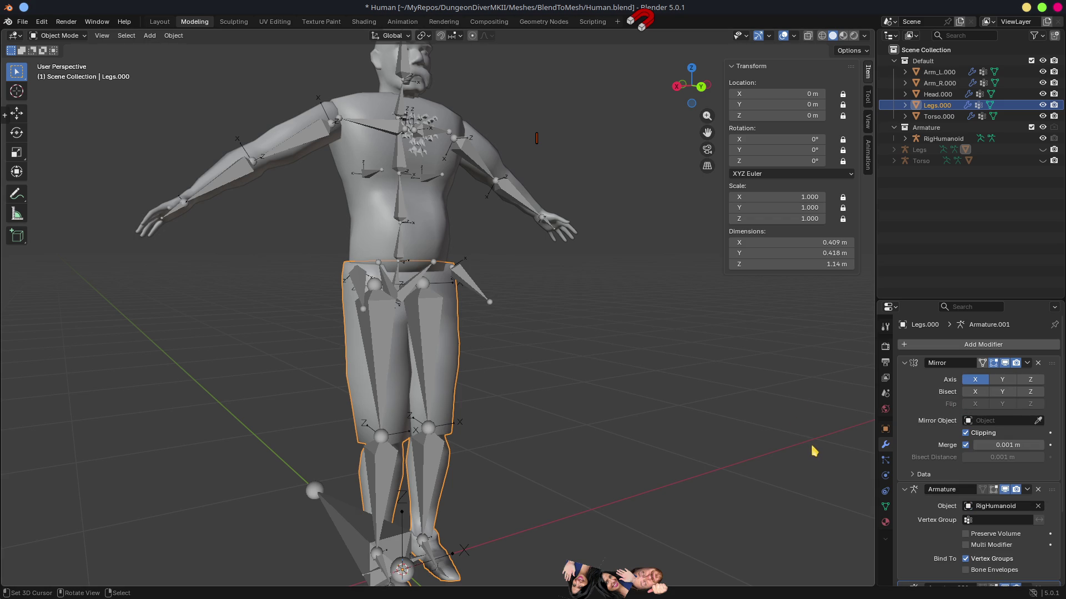
# Delete the duplicate Armature.001 modifier from Legs.000 and save Human.blend.
pyautogui.scroll(-1, 814, 451)
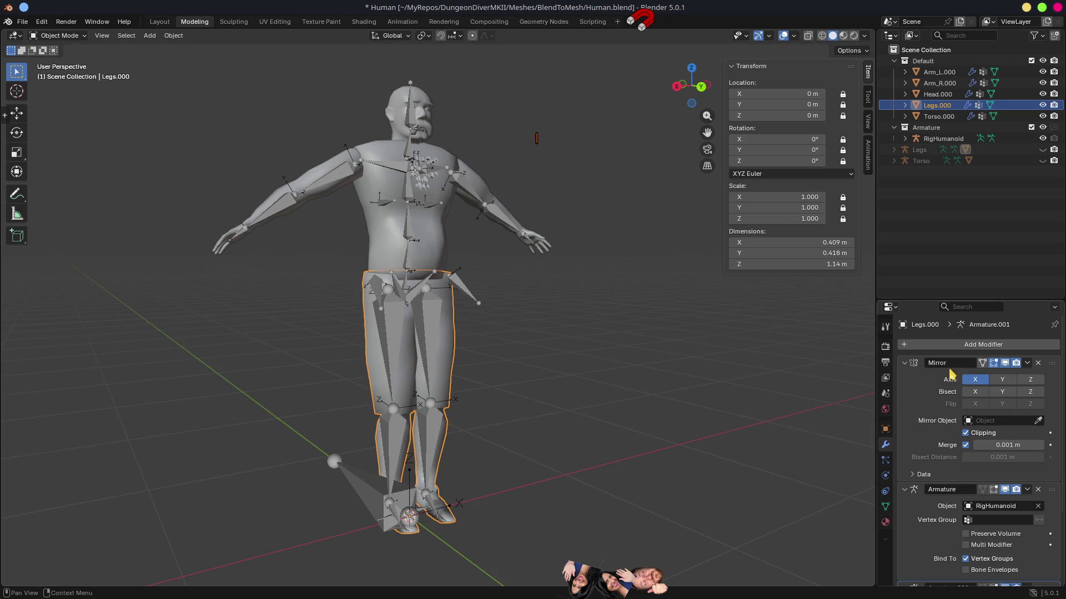
pyautogui.scroll(-4, 923, 499)
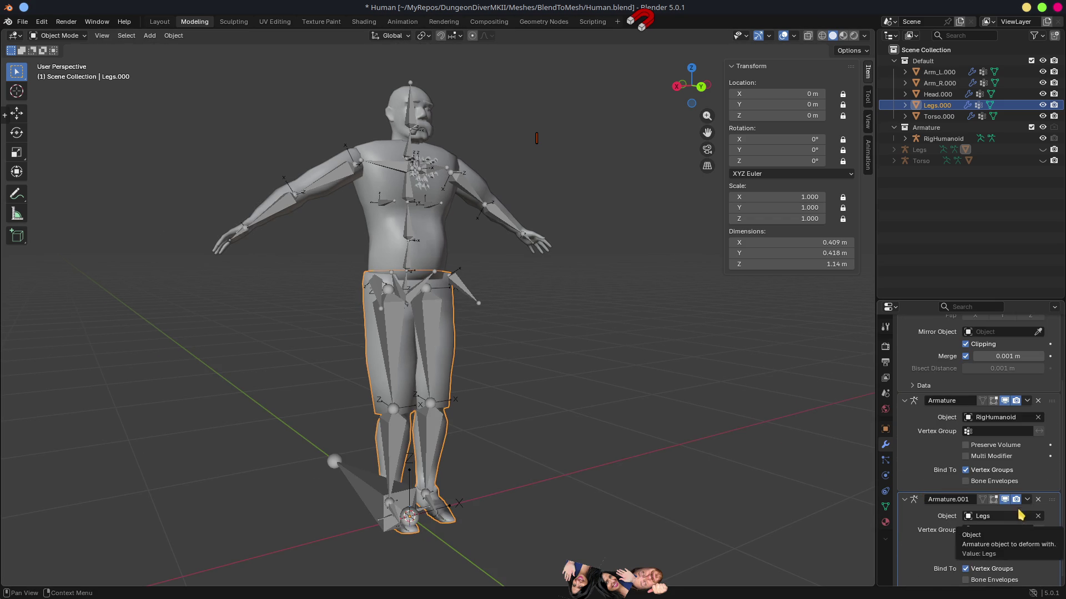
pyautogui.moveTo(914, 300); pyautogui.dragTo(915, 149)
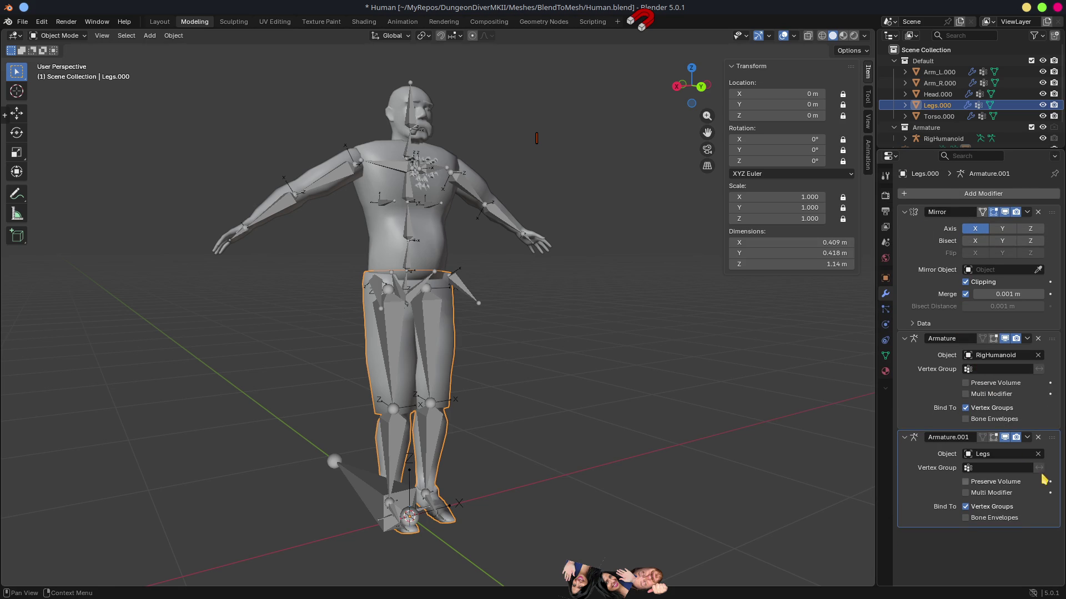
pyautogui.click(1038, 438)
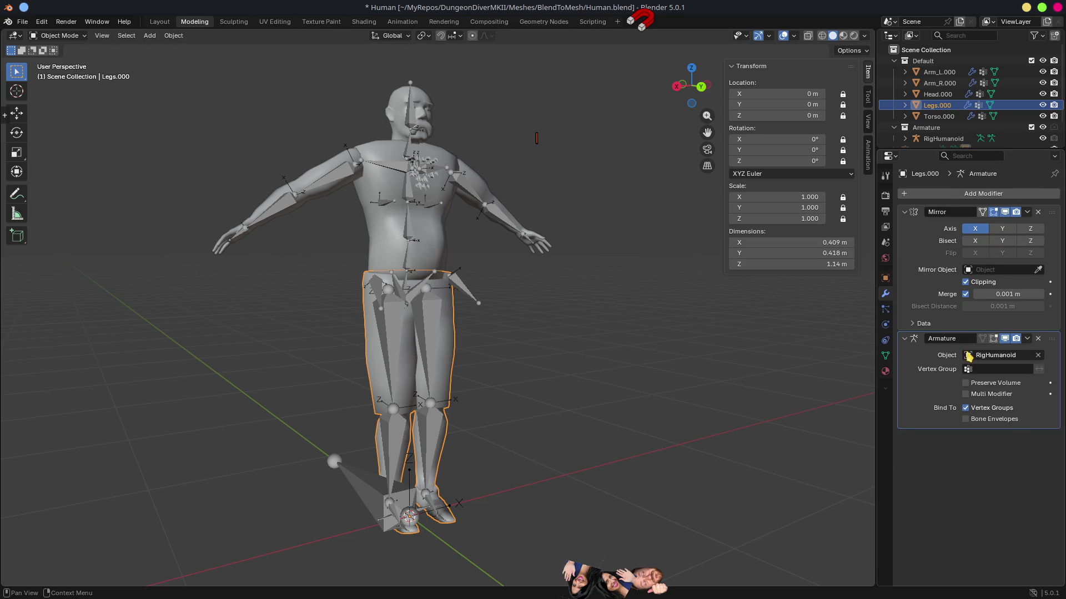
pyautogui.moveTo(920, 149); pyautogui.dragTo(920, 245)
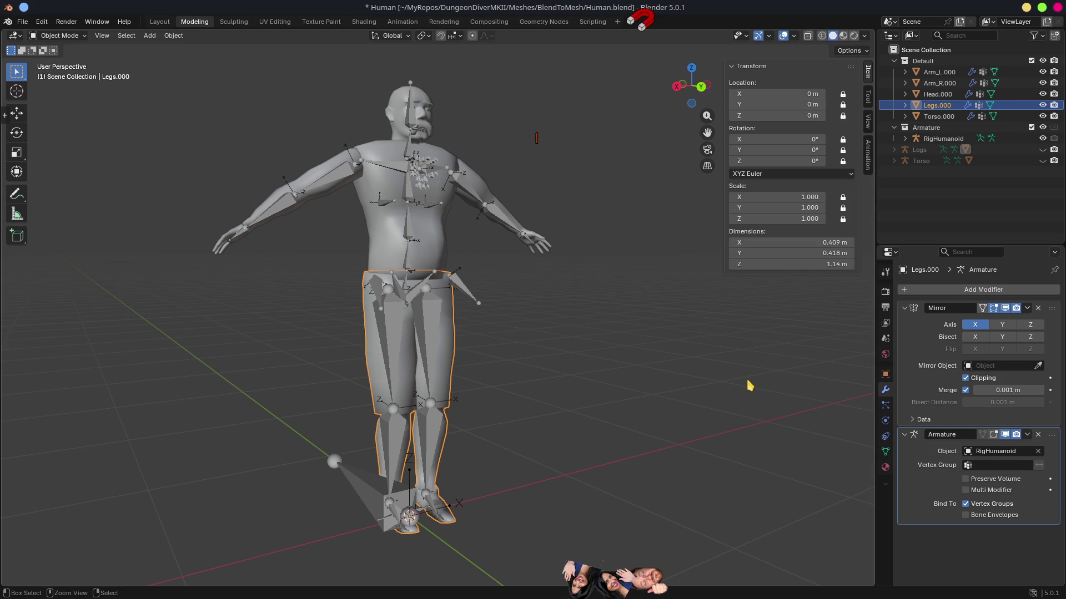
pyautogui.hotkey('ctrl', 's')
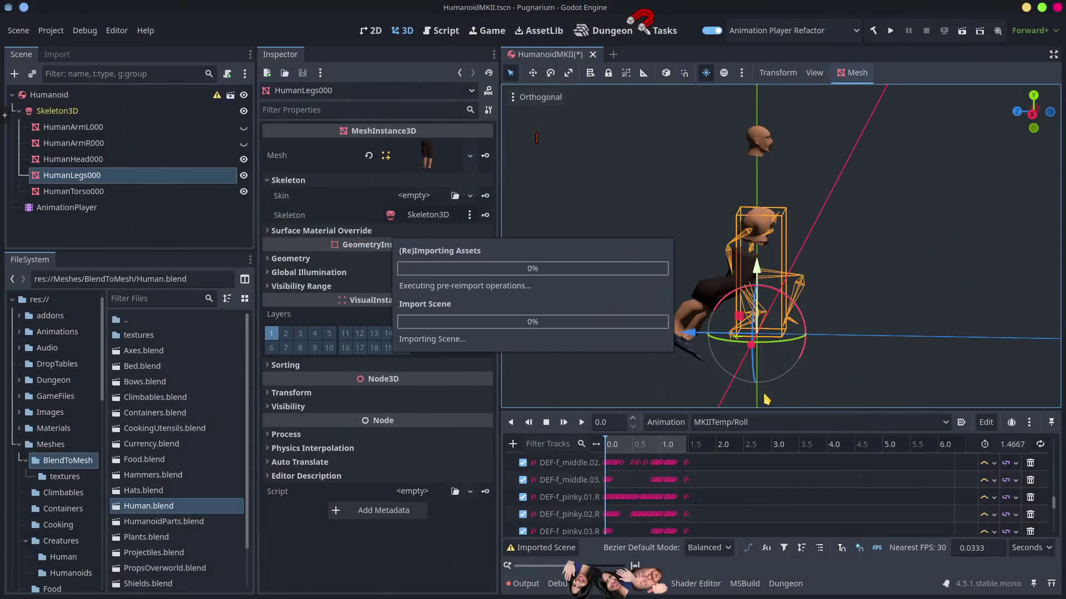
# After checking Roll in Godot, make the Armature collection renderable in Blender and save Human.blend.
pyautogui.moveTo(630, 451)
pyautogui.mouseDown()
pyautogui.moveTo(655, 447)
pyautogui.moveTo(605, 456)
pyautogui.moveTo(635, 464)
pyautogui.moveTo(606, 458)
pyautogui.mouseUp()
pyautogui.hotkey('alt', 'Tab')
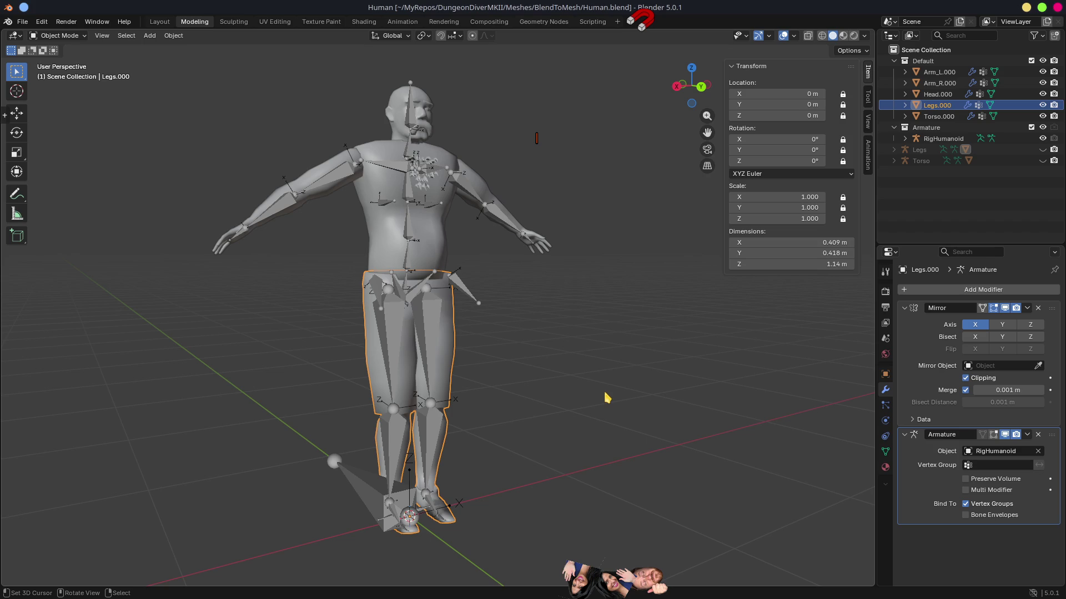
pyautogui.click(1054, 127)
pyautogui.hotkey('ctrl', 's')
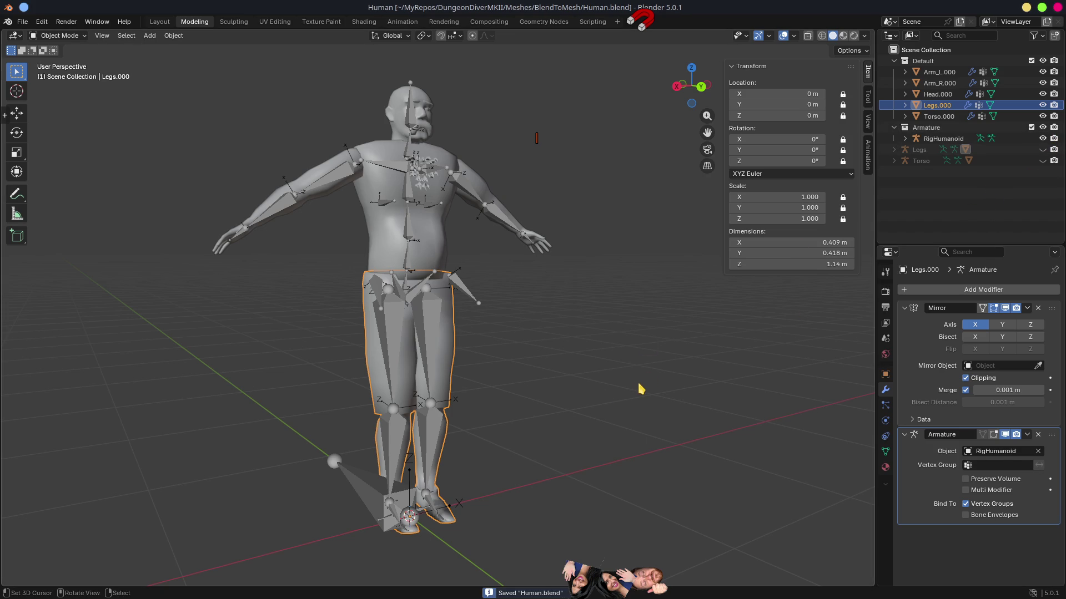
# Scrub the reimported Roll animation in Godot to check the pose, then return to Blender.
pyautogui.hotkey('alt', 'Tab')
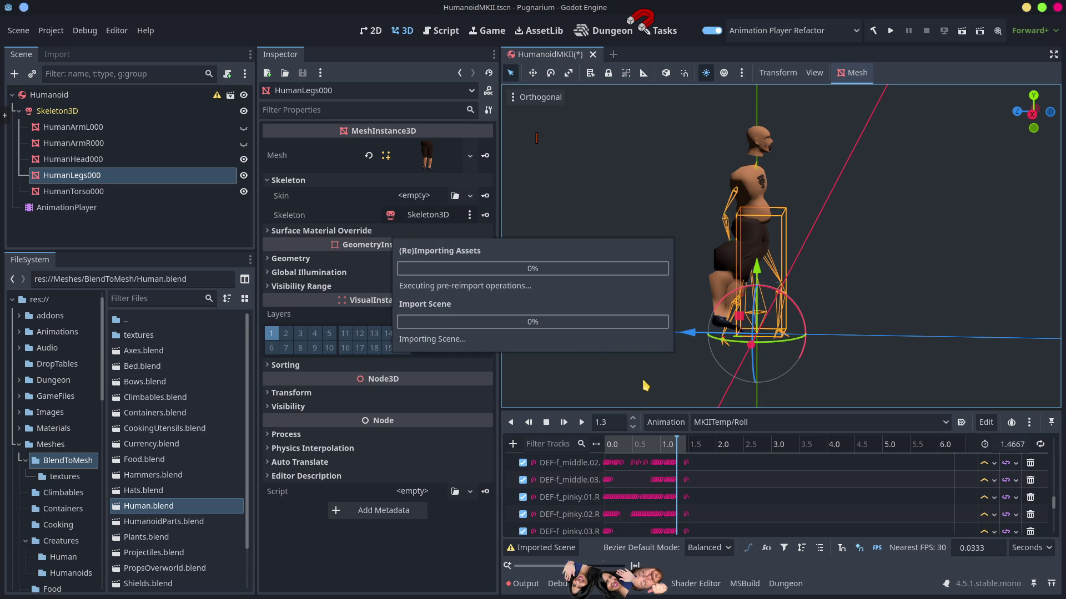
pyautogui.moveTo(620, 449)
pyautogui.mouseDown()
pyautogui.moveTo(681, 455)
pyautogui.moveTo(595, 465)
pyautogui.mouseUp()
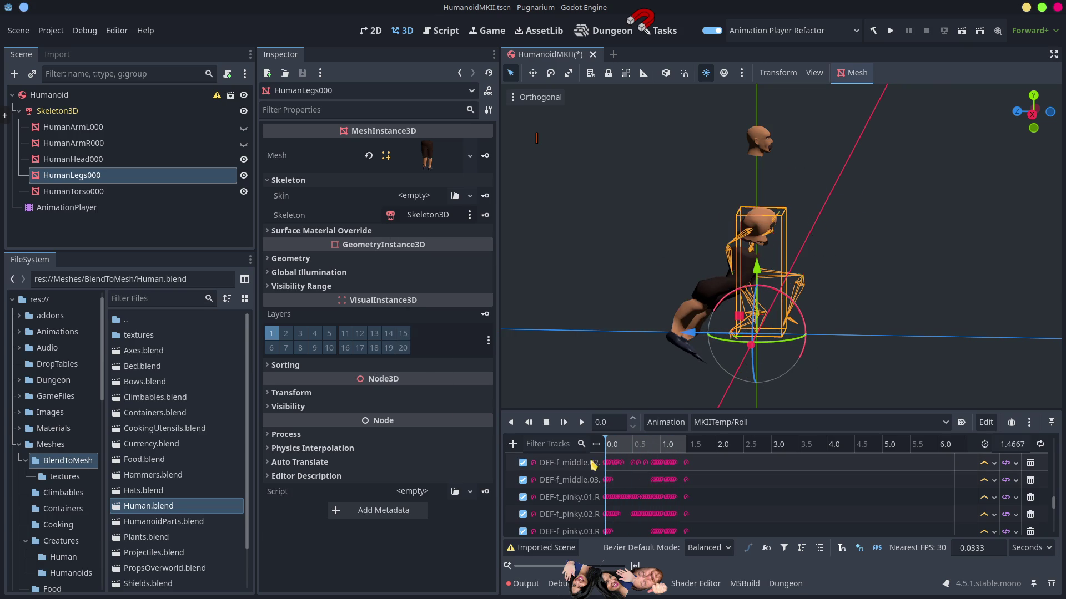
pyautogui.hotkey('alt', 'Tab')
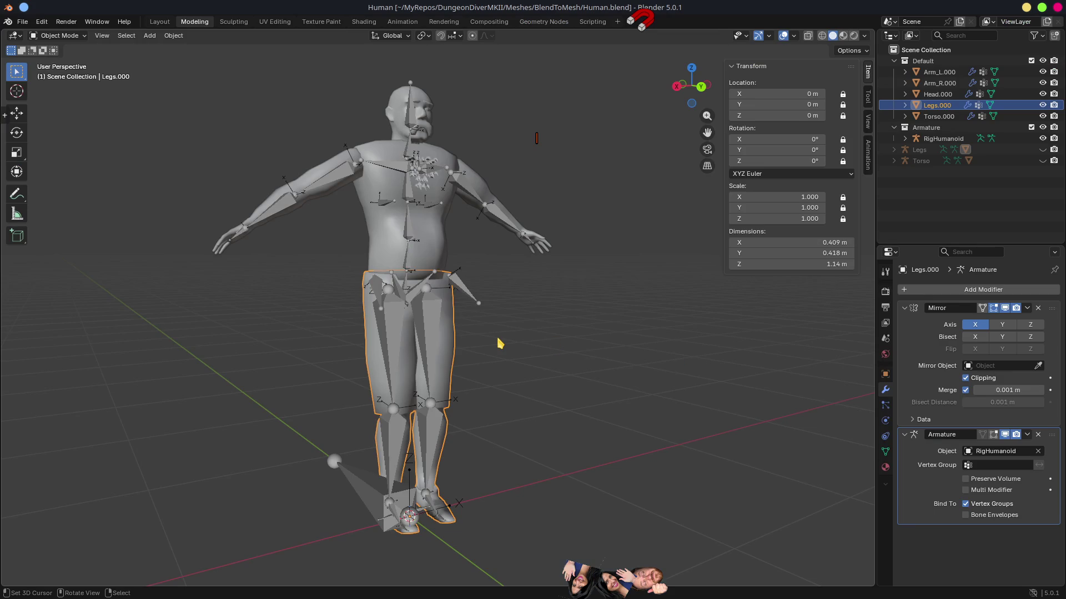
# Inspect the character and rig from several angles and select the Legs.000 mesh.
pyautogui.moveTo(520, 370)
pyautogui.mouseDown()
pyautogui.moveTo(562, 383)
pyautogui.moveTo(579, 373)
pyautogui.mouseUp()
pyautogui.moveTo(584, 363)
pyautogui.mouseDown()
pyautogui.moveTo(494, 356)
pyautogui.moveTo(415, 397)
pyautogui.moveTo(428, 404)
pyautogui.moveTo(398, 355)
pyautogui.mouseUp()
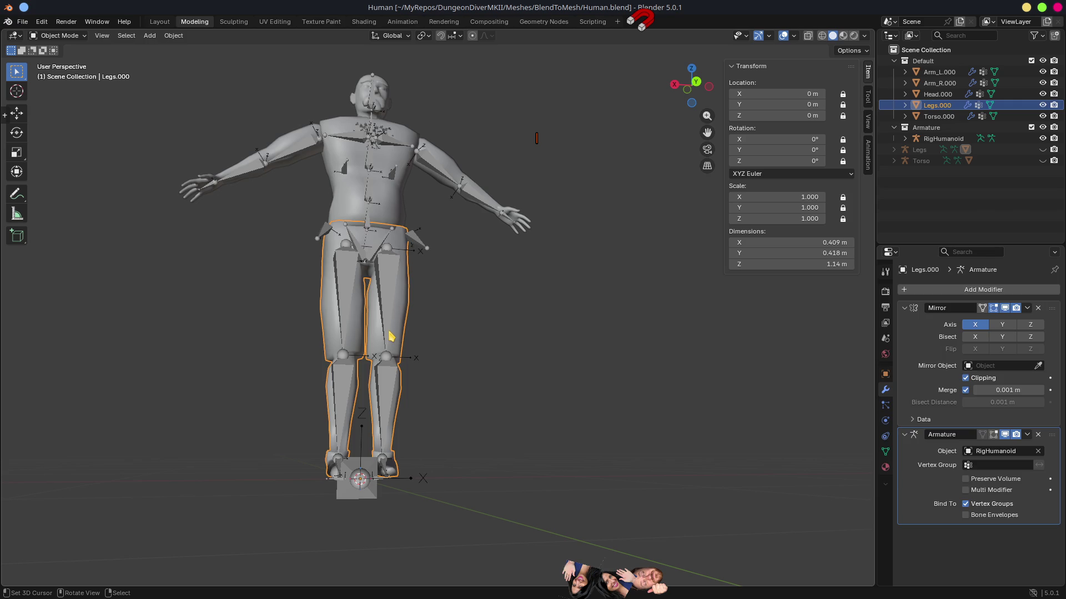
pyautogui.click(389, 335)
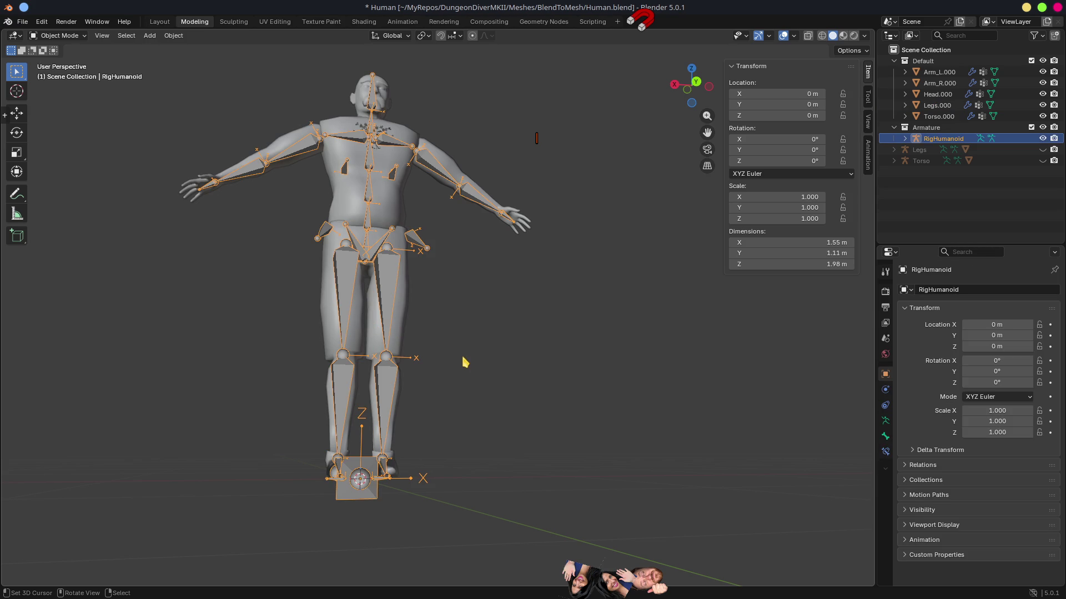
pyautogui.moveTo(471, 348)
pyautogui.mouseDown()
pyautogui.moveTo(495, 366)
pyautogui.moveTo(586, 364)
pyautogui.moveTo(491, 360)
pyautogui.mouseUp()
pyautogui.click(431, 376)
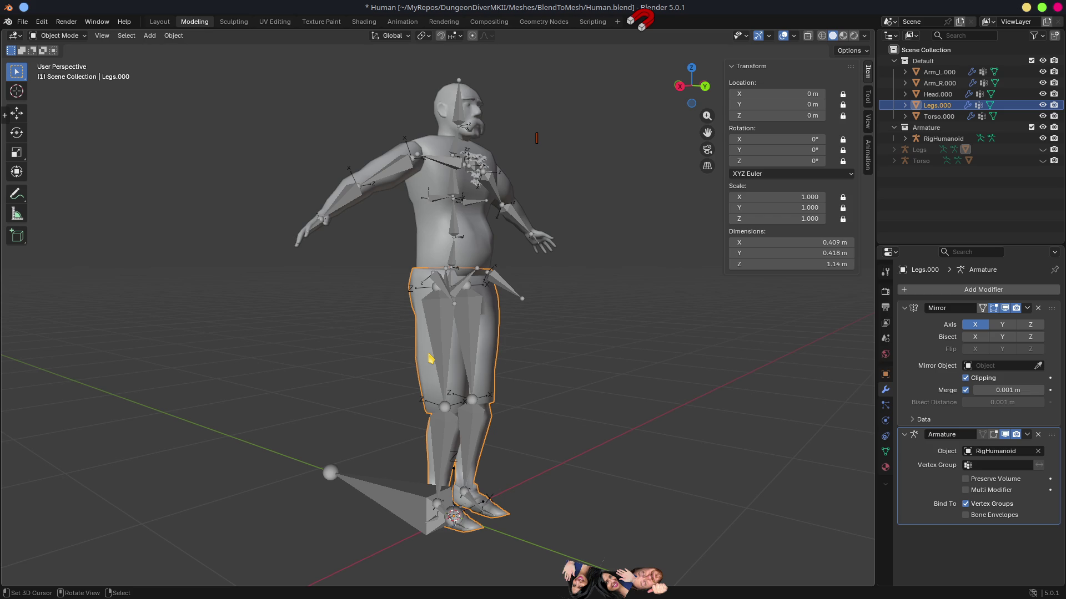
pyautogui.scroll(-3, 430, 358)
pyautogui.moveTo(524, 430)
pyautogui.mouseDown()
pyautogui.moveTo(469, 424)
pyautogui.moveTo(490, 414)
pyautogui.moveTo(443, 399)
pyautogui.moveTo(453, 387)
pyautogui.mouseUp()
pyautogui.scroll(4, 449, 400)
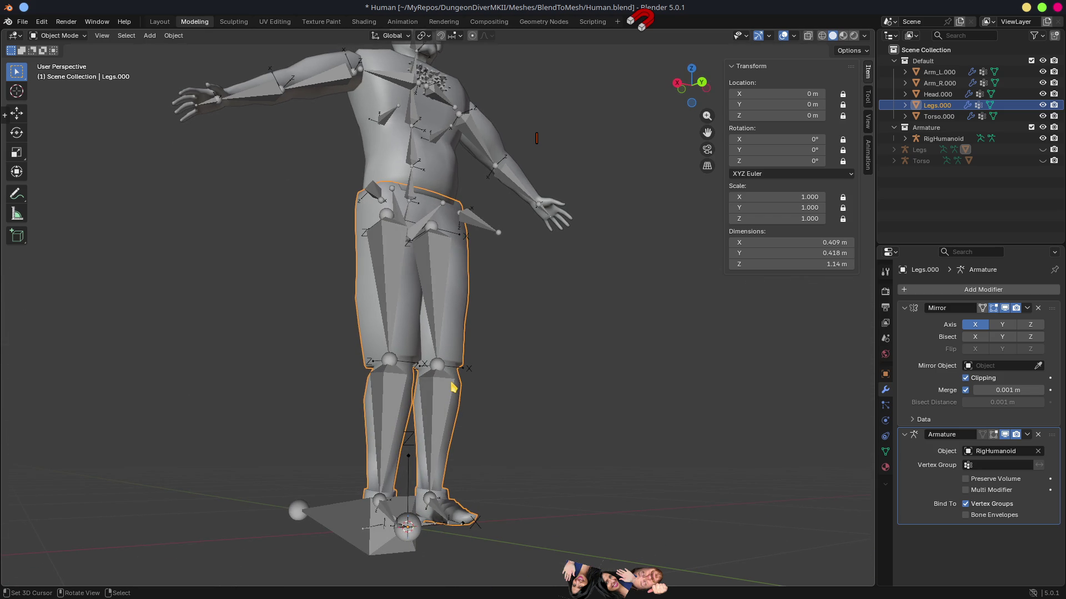
pyautogui.scroll(-3, 451, 384)
pyautogui.moveTo(424, 407)
pyautogui.mouseDown()
pyautogui.moveTo(402, 440)
pyautogui.moveTo(444, 430)
pyautogui.moveTo(468, 334)
pyautogui.mouseUp()
pyautogui.click(469, 333)
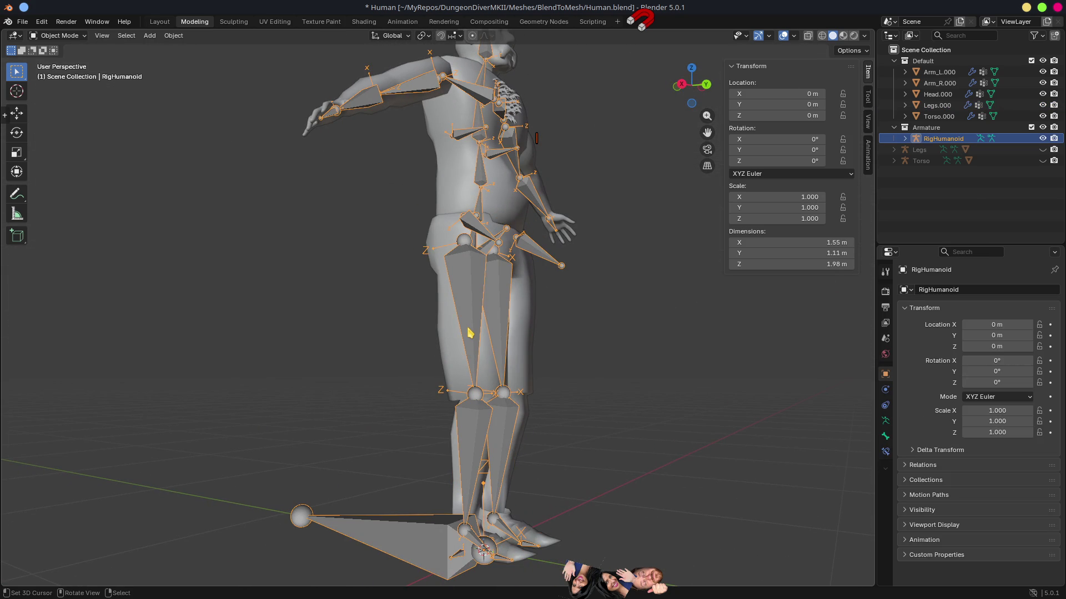
pyautogui.click(521, 329)
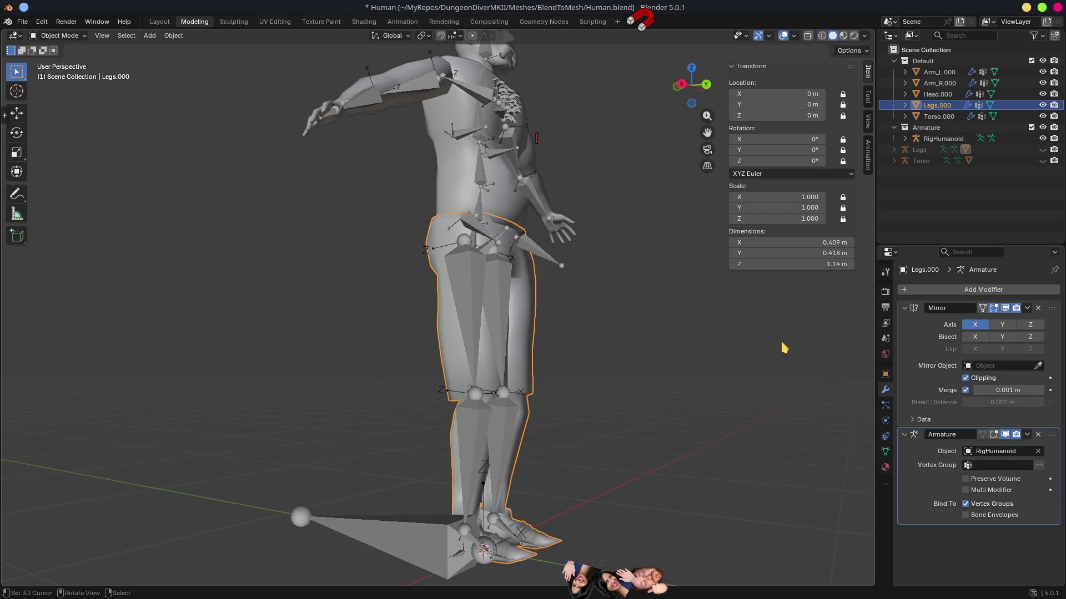
# Apply the Mirror modifier on Legs.000 and isolate the legs in local view.
pyautogui.click(1027, 309)
pyautogui.click(975, 322)
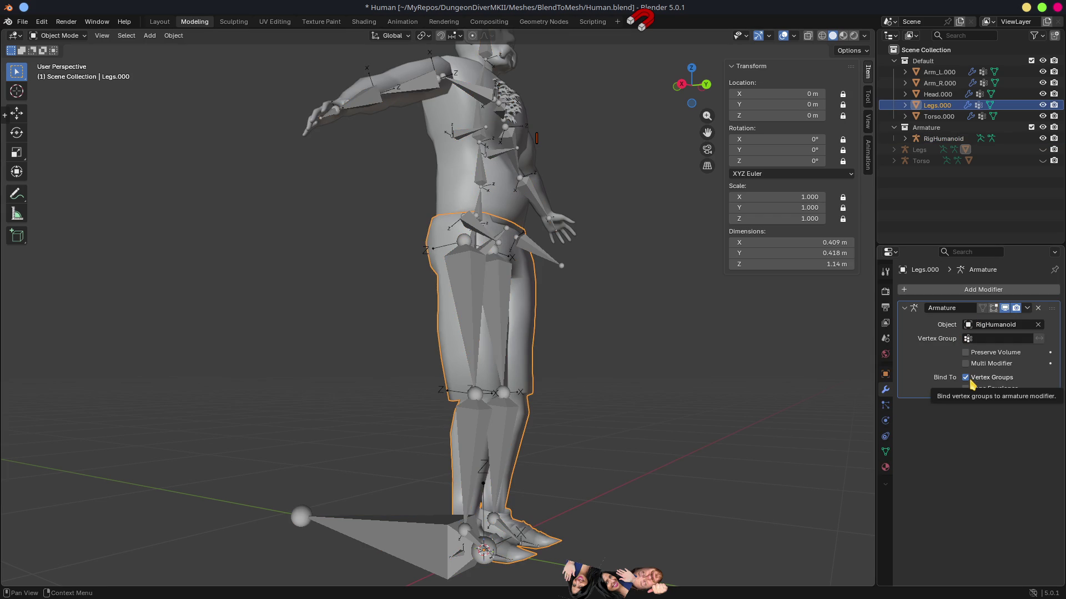
pyautogui.moveTo(659, 361)
pyautogui.mouseDown()
pyautogui.moveTo(602, 376)
pyautogui.moveTo(392, 321)
pyautogui.mouseUp()
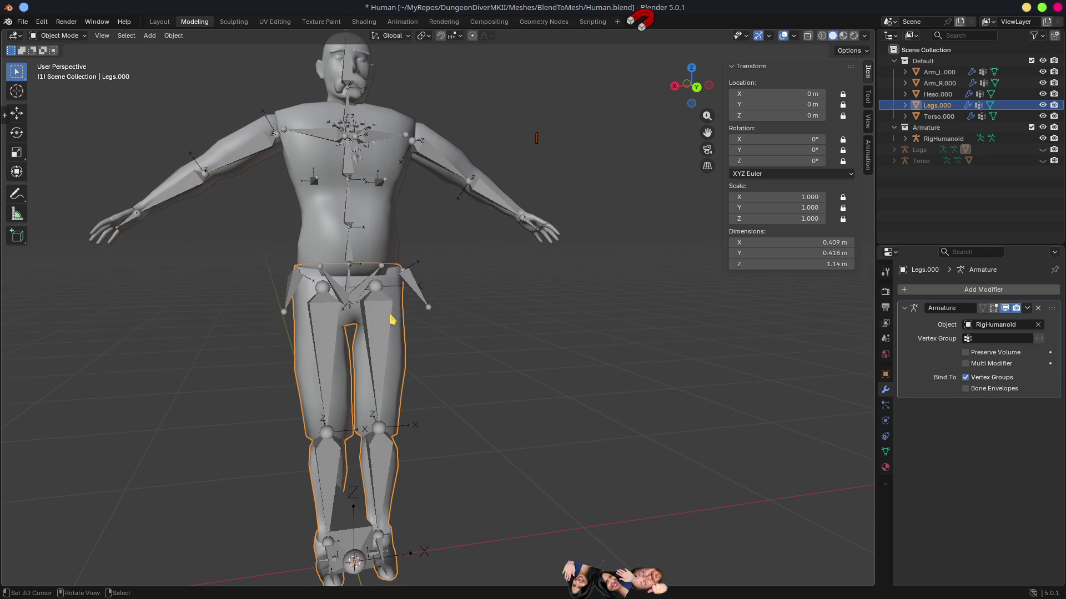
pyautogui.press('KP_Divide')
# Enter Edit Mode on the legs and try moving the centre and waist edge loops, cancelling both moves.
pyautogui.press('Tab')
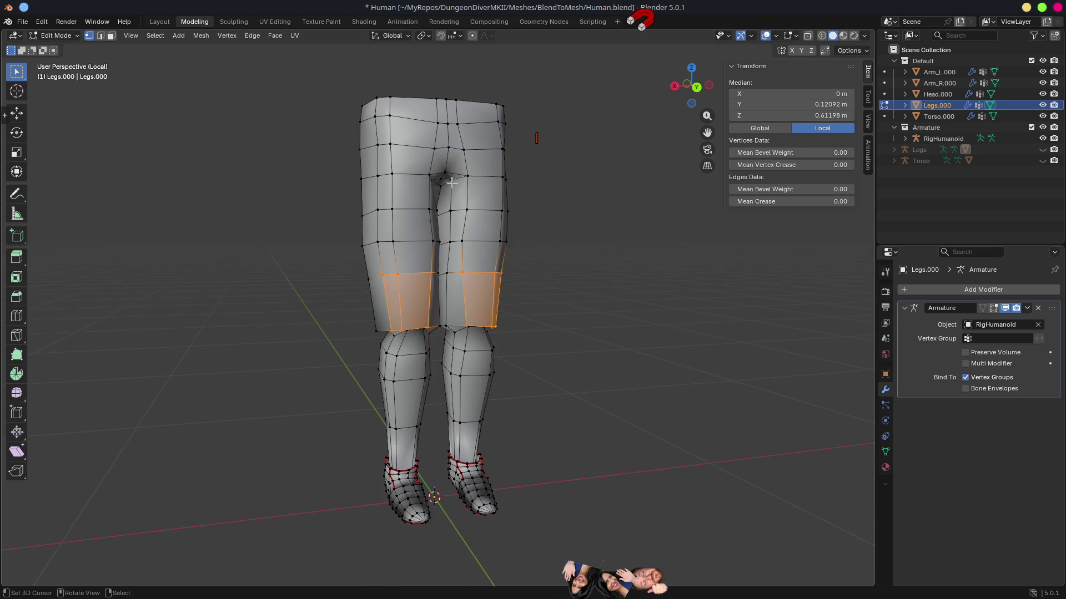
pyautogui.scroll(6, 452, 161)
pyautogui.press('2')
pyautogui.keyDown('alt'); pyautogui.click(428, 264); pyautogui.keyUp('alt')
pyautogui.scroll(-5, 428, 264)
pyautogui.press('g')
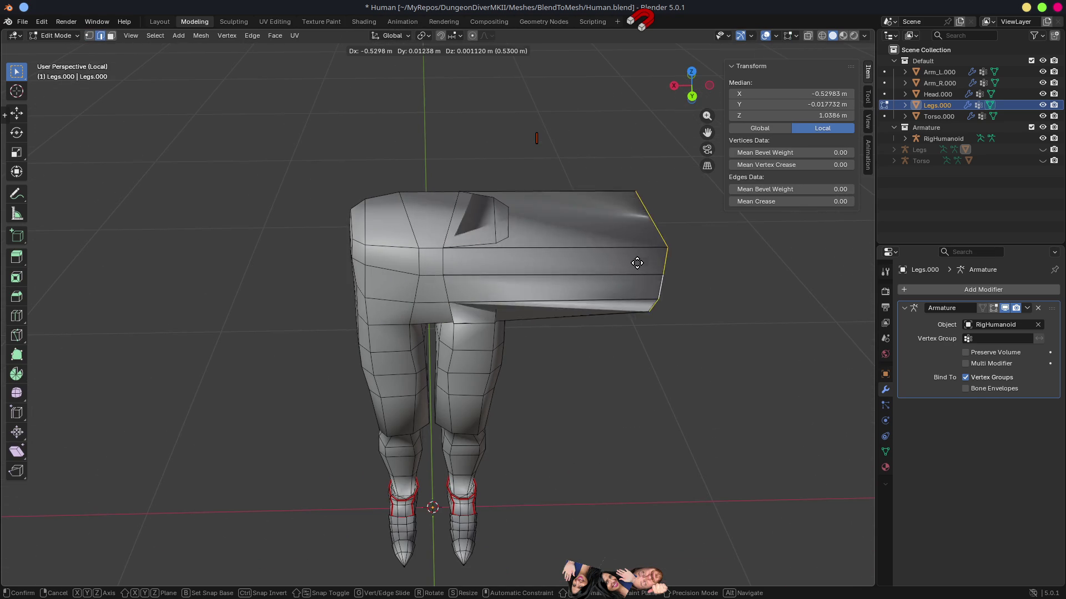
pyautogui.press('Escape')
pyautogui.press('KP_9')
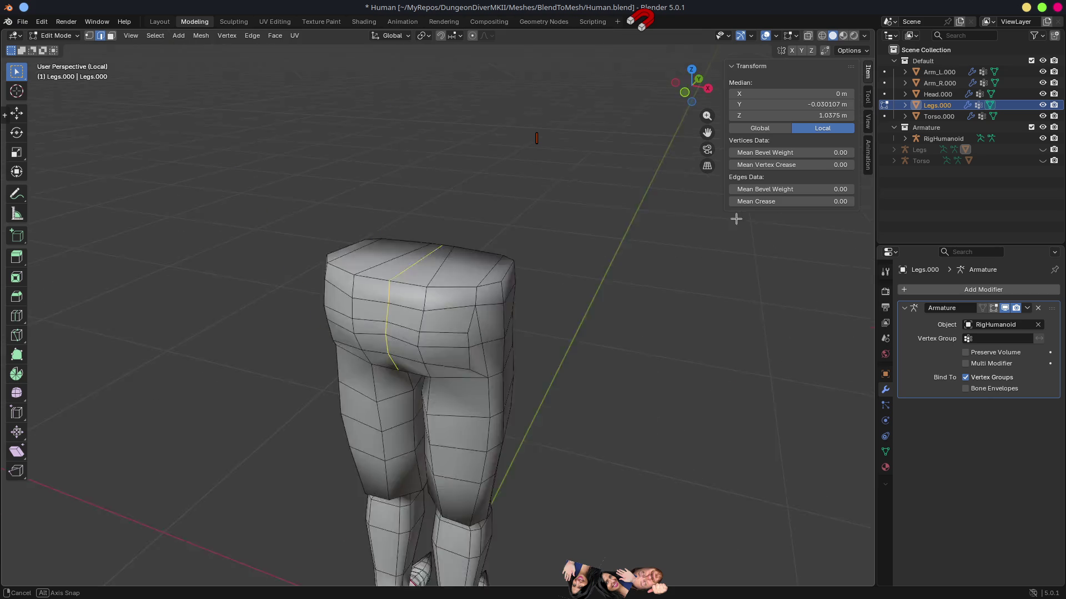
pyautogui.press('g')
pyautogui.press('Escape')
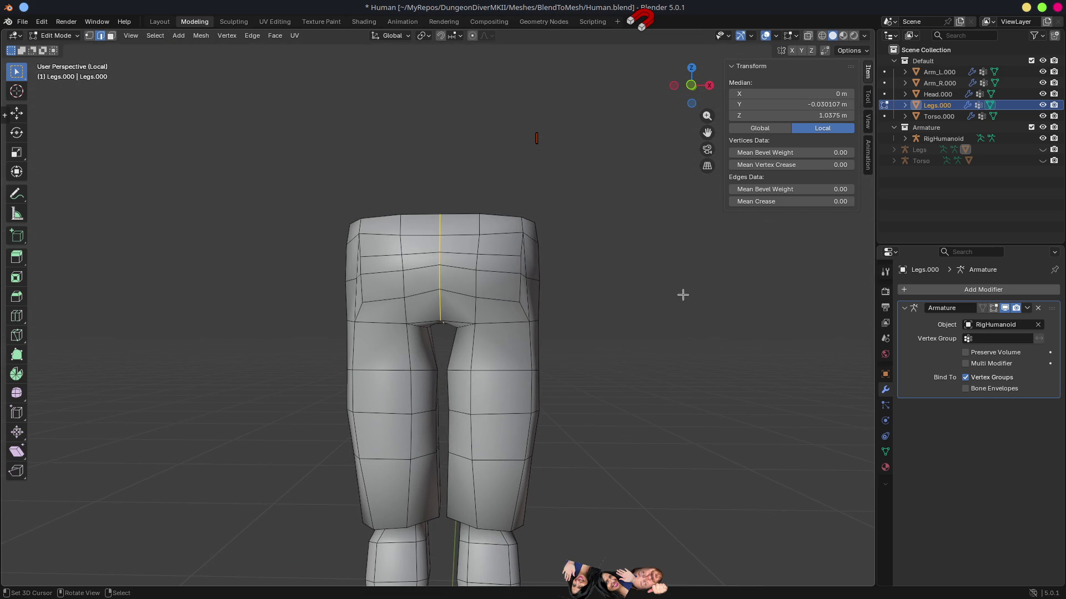
pyautogui.press('KP_8')
pyautogui.keyDown('alt'); pyautogui.middleClick(462, 302); pyautogui.keyUp('alt')
pyautogui.scroll(8, 431, 288)
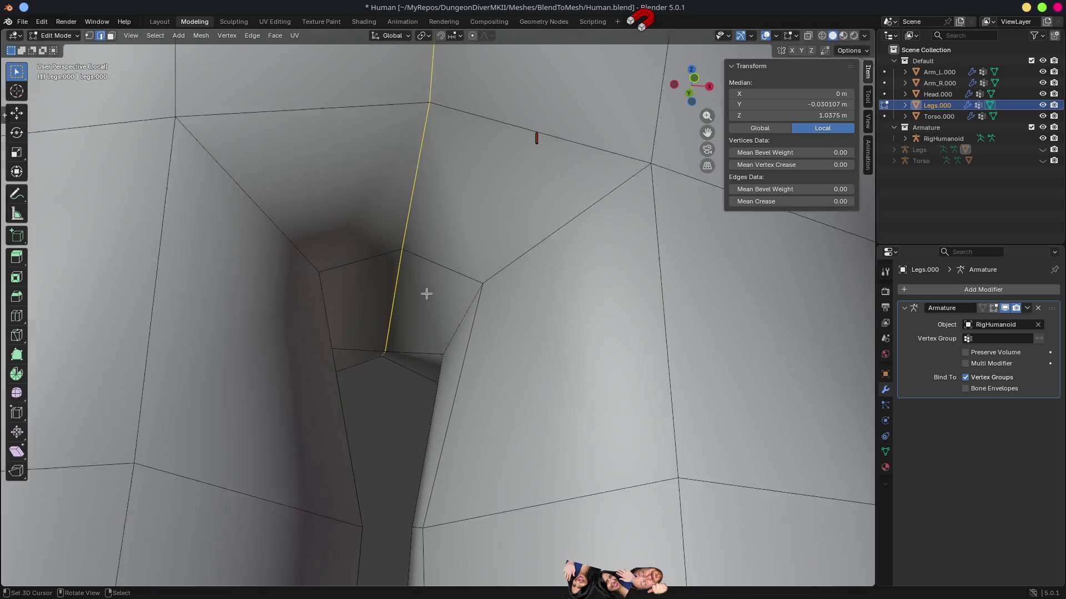
# Slide an edge at the crotch along the X axis.
pyautogui.click(311, 326)
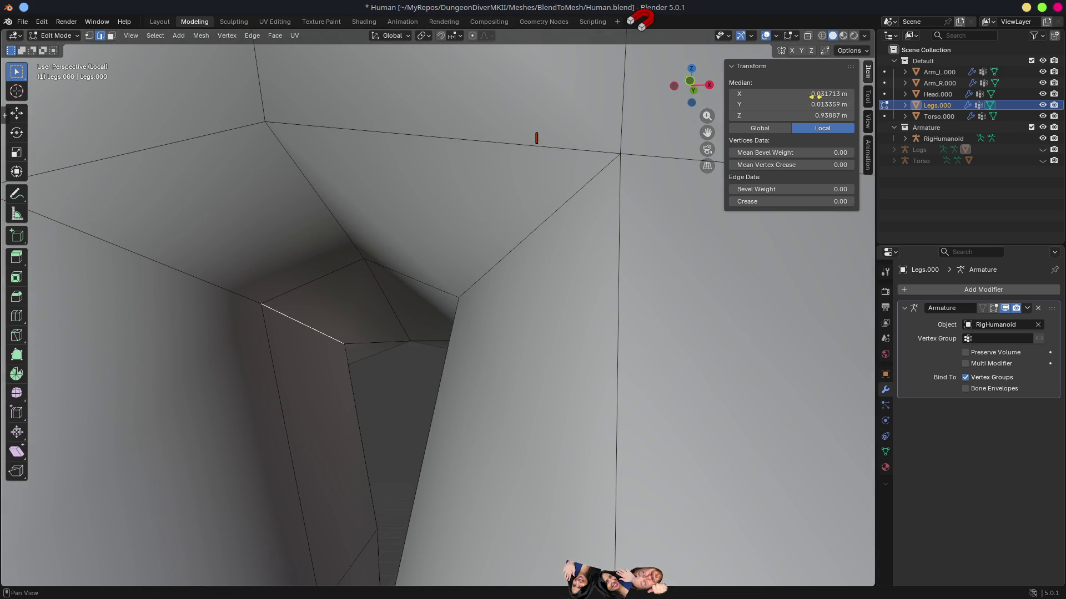
pyautogui.middleClick(534, 257)
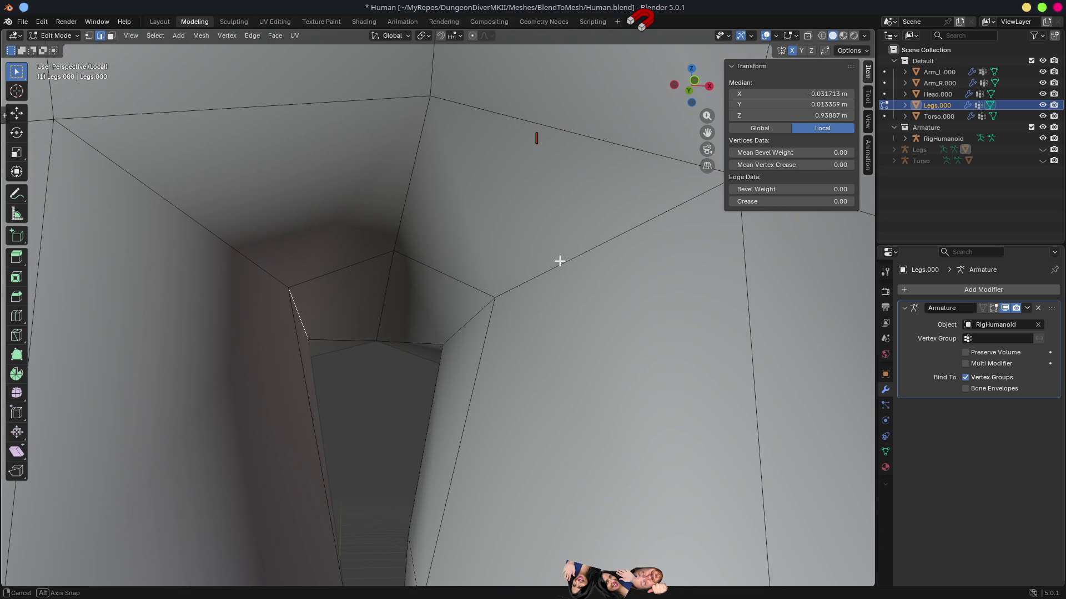
pyautogui.press('g')
pyautogui.press('x')
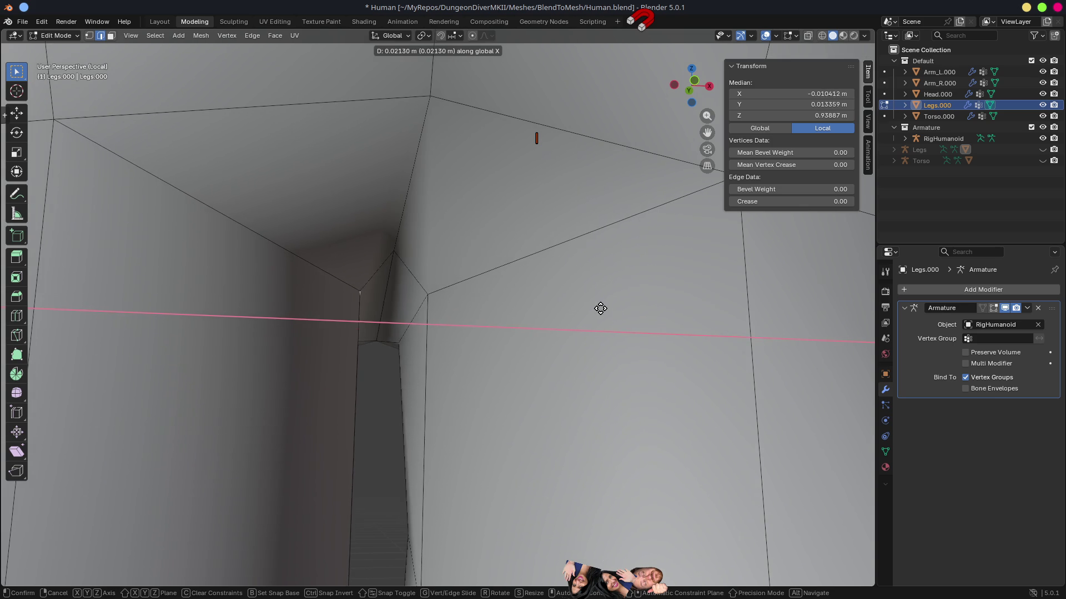
pyautogui.click(601, 308)
pyautogui.scroll(-6, 585, 300)
pyautogui.middleClick(576, 288)
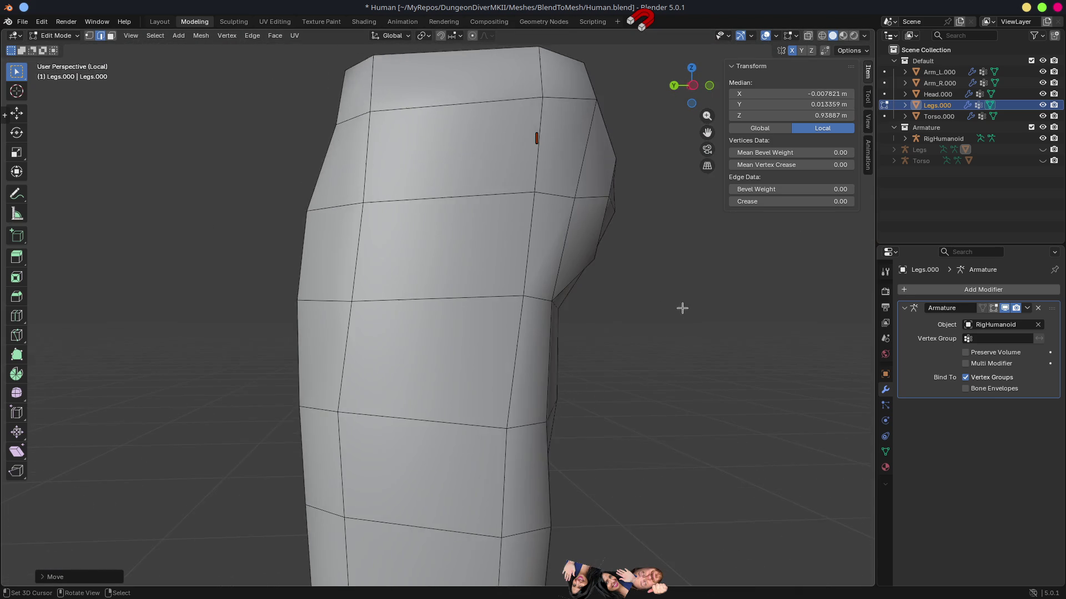
pyautogui.middleClick(550, 289)
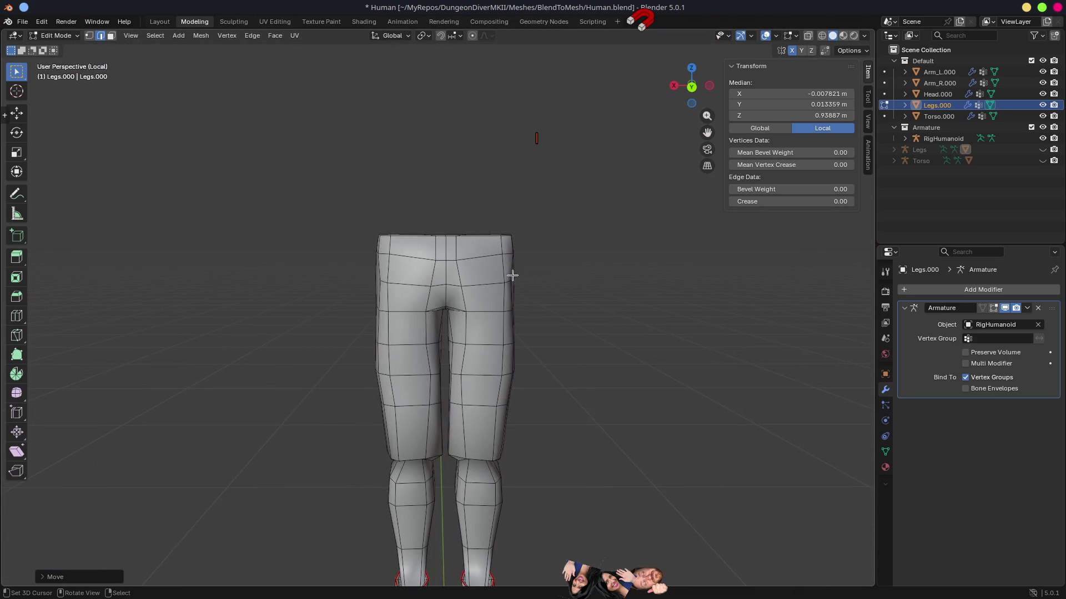
pyautogui.scroll(3, 549, 278)
pyautogui.middleClick(470, 283)
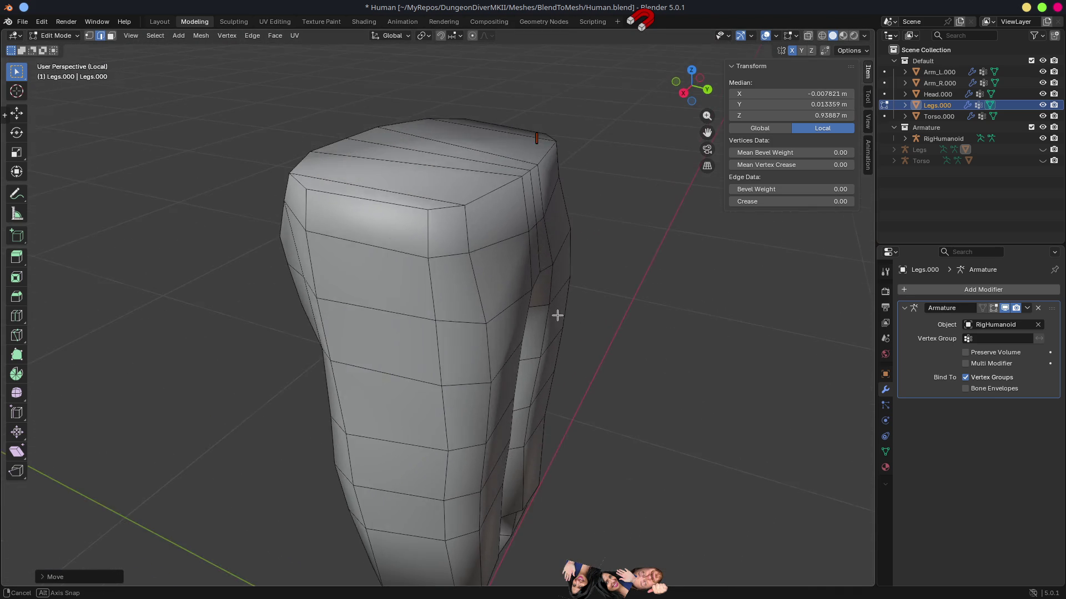
# Move two faces at the back of the hip along the Y axis.
pyautogui.press('3')
pyautogui.click(484, 286)
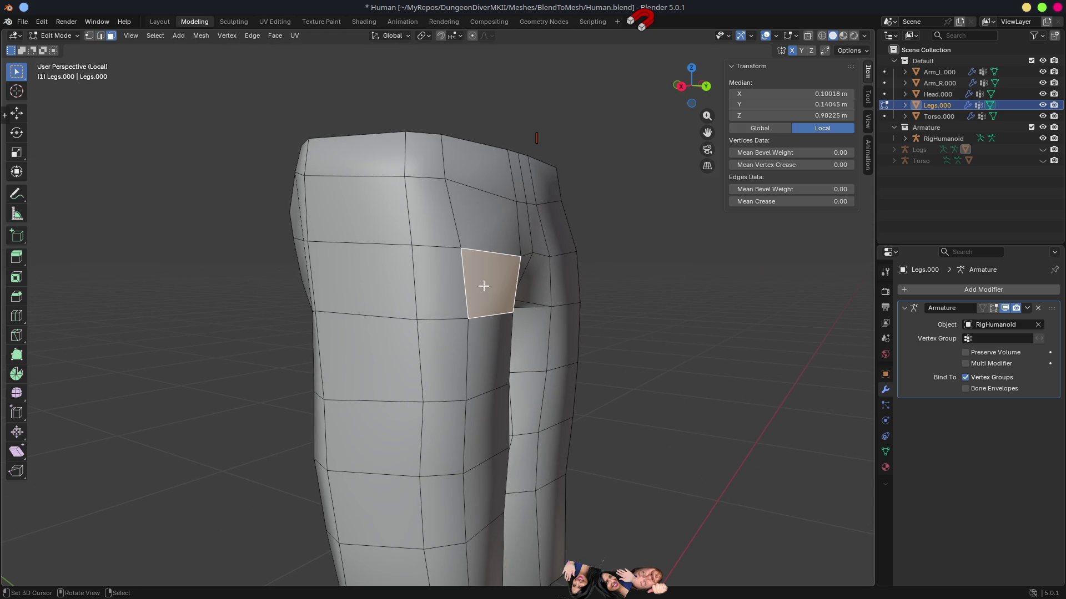
pyautogui.keyDown('shift'); pyautogui.click(431, 295); pyautogui.keyUp('shift')
pyautogui.middleClick(561, 310)
pyautogui.press('g')
pyautogui.press('y')
pyautogui.click(551, 309)
# Move the two edges below those faces along the Y axis.
pyautogui.press('2')
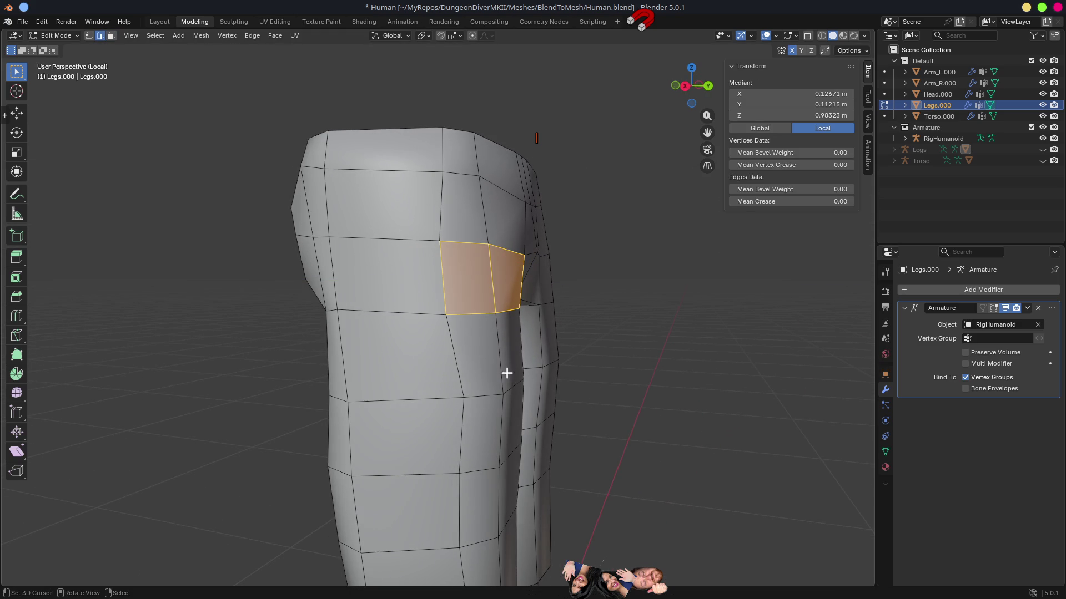
pyautogui.click(509, 383)
pyautogui.keyDown('shift'); pyautogui.click(506, 406); pyautogui.keyUp('shift')
pyautogui.press('g')
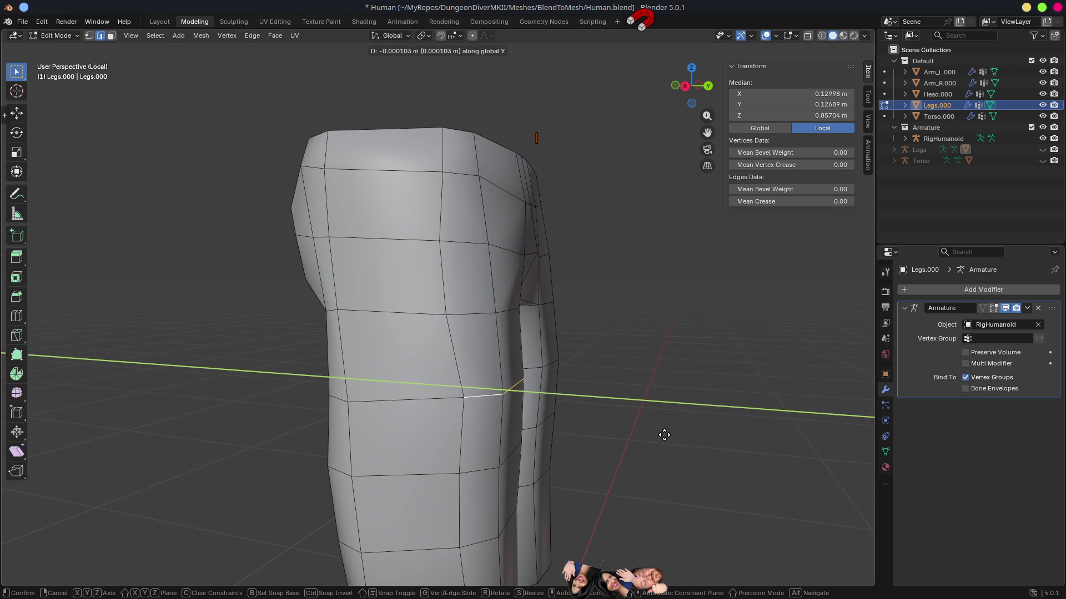
pyautogui.press('y')
pyautogui.click(656, 432)
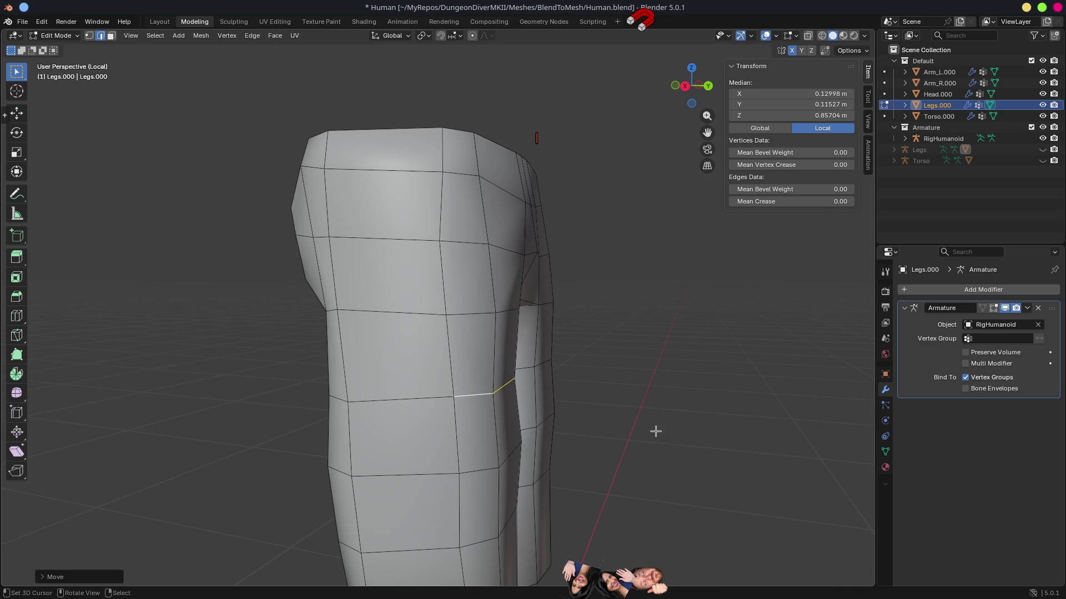
# Save Human.blend with the leg edits and switch to Godot for the reimport.
pyautogui.moveTo(663, 428); pyautogui.dragTo(526, 402)
pyautogui.scroll(-1, 526, 402)
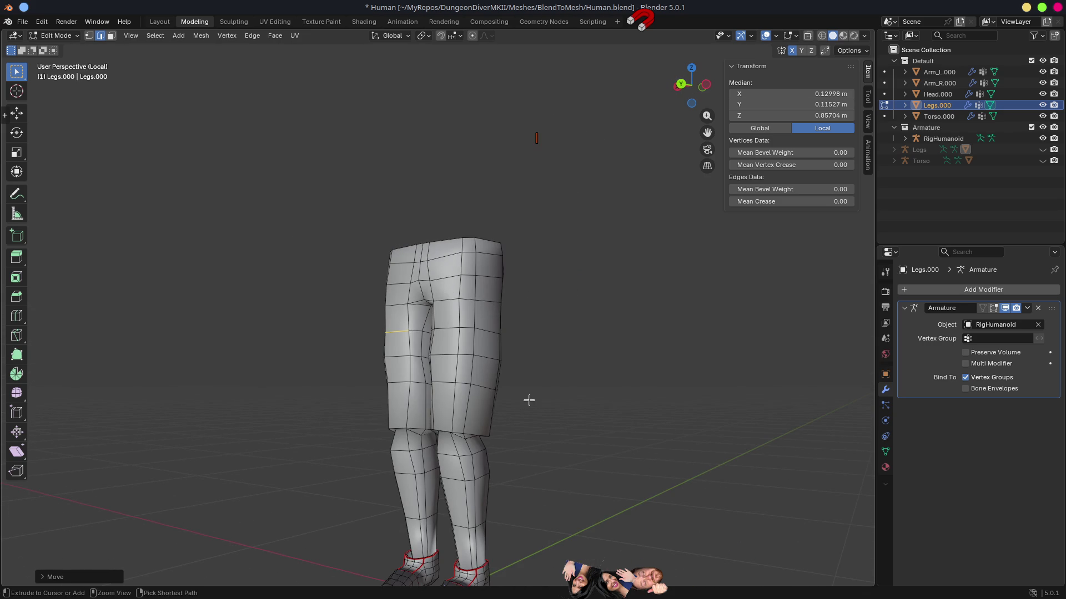
pyautogui.hotkey('ctrl', 's')
pyautogui.hotkey('alt', 'Tab')
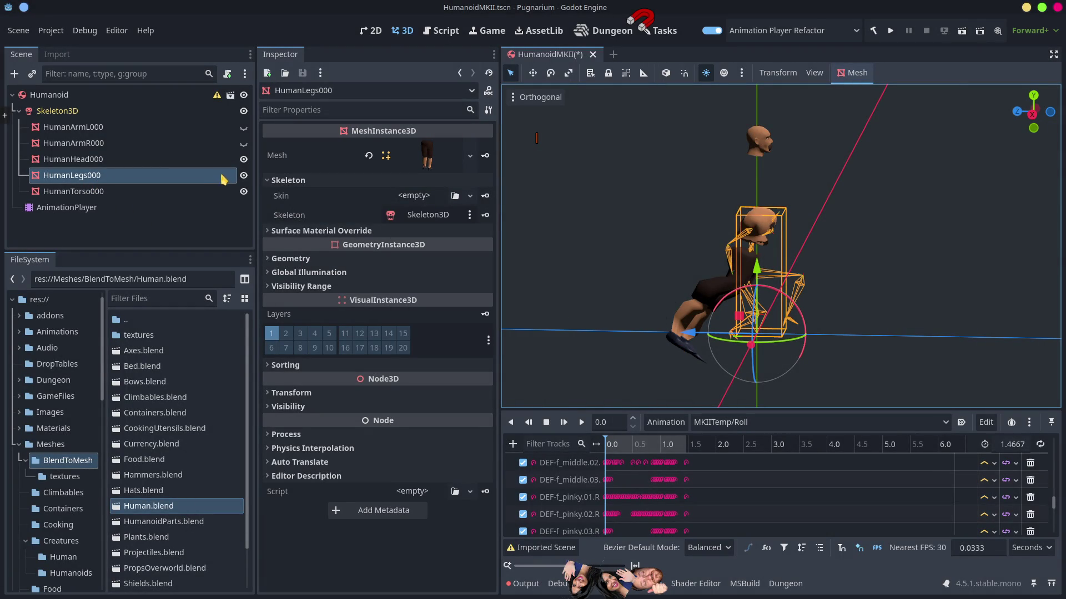
# Hide the legs, torso and head meshes and deactivate the AnimationPlayer.
pyautogui.click(243, 176)
pyautogui.click(244, 192)
pyautogui.click(244, 159)
pyautogui.click(155, 217)
pyautogui.click(106, 210)
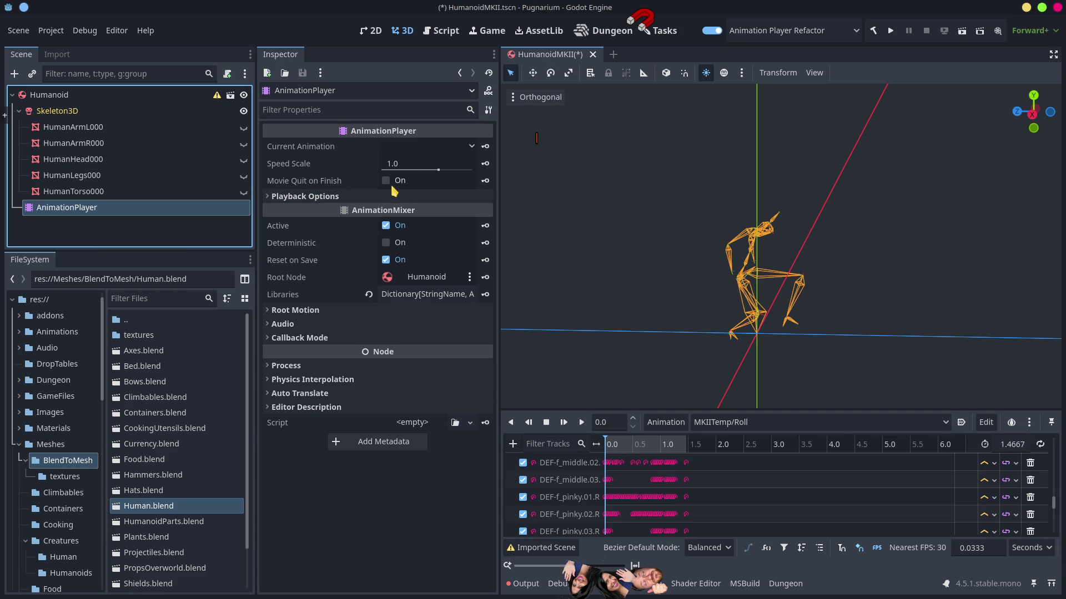
pyautogui.click(386, 226)
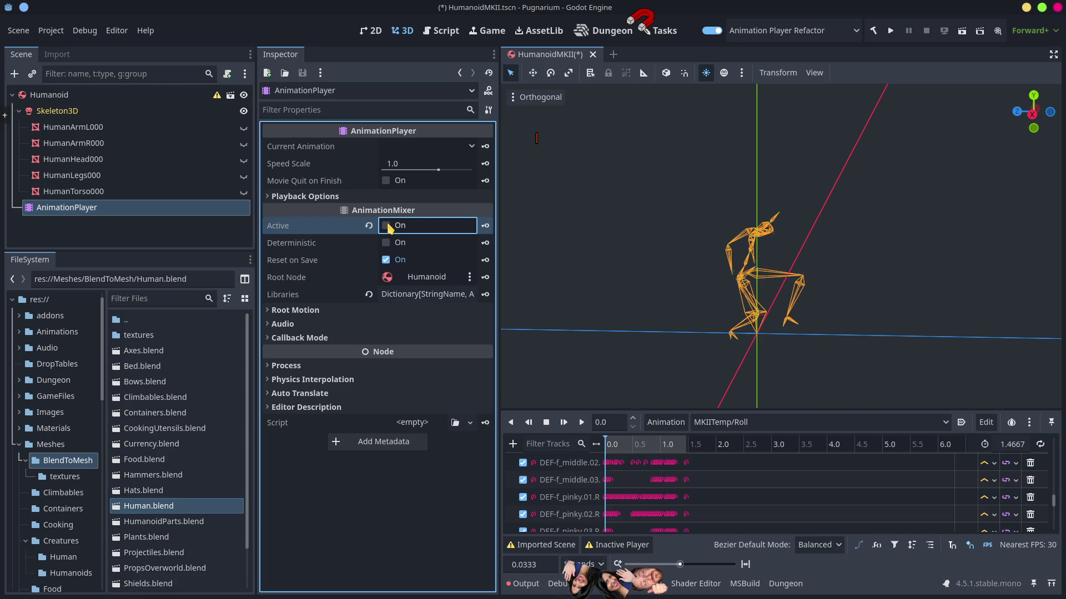
# Show all five meshes on Skeleton3D again, view the skeleton front-on, and return to Blender.
pyautogui.click(106, 112)
pyautogui.click(243, 127)
pyautogui.click(243, 144)
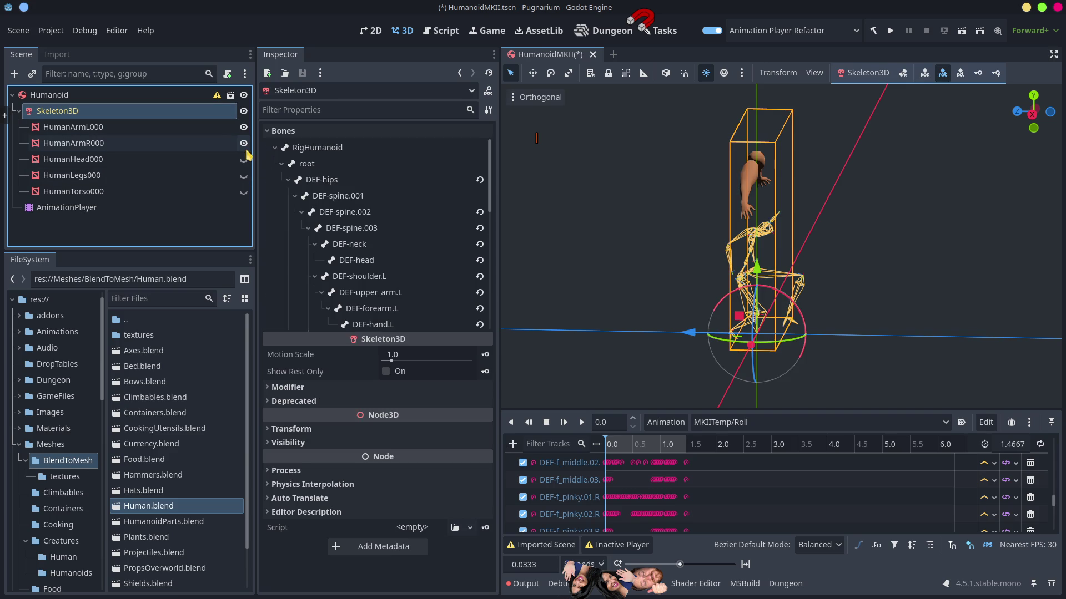
pyautogui.click(243, 160)
pyautogui.click(244, 176)
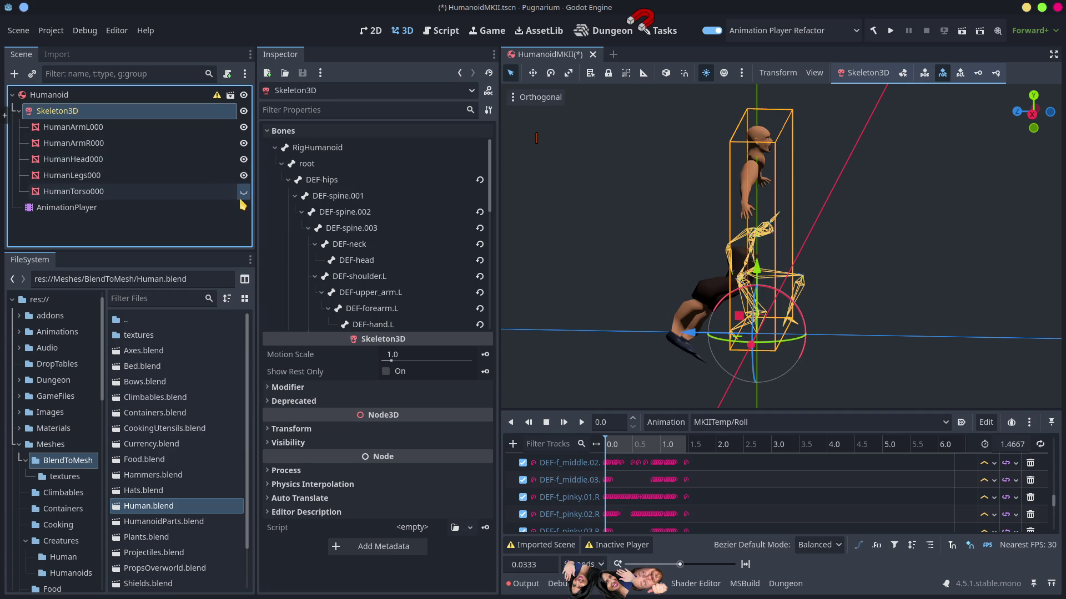
pyautogui.click(243, 192)
pyautogui.moveTo(655, 297)
pyautogui.mouseDown()
pyautogui.moveTo(516, 289)
pyautogui.moveTo(543, 286)
pyautogui.moveTo(561, 248)
pyautogui.moveTo(578, 279)
pyautogui.moveTo(601, 279)
pyautogui.moveTo(638, 254)
pyautogui.mouseUp()
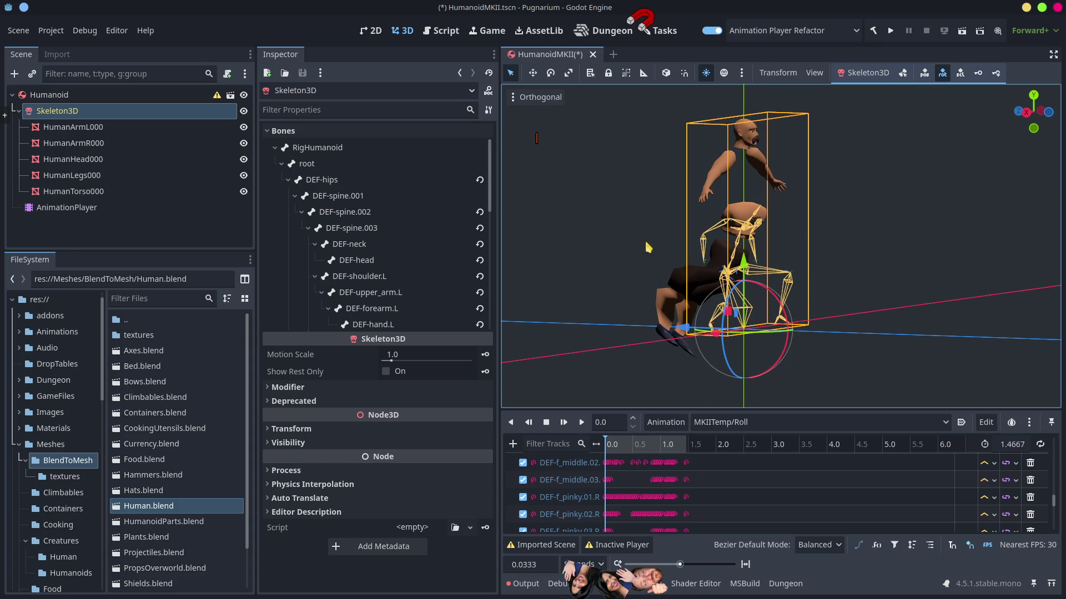
pyautogui.hotkey('alt', 'Tab')
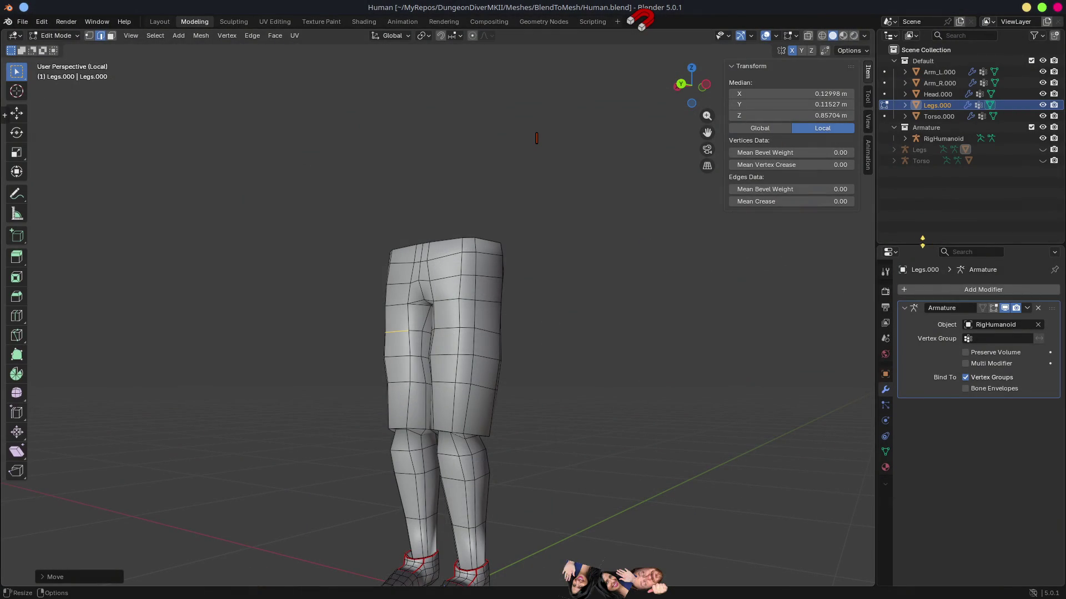
# Return the legs to Object Mode, leave local view, and make RigHumanoid active showing its data settings.
pyautogui.click(943, 139)
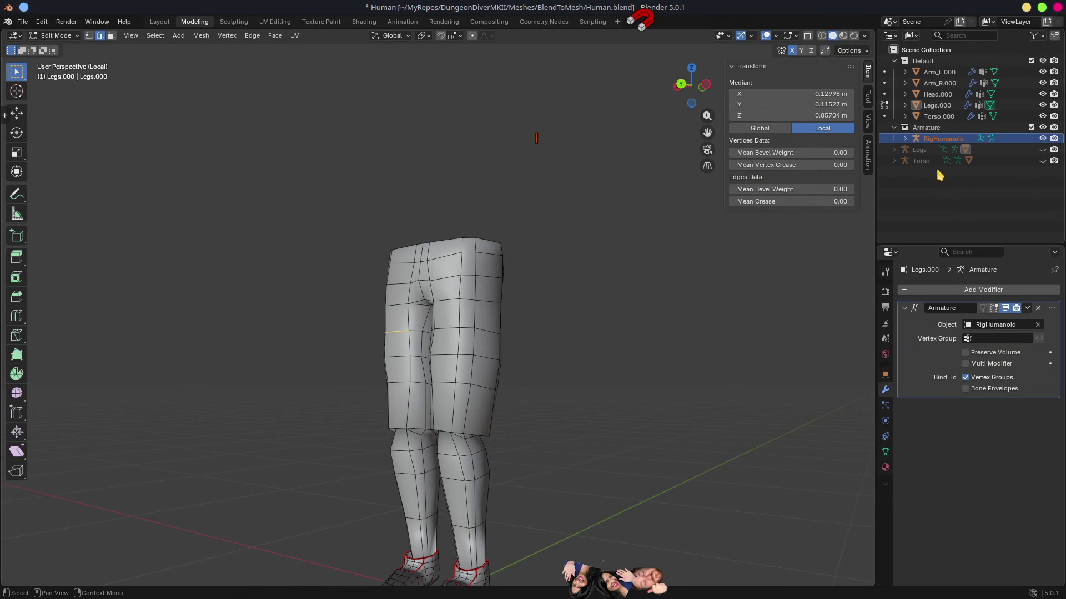
pyautogui.press('KP_4')
pyautogui.press('KP_4')
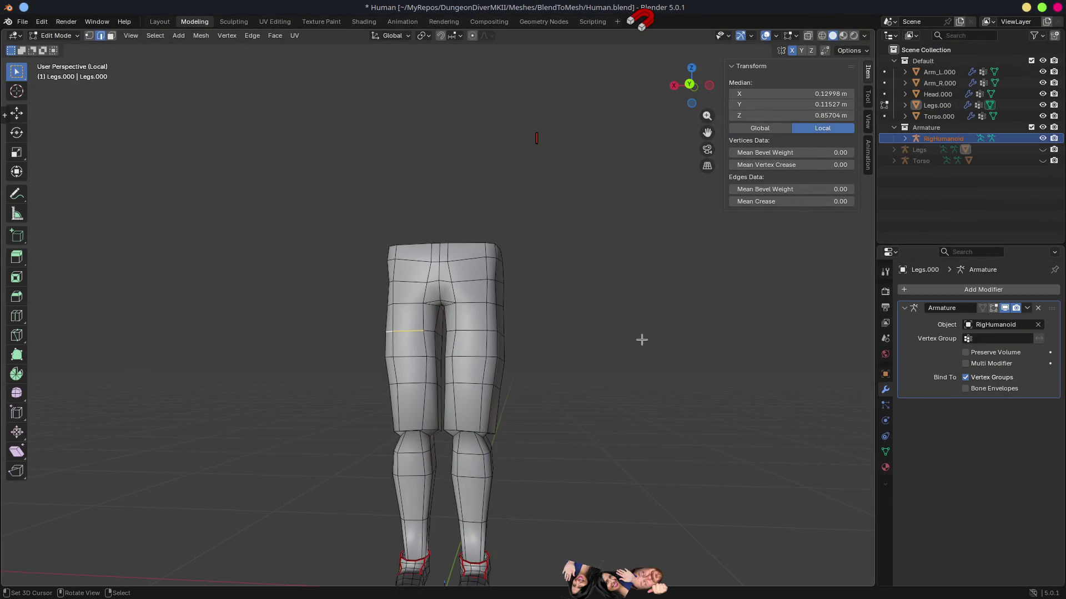
pyautogui.press('Tab')
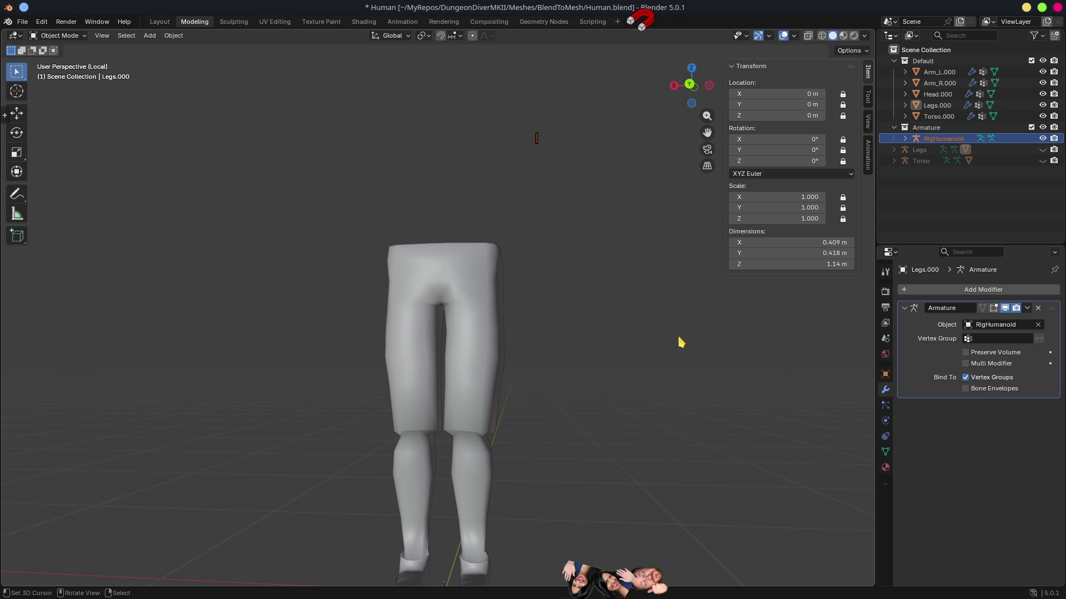
pyautogui.press('KP_Divide')
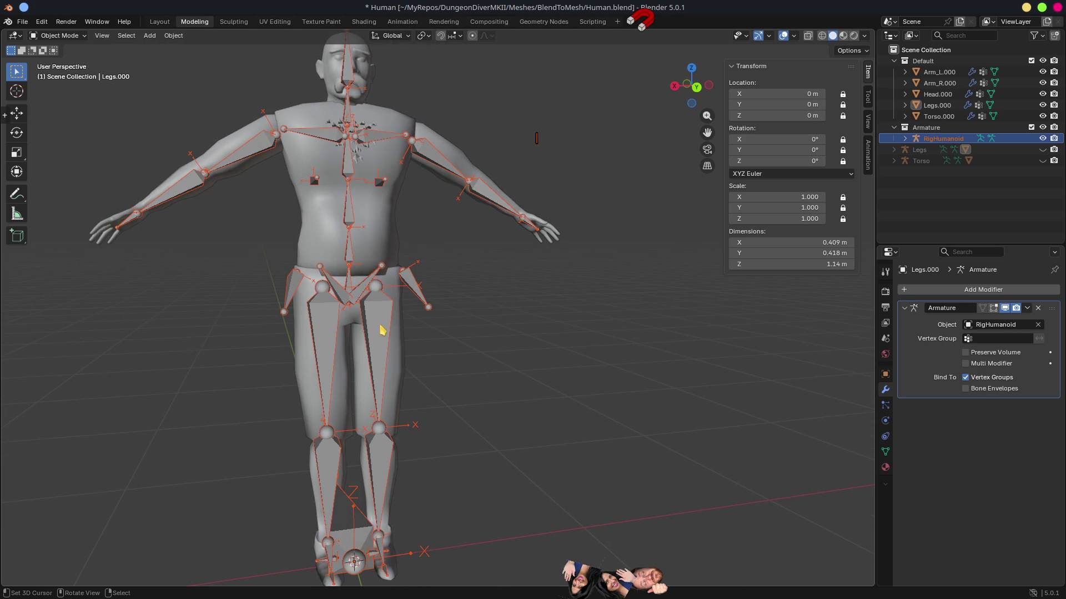
pyautogui.click(382, 331)
pyautogui.click(886, 420)
# Put RigHumanoid in its Rest Position, select the Legs.000 mesh and save Human.blend.
pyautogui.click(983, 324)
pyautogui.hotkey('ctrl', 's')
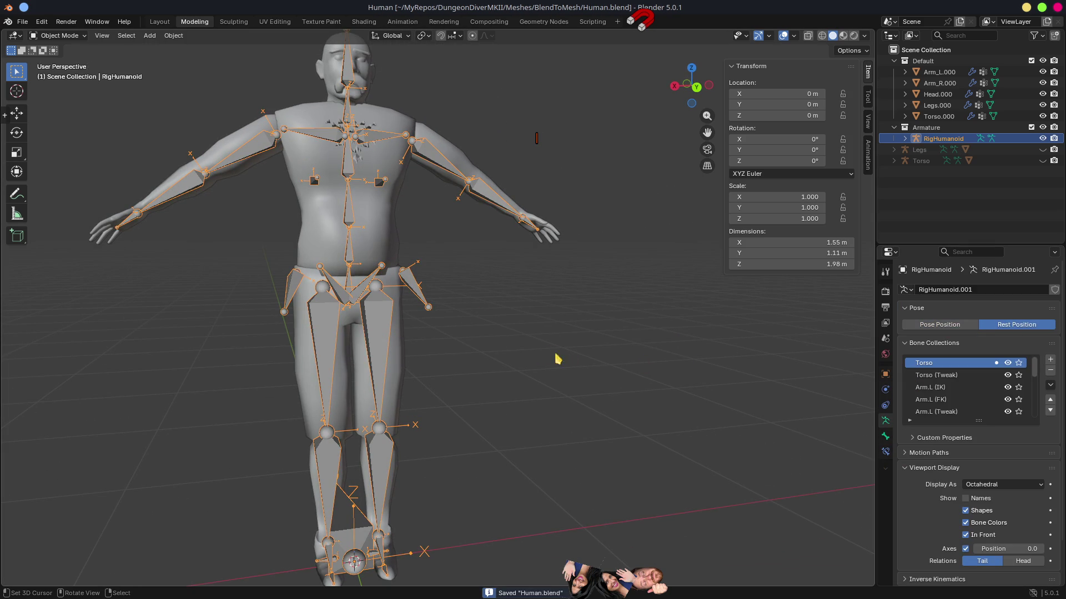
pyautogui.click(400, 371)
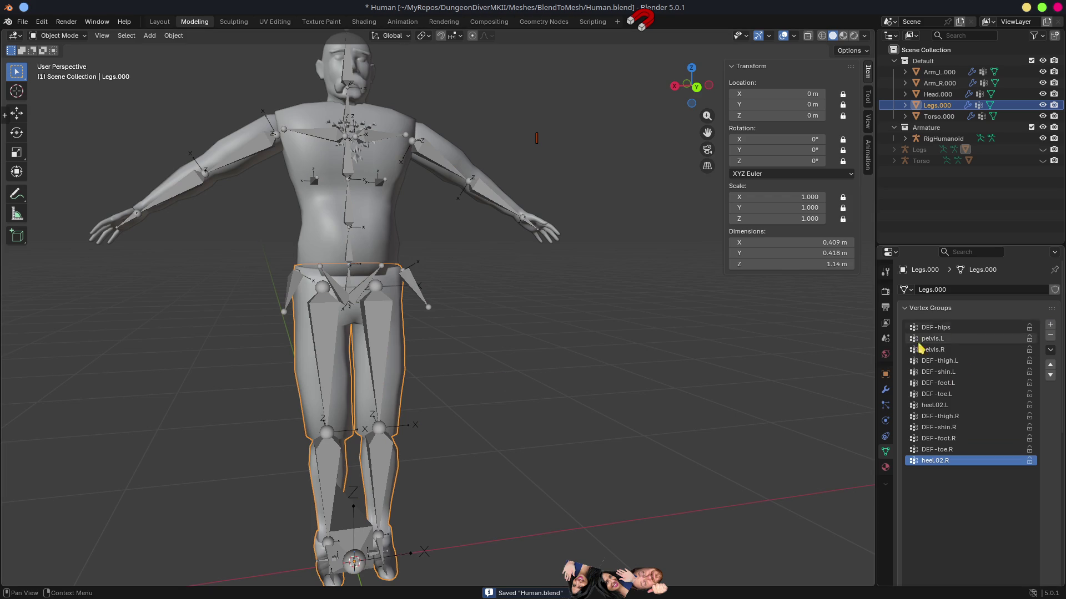
pyautogui.click(886, 391)
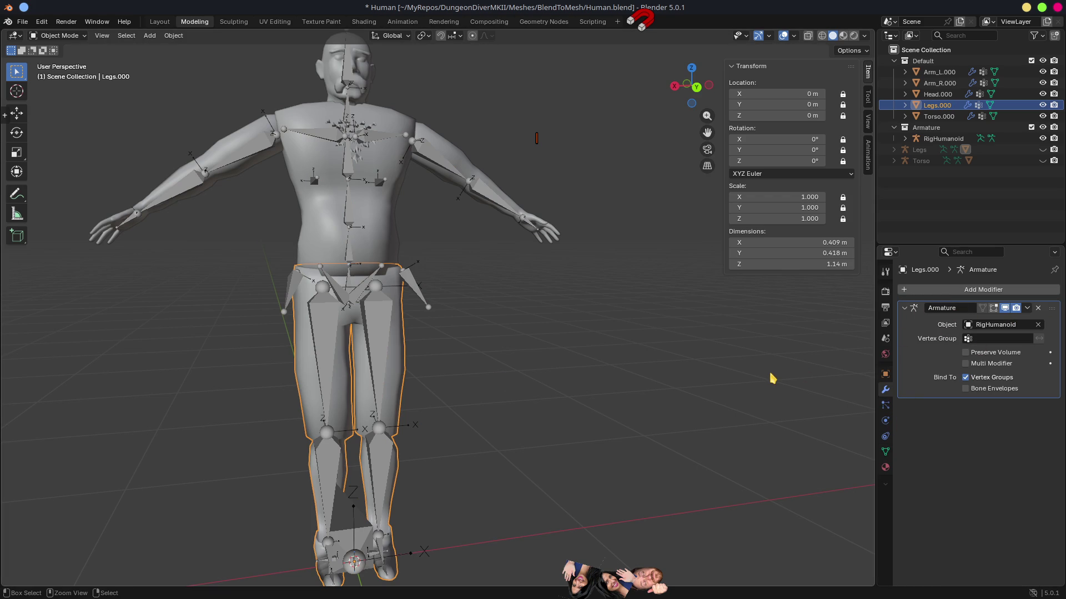
pyautogui.hotkey('ctrl', 's')
# Parent Legs.000 to RigHumanoid with Object (Keep Transform), save, and switch to Godot.
pyautogui.hotkey('alt', 'Tab')
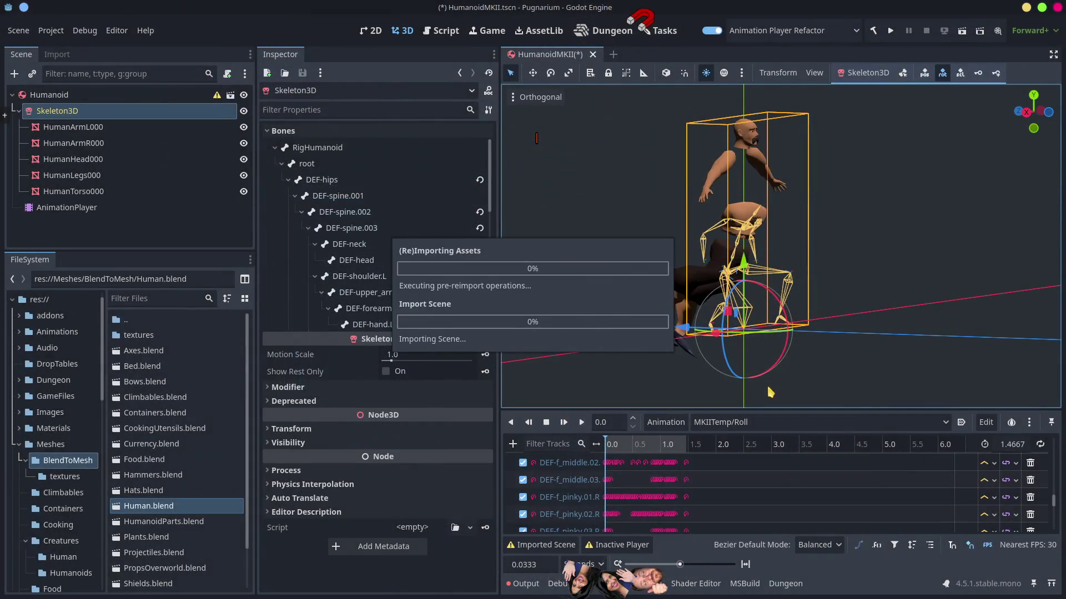
pyautogui.hotkey('alt', 'Tab')
pyautogui.scroll(3, 435, 314)
pyautogui.keyDown('shift'); pyautogui.click(452, 287); pyautogui.keyUp('shift')
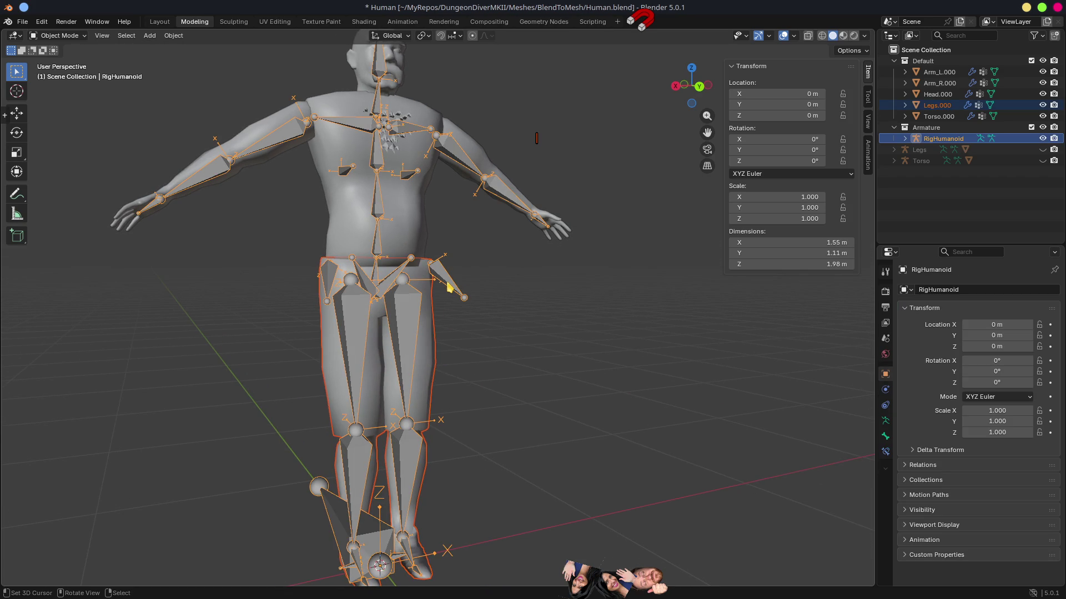
pyautogui.hotkey('ctrl', 'p')
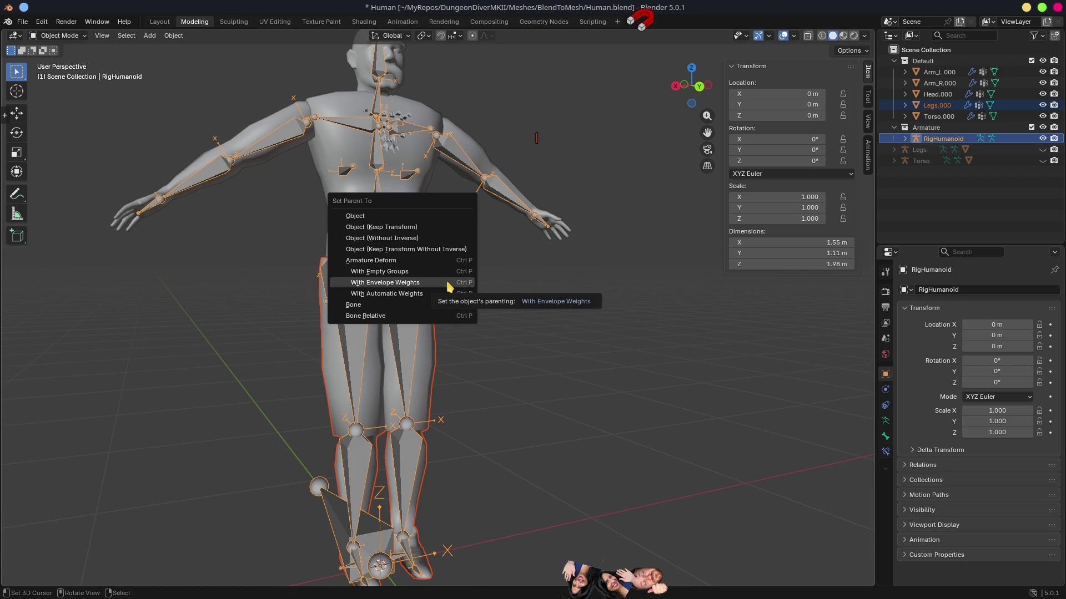
pyautogui.press('Up')
pyautogui.press('Up')
pyautogui.press('Up')
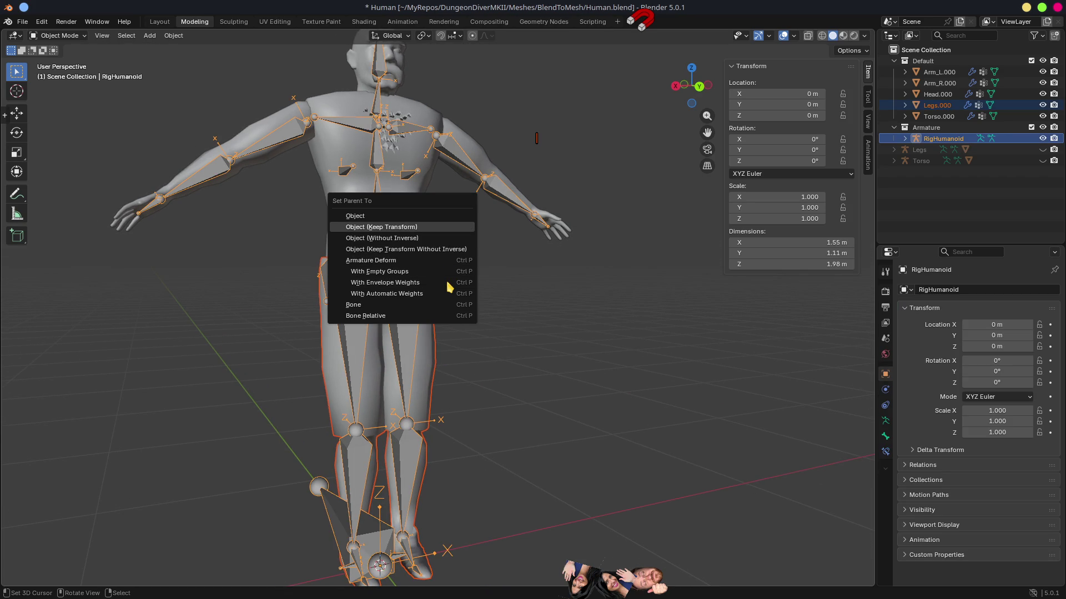
pyautogui.press('Return')
pyautogui.hotkey('ctrl', 's')
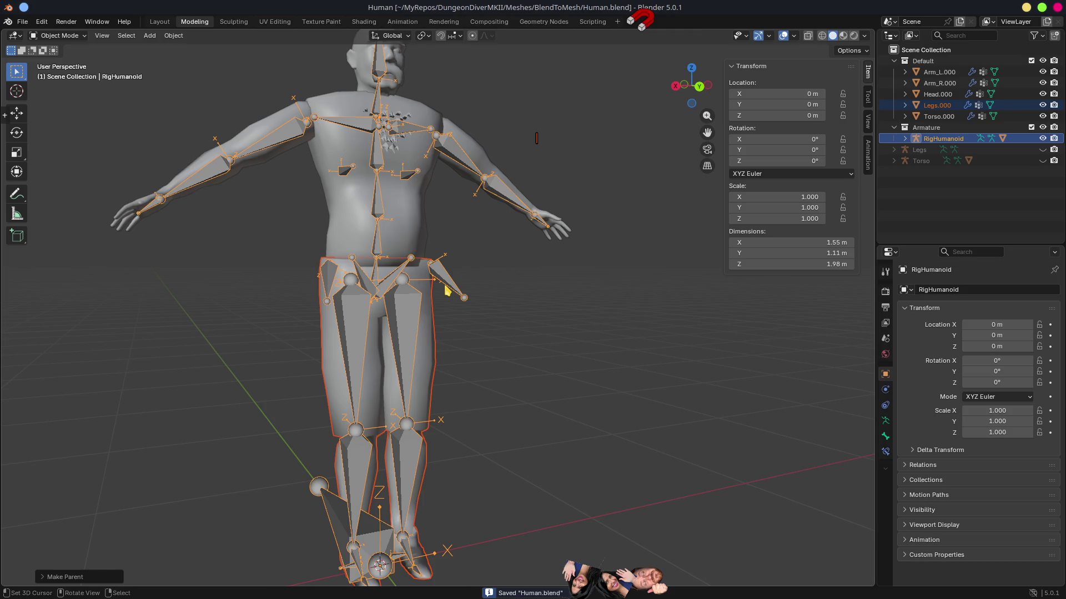
pyautogui.hotkey('alt', 'Tab')
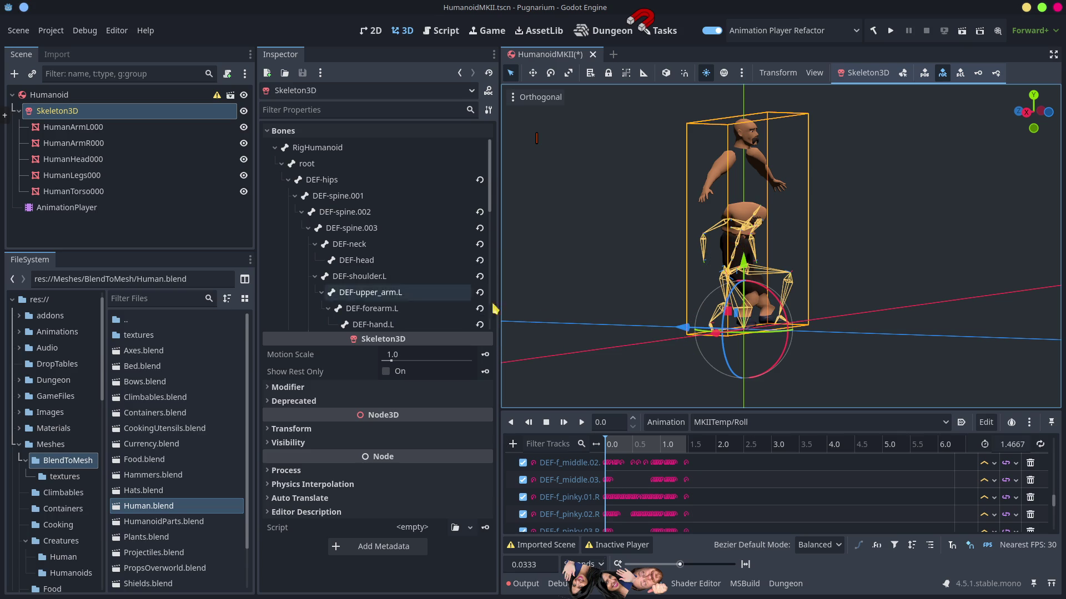
# Orbit to the character's front and scrub the Roll animation to about 0.85 seconds.
pyautogui.moveTo(644, 313)
pyautogui.mouseDown()
pyautogui.moveTo(859, 314)
pyautogui.moveTo(664, 302)
pyautogui.mouseUp()
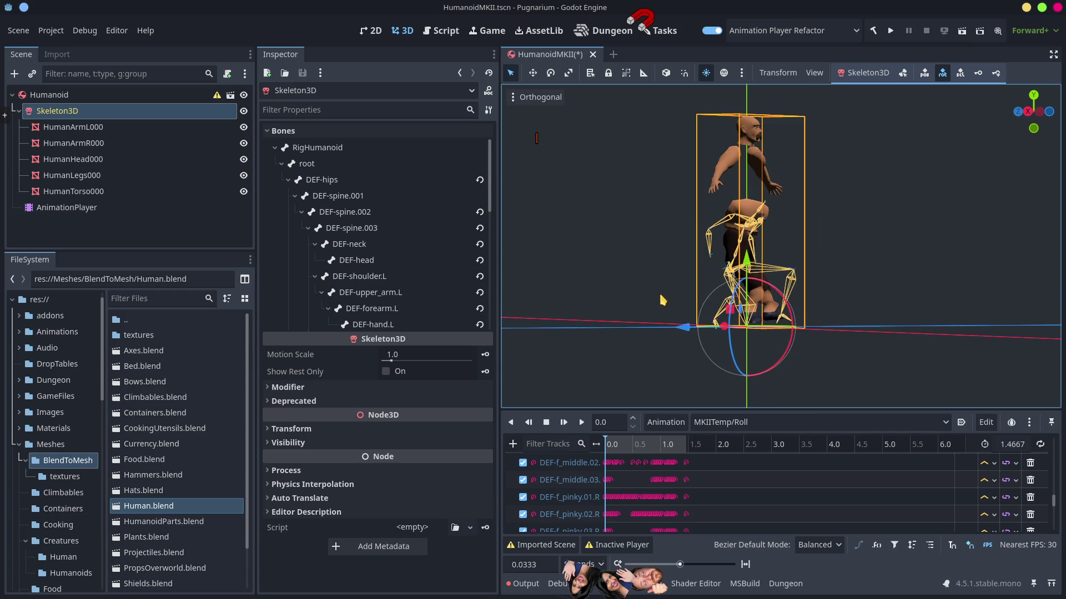
pyautogui.scroll(3, 664, 302)
pyautogui.moveTo(715, 326)
pyautogui.mouseDown()
pyautogui.moveTo(794, 318)
pyautogui.moveTo(793, 328)
pyautogui.mouseUp()
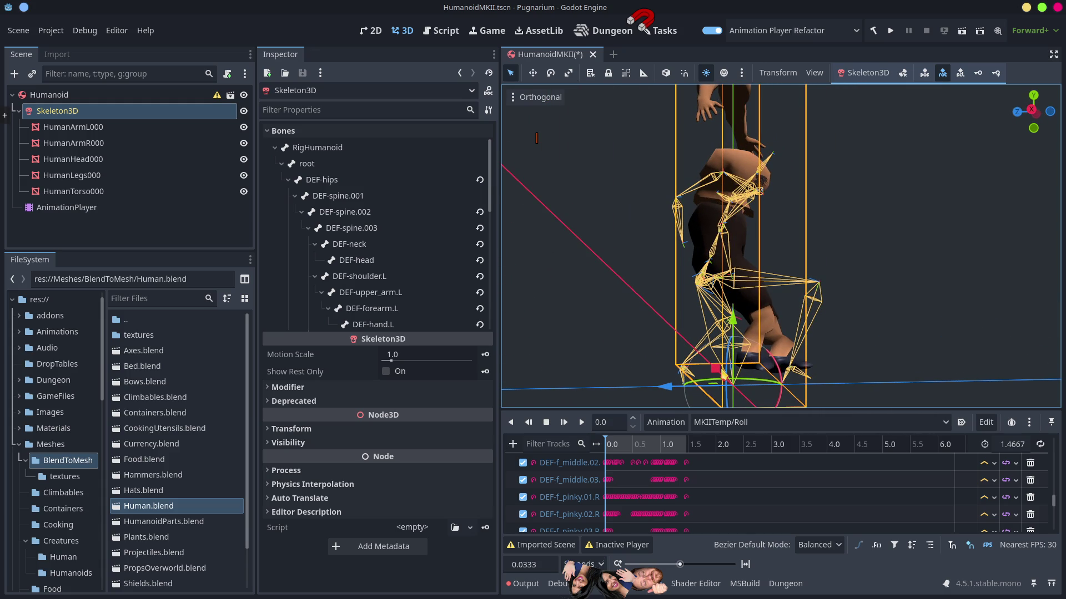
pyautogui.moveTo(620, 448); pyautogui.dragTo(666, 452)
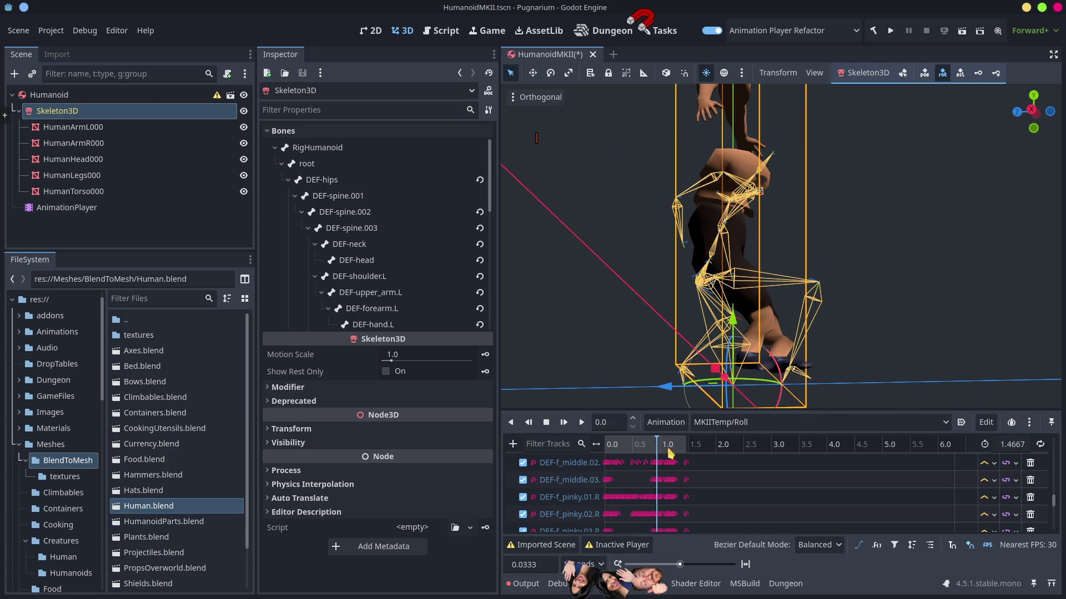
# Reactivate the AnimationPlayer and preview the Roll pose further along the timeline.
pyautogui.click(66, 208)
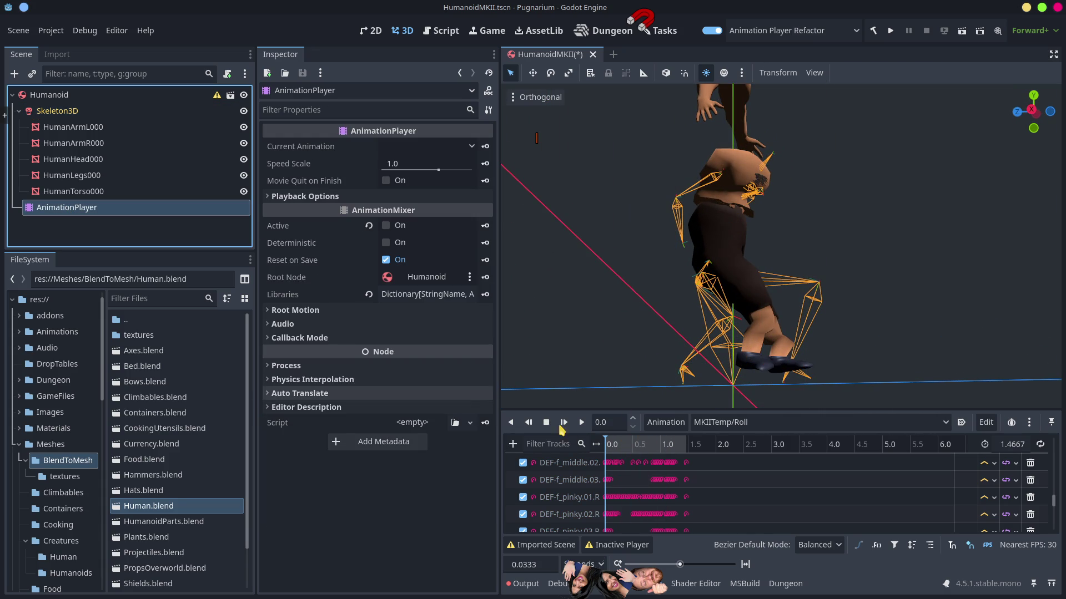
pyautogui.click(386, 226)
pyautogui.moveTo(621, 446)
pyautogui.mouseDown()
pyautogui.moveTo(687, 457)
pyautogui.moveTo(604, 468)
pyautogui.moveTo(676, 485)
pyautogui.moveTo(658, 486)
pyautogui.mouseUp()
pyautogui.moveTo(732, 338)
pyautogui.mouseDown()
pyautogui.moveTo(664, 350)
pyautogui.moveTo(706, 347)
pyautogui.moveTo(730, 318)
pyautogui.mouseUp()
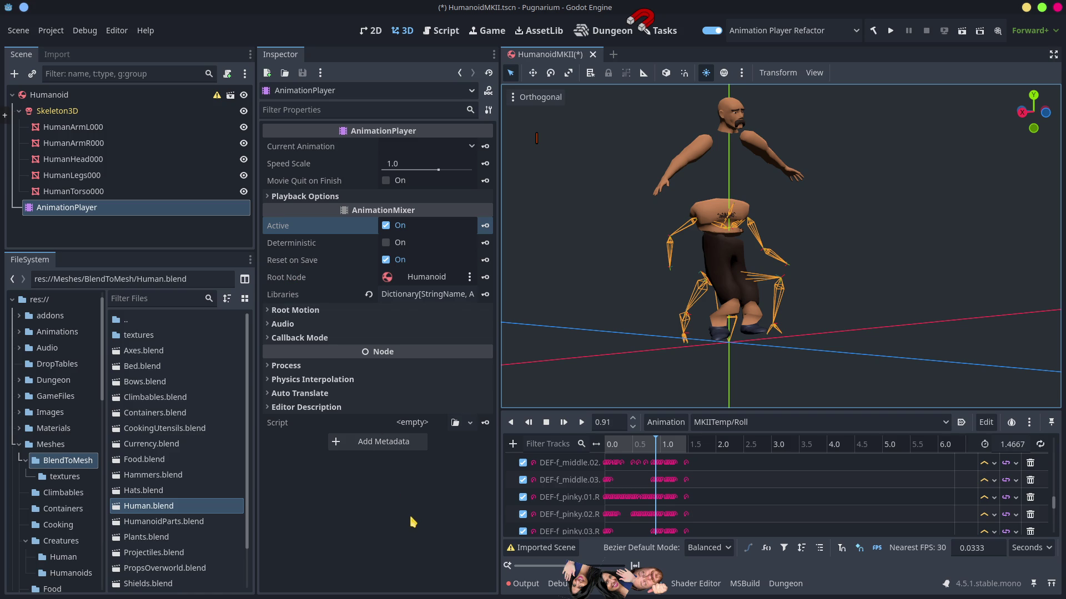
pyautogui.hotkey('alt', 'Tab')
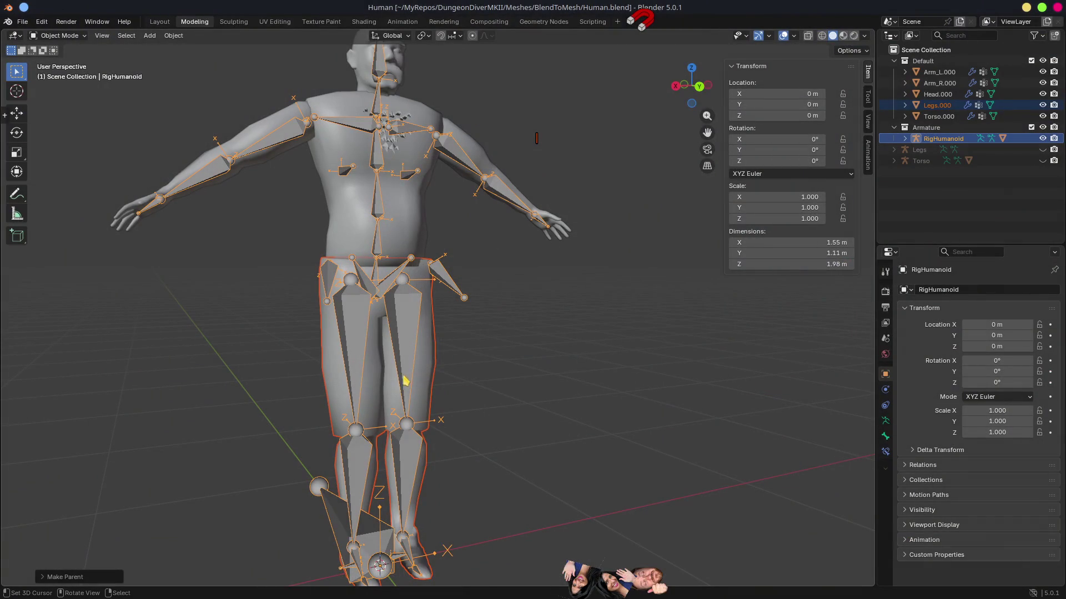
# Put the RigHumanoid armature into Pose Mode and select the right thigh bone in front view.
pyautogui.click(409, 365)
pyautogui.moveTo(430, 461); pyautogui.dragTo(461, 459)
pyautogui.hotkey('ctrl', 'Tab')
pyautogui.click(617, 525)
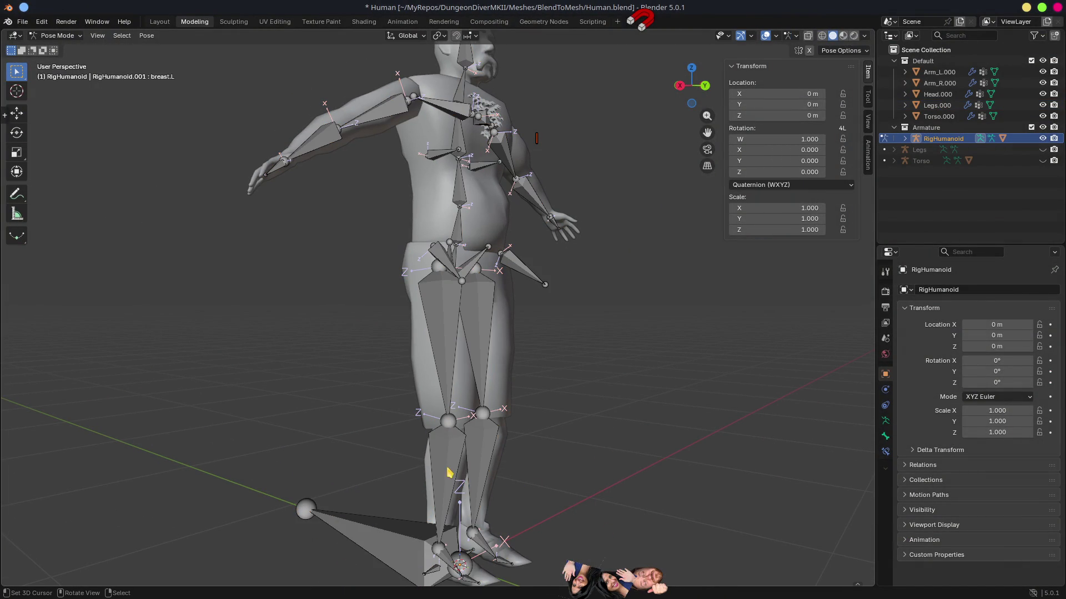
pyautogui.click(450, 473)
pyautogui.press('KP_1')
pyautogui.click(284, 389)
pyautogui.press('g')
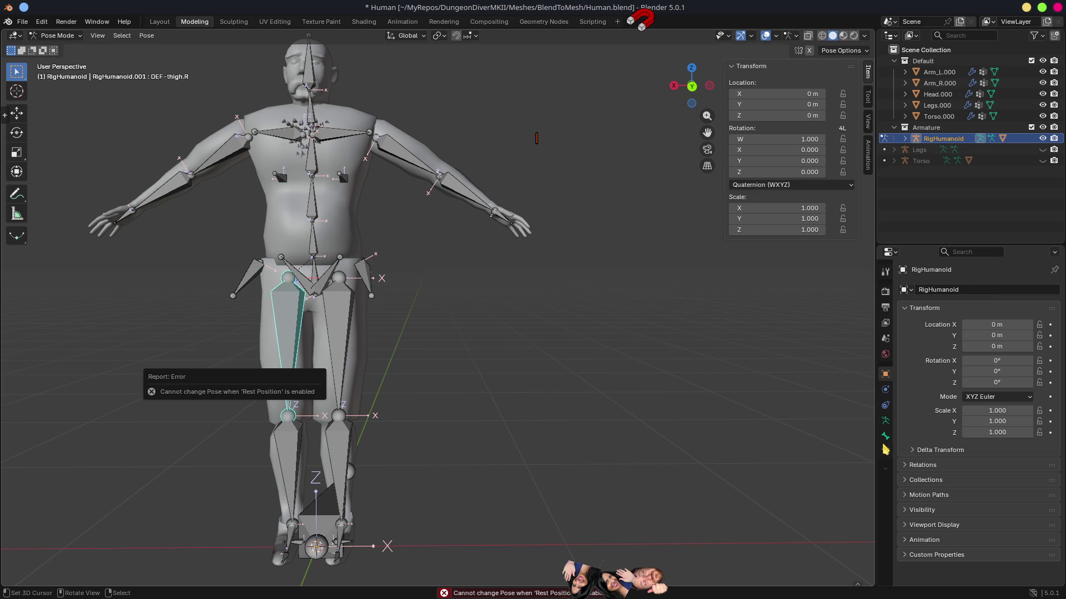
# Switch to Pose Position, test-rotate the right thigh and cancel, then edit with DEF-thigh.L selected.
pyautogui.click(885, 421)
pyautogui.click(963, 331)
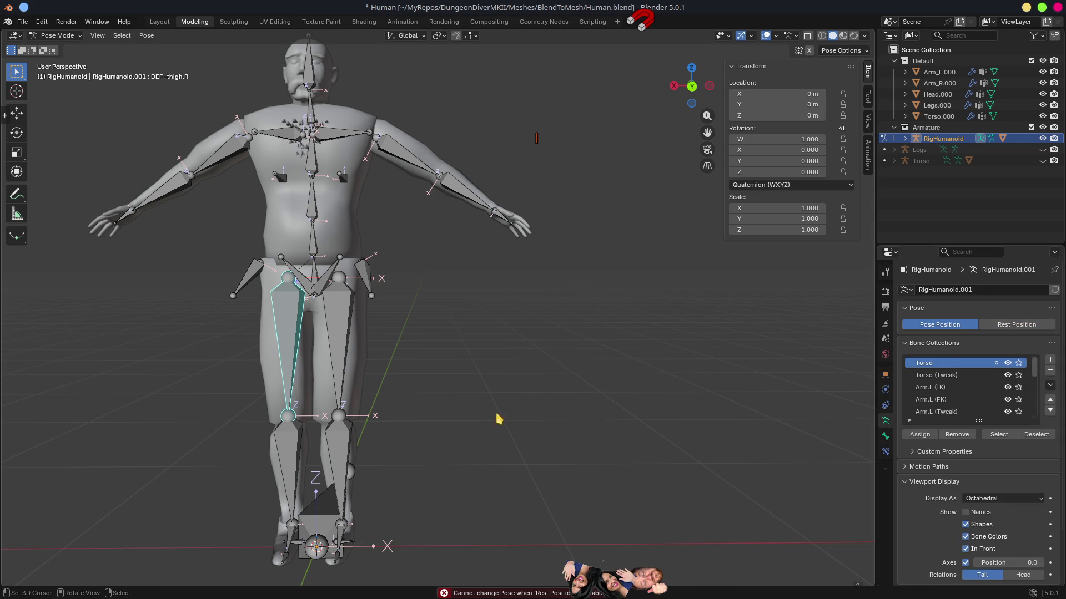
pyautogui.press('r')
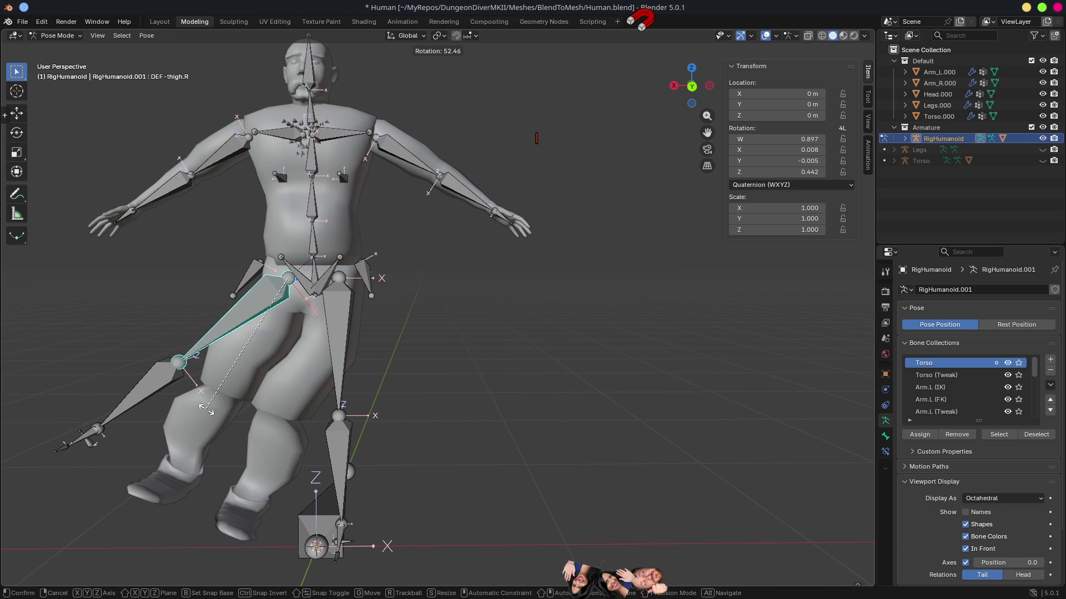
pyautogui.rightClick(250, 416)
pyautogui.moveTo(395, 452)
pyautogui.mouseDown()
pyautogui.moveTo(437, 435)
pyautogui.moveTo(416, 407)
pyautogui.moveTo(383, 431)
pyautogui.mouseUp()
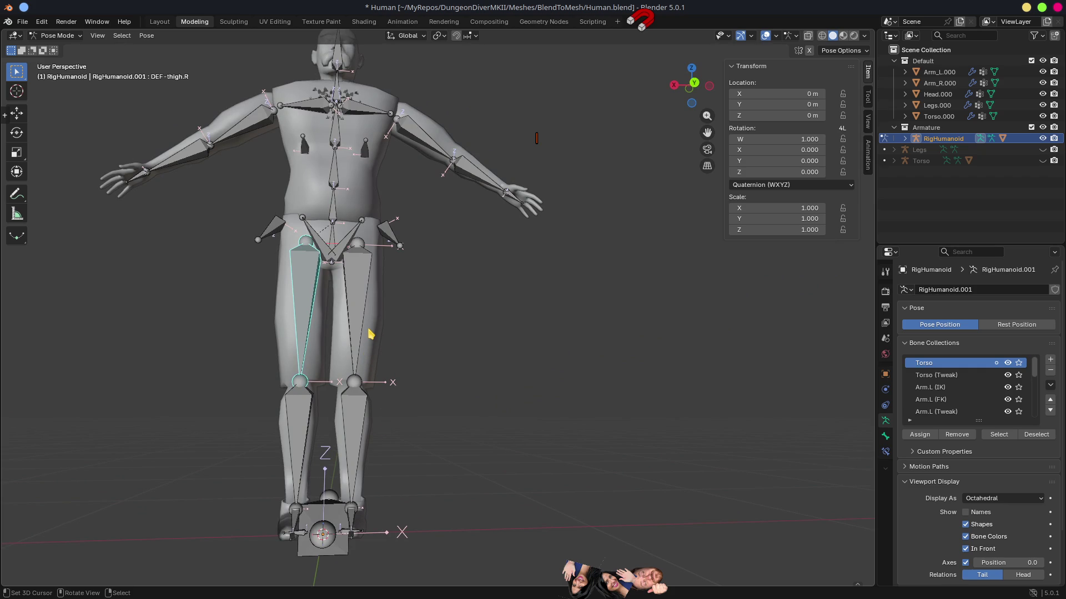
pyautogui.click(360, 290)
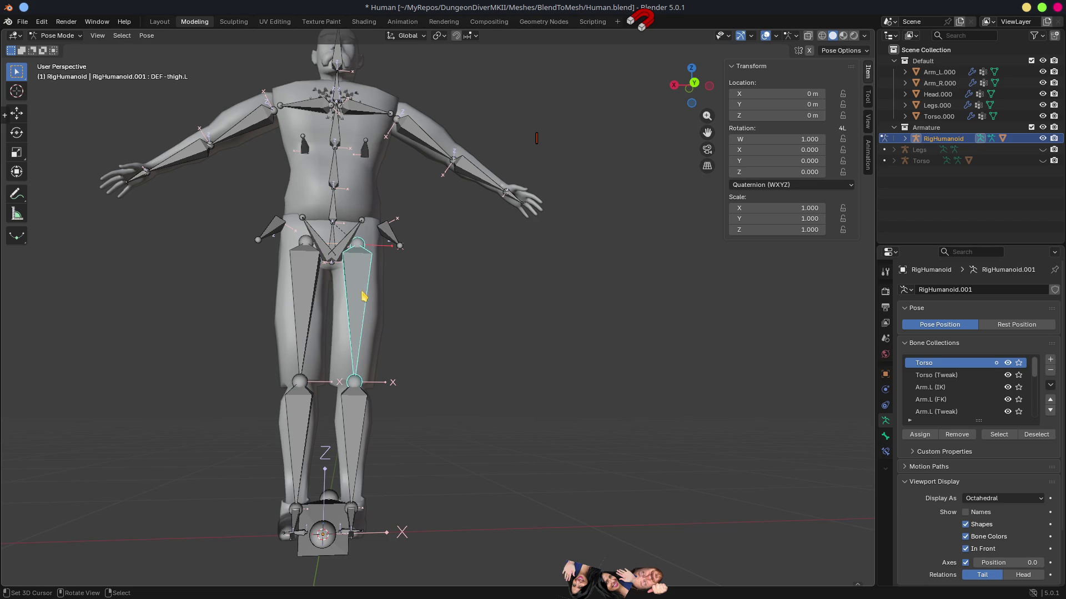
pyautogui.press('Tab')
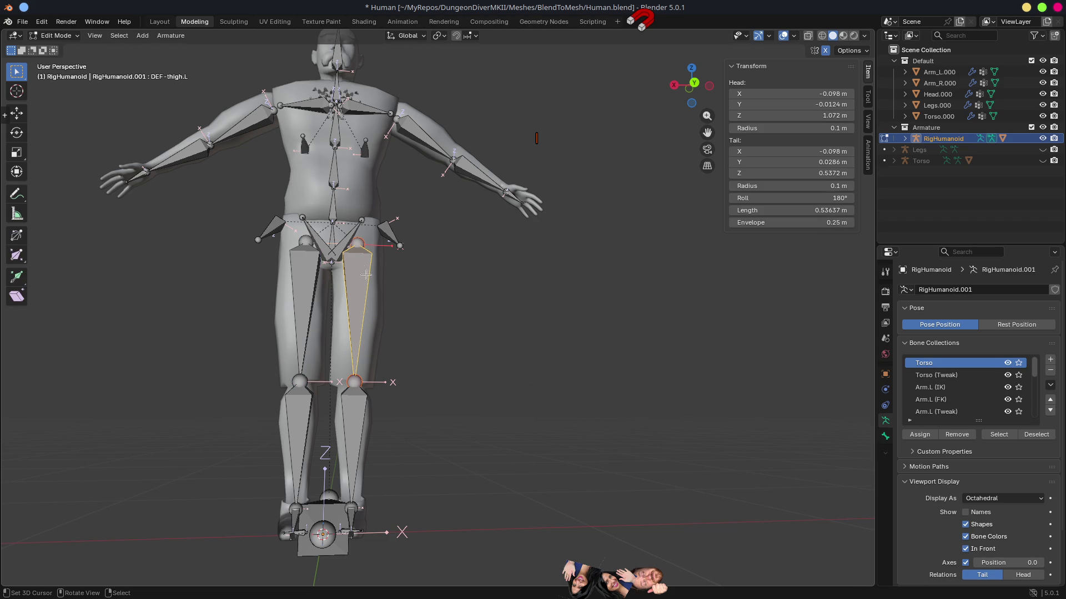
# Select hip_attach.R and return to bone Edit Mode after a brief Object Mode detour.
pyautogui.click(276, 222)
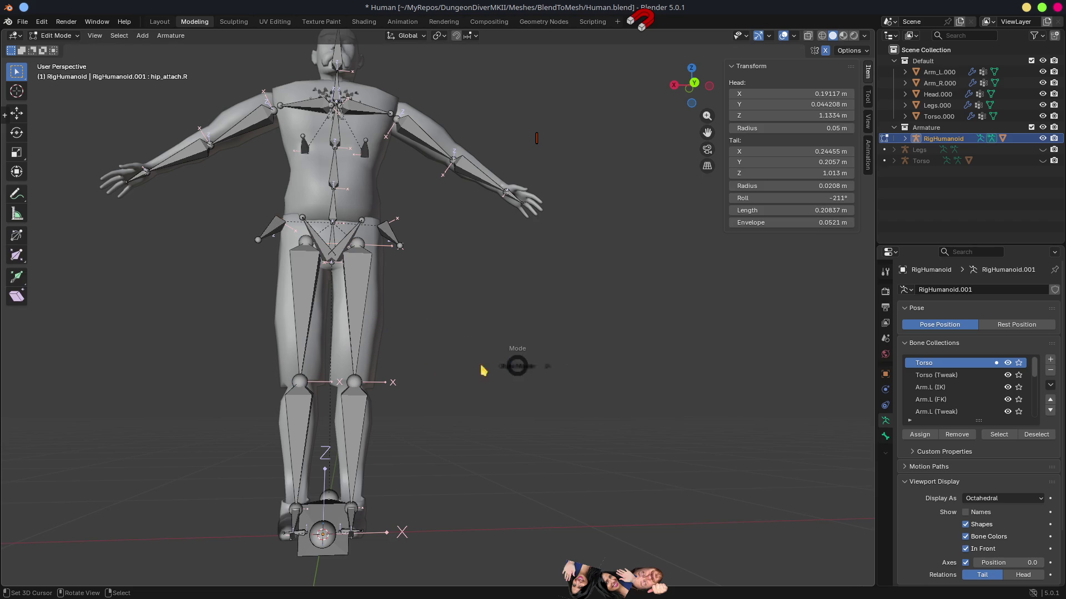
pyautogui.hotkey('ctrl', 'Tab')
pyautogui.click(428, 366)
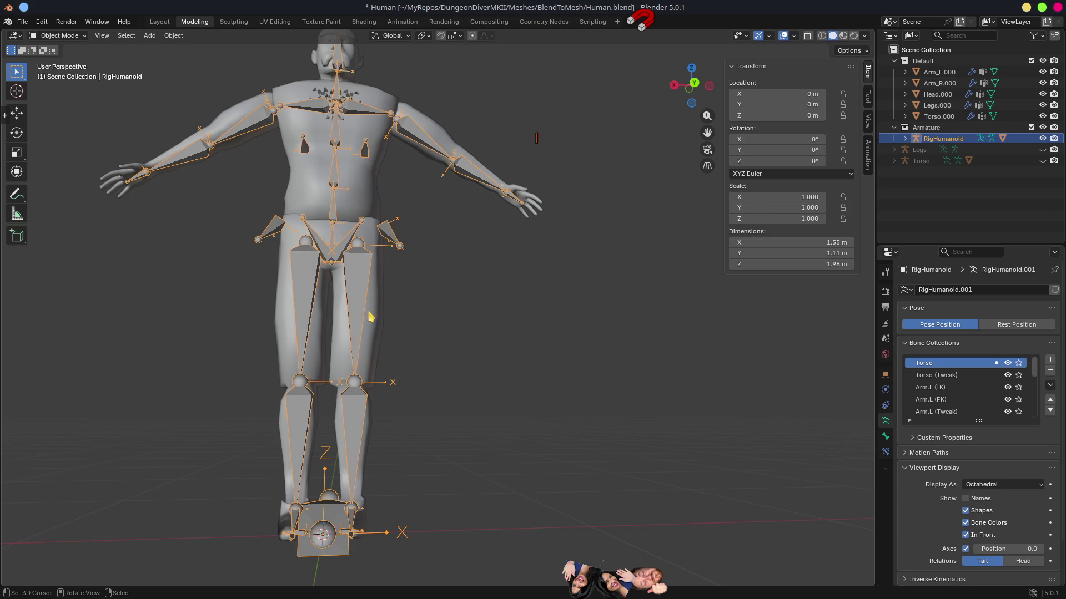
pyautogui.click(342, 288)
pyautogui.hotkey('ctrl', 'z')
pyautogui.press('Tab')
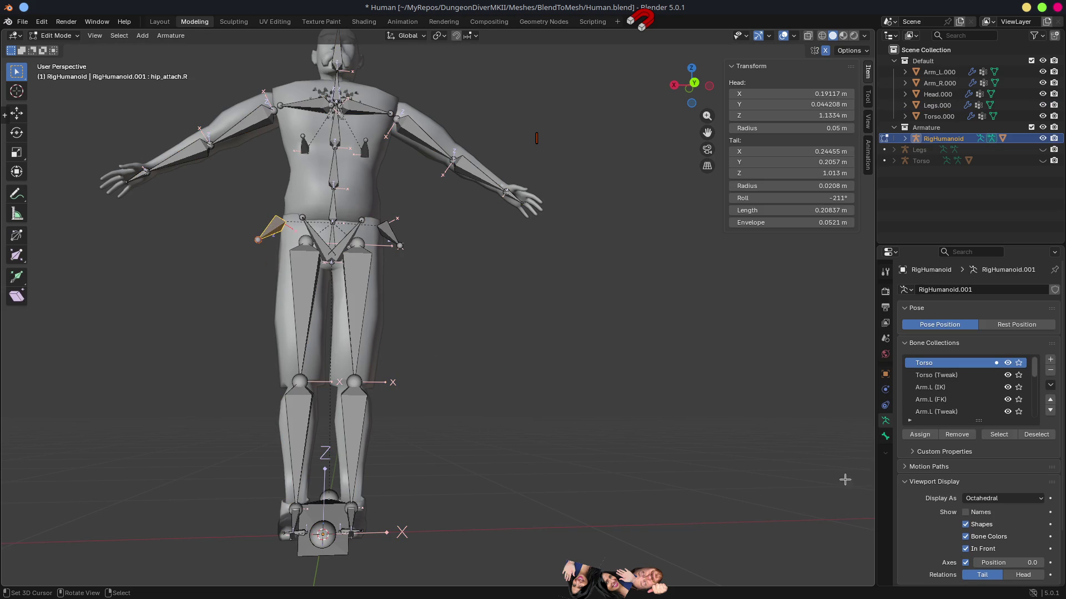
# Uncheck Deform for the hip_attach.R and breast.R bones in the Bone properties.
pyautogui.click(885, 436)
pyautogui.click(918, 471)
pyautogui.click(911, 472)
pyautogui.click(393, 228)
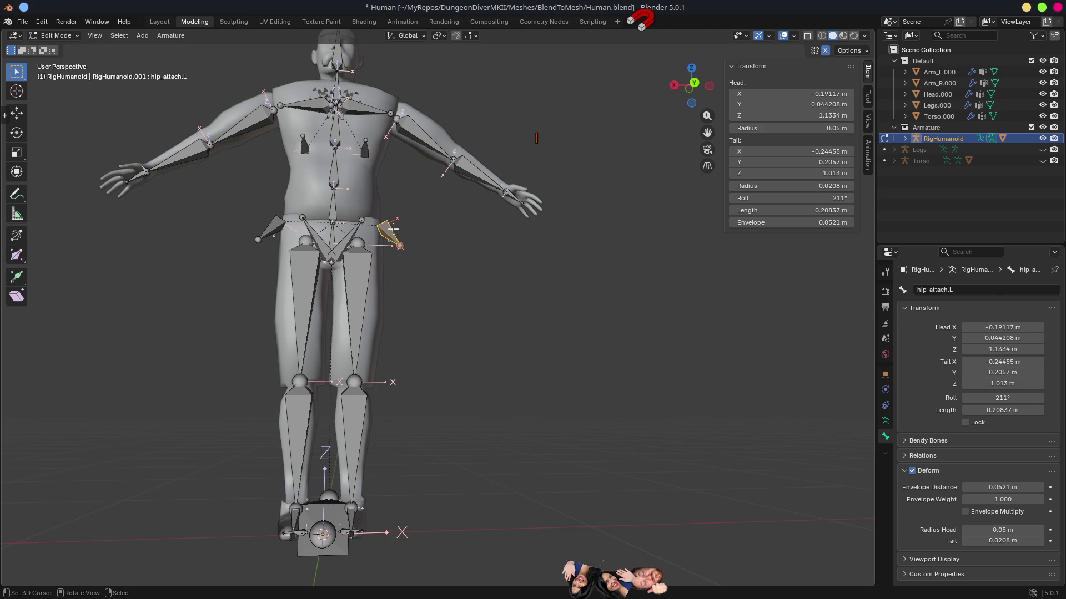
pyautogui.moveTo(425, 285)
pyautogui.mouseDown()
pyautogui.moveTo(450, 291)
pyautogui.moveTo(422, 264)
pyautogui.moveTo(435, 241)
pyautogui.moveTo(458, 250)
pyautogui.mouseUp()
pyautogui.click(438, 251)
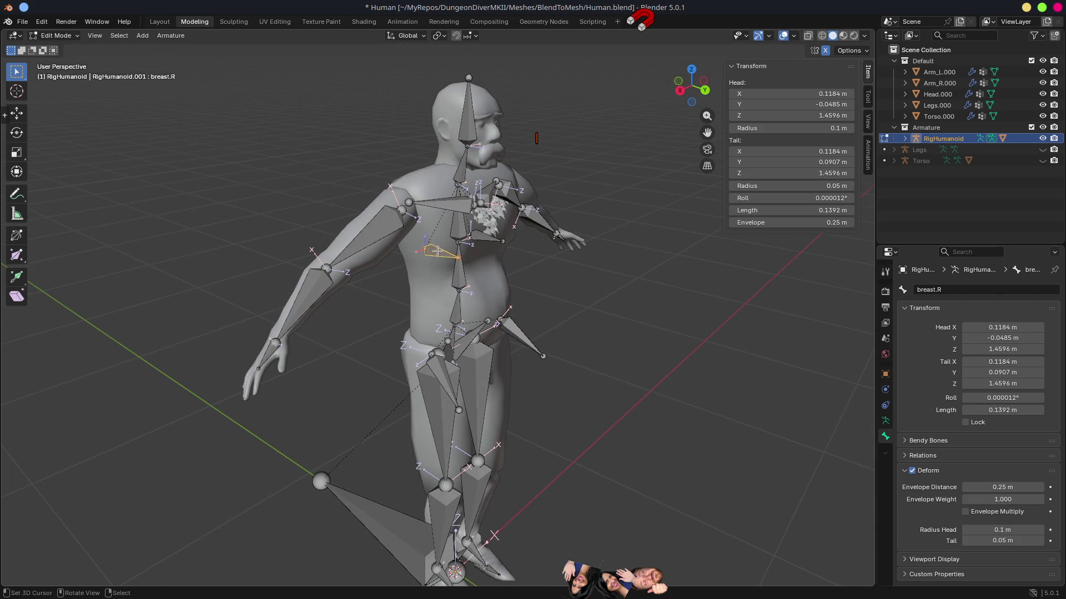
pyautogui.click(912, 471)
# Turn off Deform for the breast.L bone.
pyautogui.moveTo(718, 417); pyautogui.dragTo(435, 313)
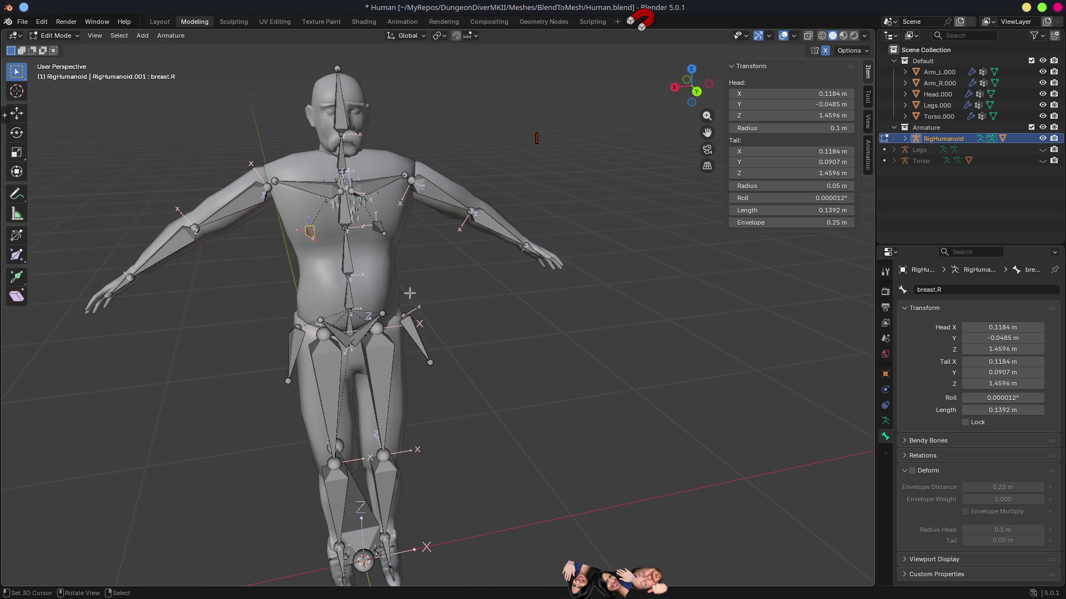
pyautogui.click(379, 227)
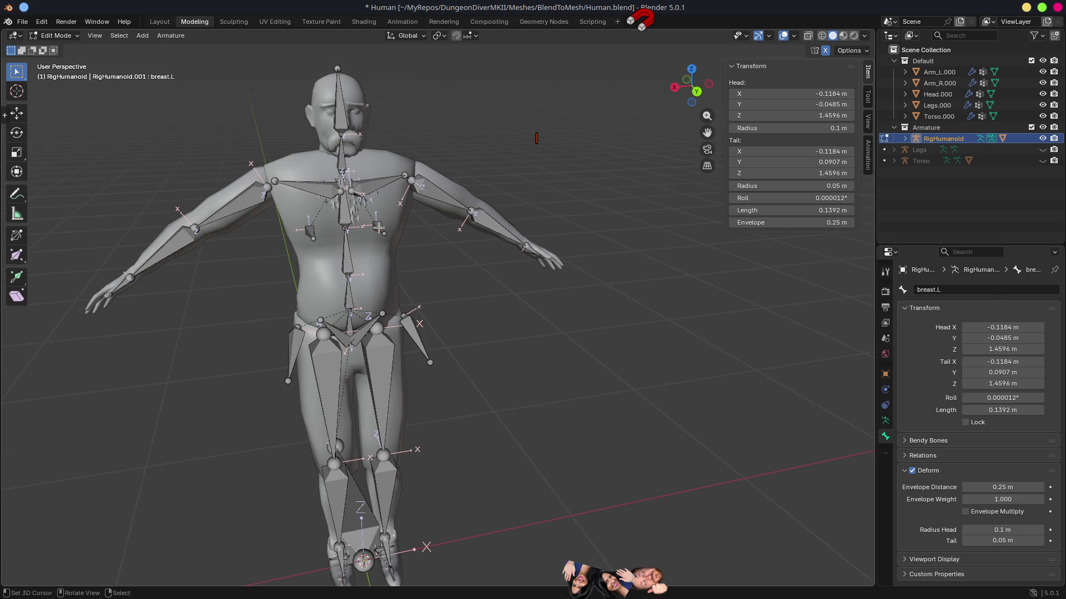
pyautogui.scroll(6, 379, 230)
pyautogui.moveTo(380, 231); pyautogui.dragTo(535, 341)
pyautogui.click(536, 341)
pyautogui.click(912, 471)
pyautogui.scroll(-4, 533, 326)
pyautogui.moveTo(500, 327); pyautogui.dragTo(599, 333)
# Inspect the right and left heel bones from low front views of the feet.
pyautogui.scroll(3, 394, 303)
pyautogui.scroll(-3, 394, 302)
pyautogui.moveTo(394, 302)
pyautogui.mouseDown()
pyautogui.moveTo(414, 351)
pyautogui.moveTo(415, 339)
pyautogui.mouseUp()
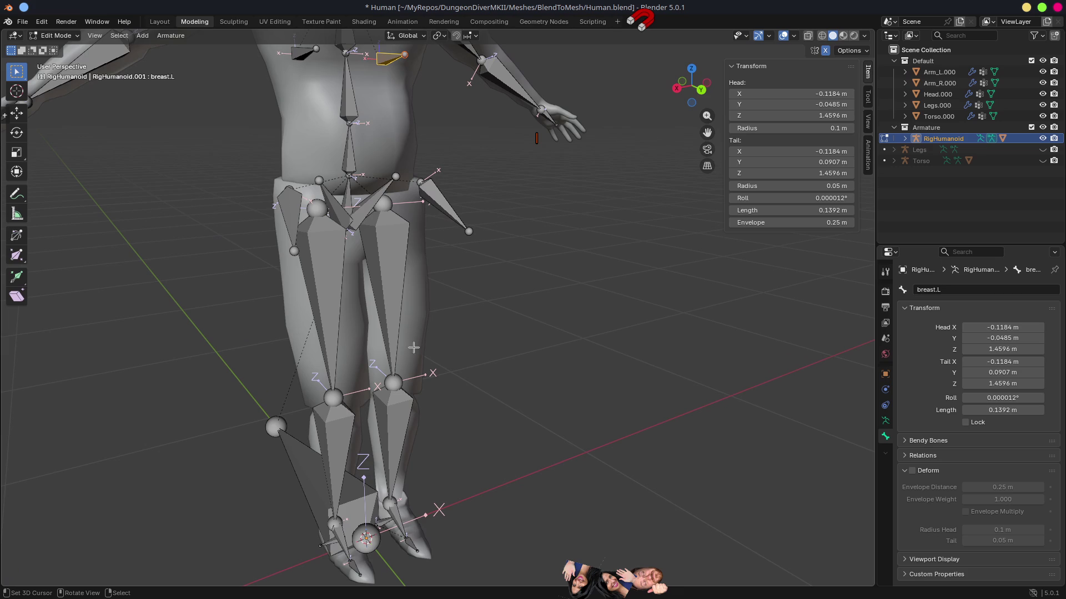
pyautogui.scroll(4, 355, 533)
pyautogui.moveTo(340, 540)
pyautogui.mouseDown()
pyautogui.moveTo(349, 442)
pyautogui.moveTo(438, 366)
pyautogui.moveTo(331, 381)
pyautogui.moveTo(281, 416)
pyautogui.moveTo(392, 416)
pyautogui.moveTo(298, 391)
pyautogui.mouseUp()
pyautogui.click(299, 392)
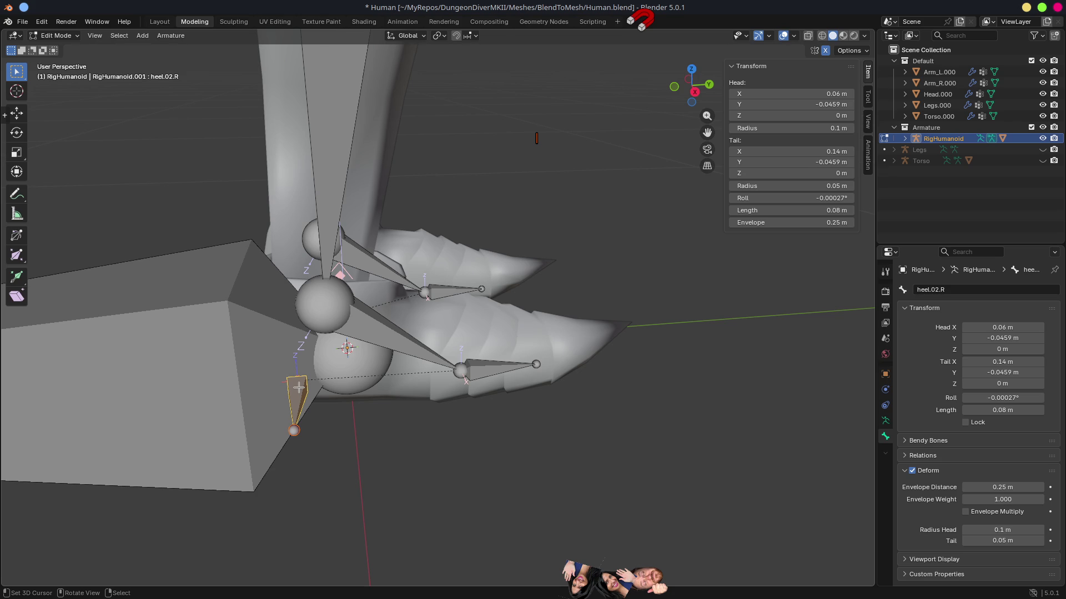
pyautogui.scroll(-3, 298, 387)
pyautogui.moveTo(353, 348)
pyautogui.mouseDown()
pyautogui.moveTo(377, 367)
pyautogui.moveTo(518, 345)
pyautogui.moveTo(451, 408)
pyautogui.mouseUp()
pyautogui.click(415, 441)
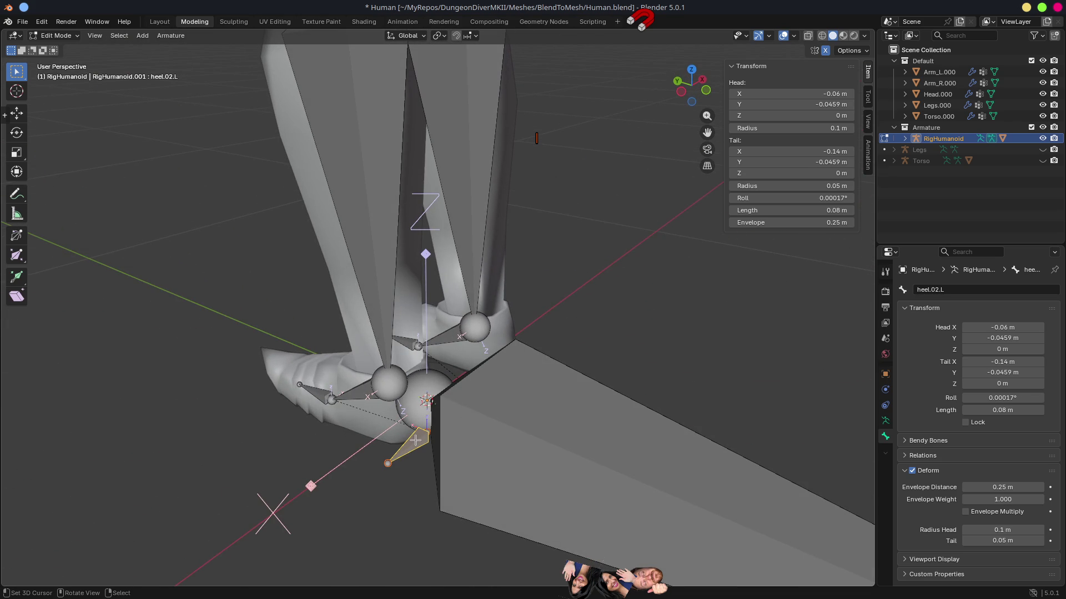
pyautogui.moveTo(427, 429)
pyautogui.mouseDown()
pyautogui.moveTo(457, 305)
pyautogui.moveTo(489, 311)
pyautogui.moveTo(573, 275)
pyautogui.moveTo(543, 228)
pyautogui.moveTo(448, 191)
pyautogui.moveTo(413, 312)
pyautogui.moveTo(463, 325)
pyautogui.moveTo(399, 339)
pyautogui.moveTo(557, 352)
pyautogui.moveTo(623, 345)
pyautogui.moveTo(530, 361)
pyautogui.moveTo(627, 373)
pyautogui.mouseUp()
pyautogui.scroll(-5, 478, 332)
# In Object Mode, parent Legs.000 to RigHumanoid With Automatic Weights and save Human.blend.
pyautogui.hotkey('ctrl', 'Tab')
pyautogui.click(560, 420)
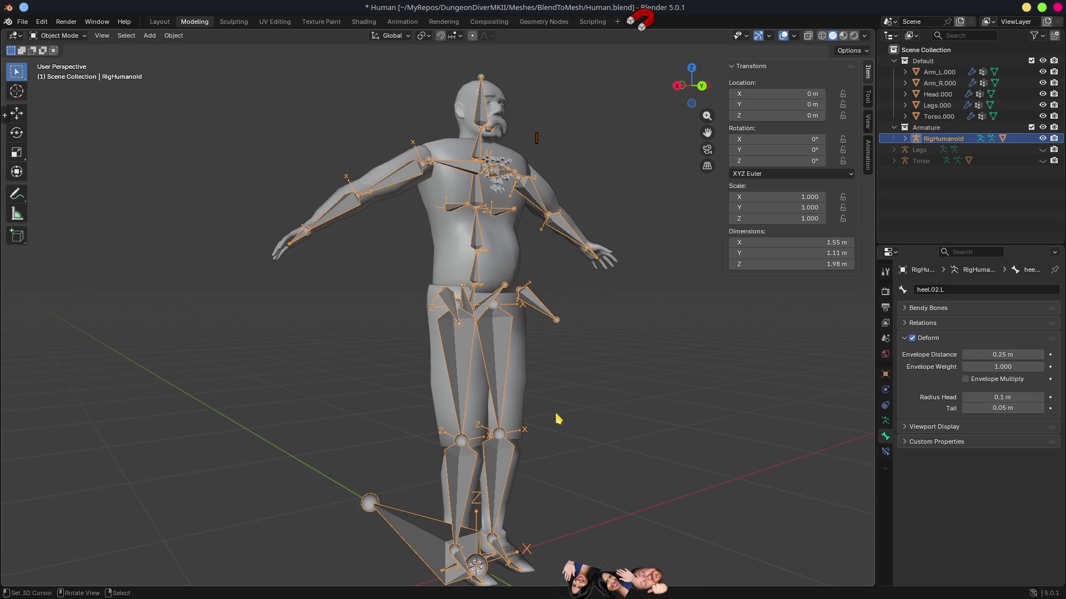
pyautogui.click(521, 391)
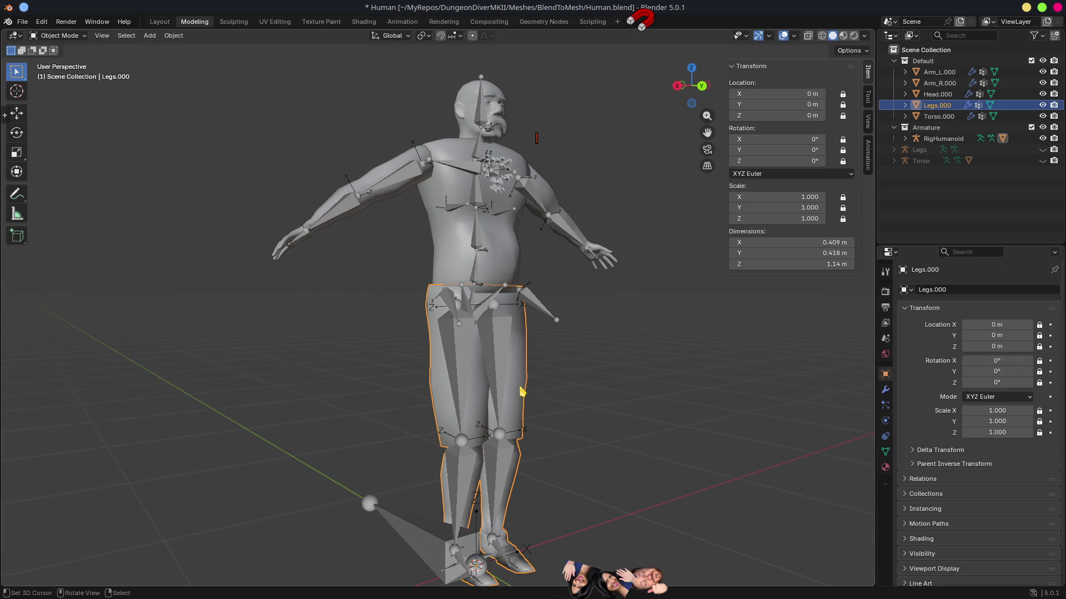
pyautogui.keyDown('shift'); pyautogui.click(502, 373); pyautogui.keyUp('shift')
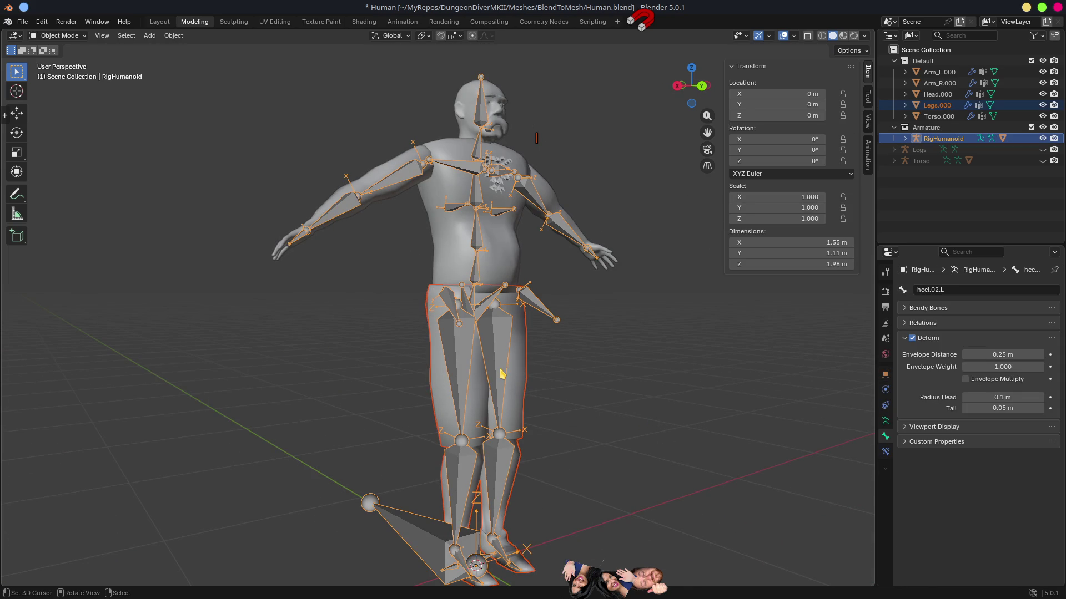
pyautogui.hotkey('ctrl', 'p')
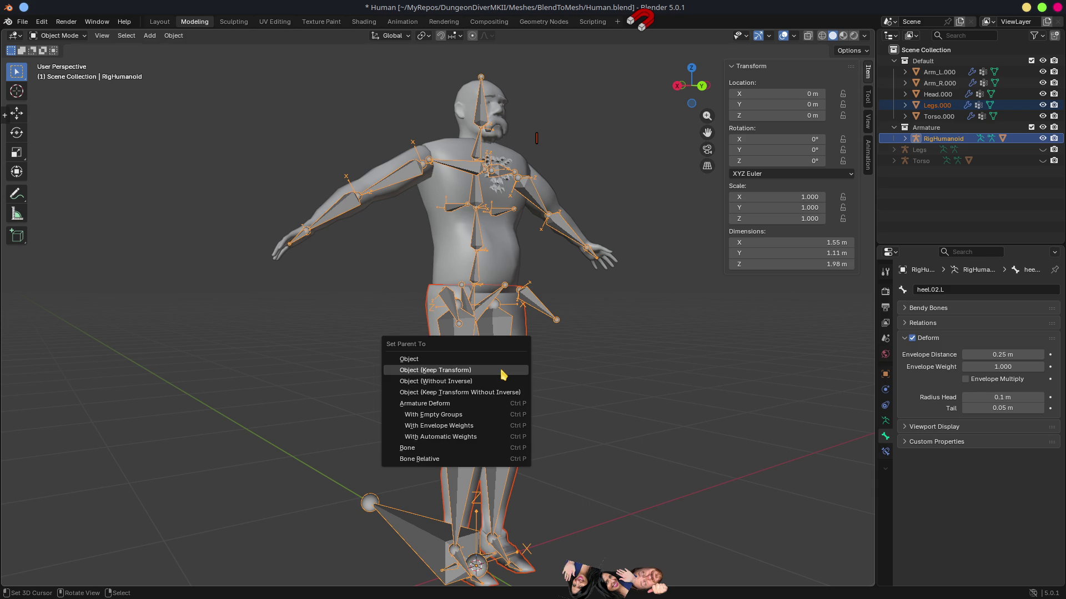
pyautogui.click(441, 437)
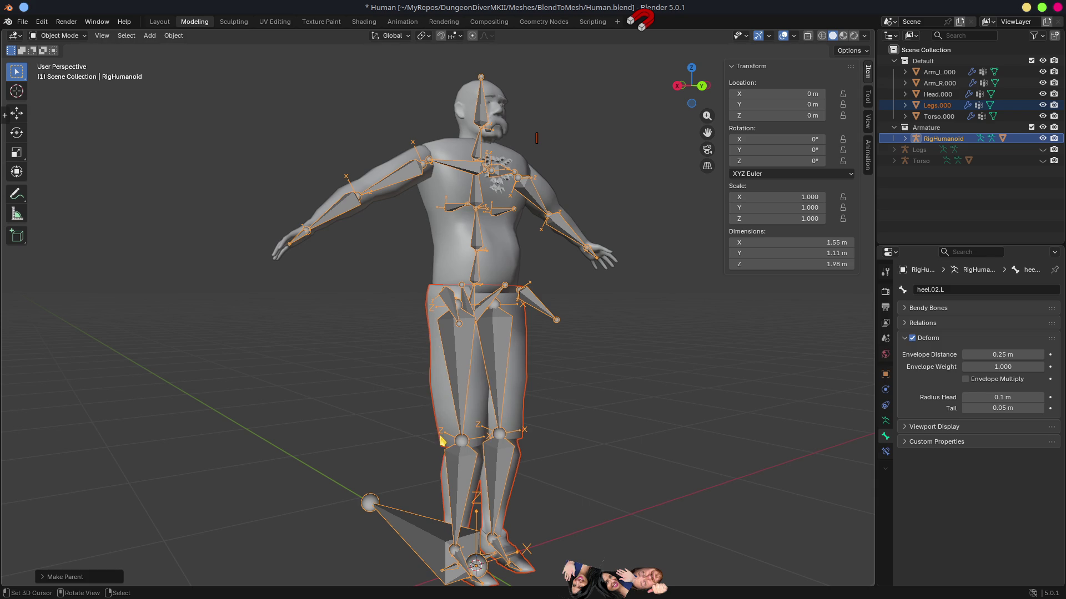
pyautogui.hotkey('ctrl', 's')
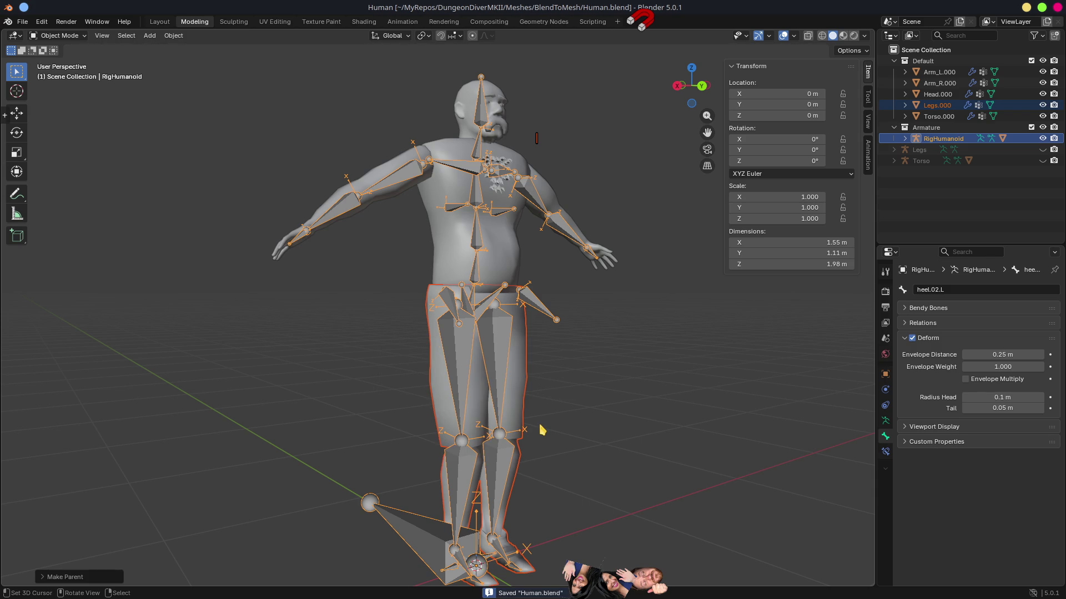
pyautogui.hotkey('alt', 'Tab')
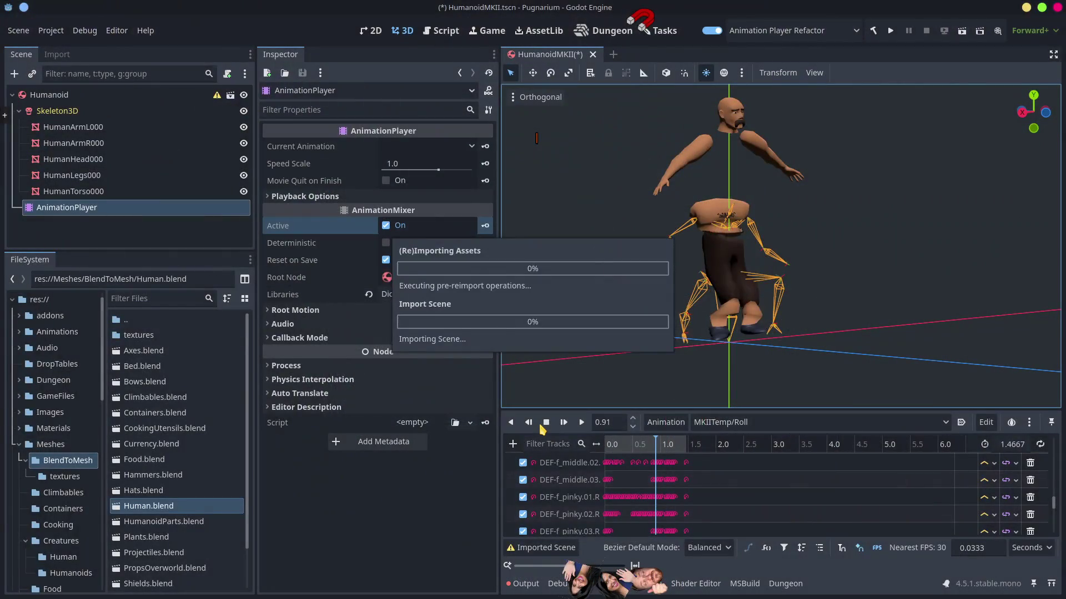
# Scrub MKIITemp/Roll to 0.36, 0.87, 0.64 and 1.25 to check the legs bending.
pyautogui.click(634, 448)
pyautogui.moveTo(636, 454)
pyautogui.mouseDown()
pyautogui.moveTo(652, 446)
pyautogui.moveTo(656, 461)
pyautogui.moveTo(599, 469)
pyautogui.moveTo(688, 511)
pyautogui.moveTo(616, 505)
pyautogui.moveTo(676, 507)
pyautogui.moveTo(626, 505)
pyautogui.moveTo(664, 507)
pyautogui.moveTo(637, 507)
pyautogui.moveTo(662, 510)
pyautogui.moveTo(647, 505)
pyautogui.mouseUp()
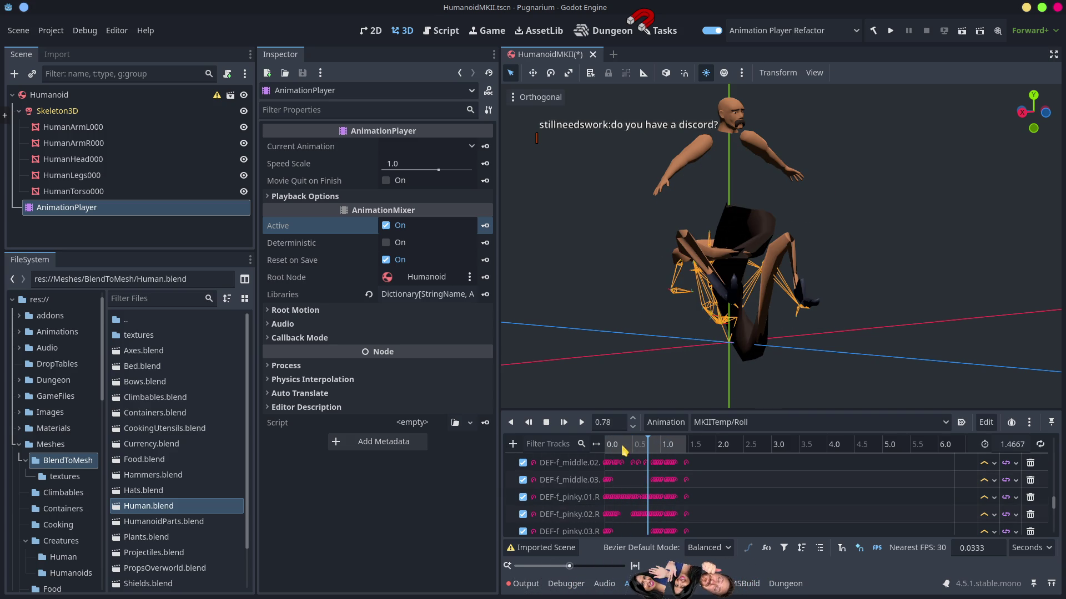
pyautogui.click(640, 449)
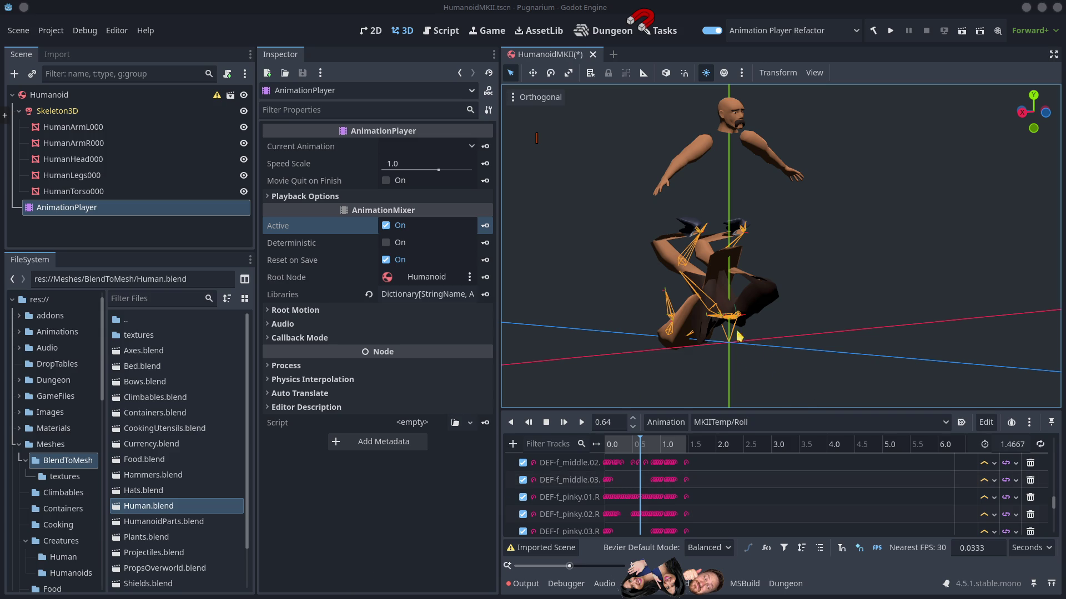
pyautogui.moveTo(650, 447)
pyautogui.mouseDown()
pyautogui.moveTo(677, 451)
pyautogui.moveTo(611, 448)
pyautogui.moveTo(685, 449)
pyautogui.moveTo(616, 452)
pyautogui.moveTo(614, 464)
pyautogui.mouseUp()
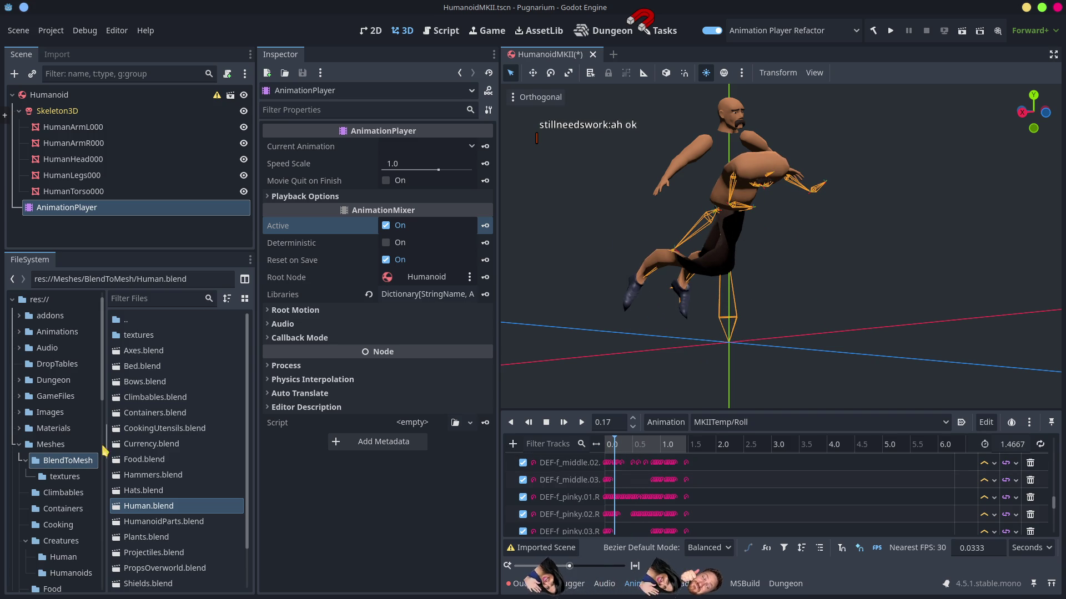
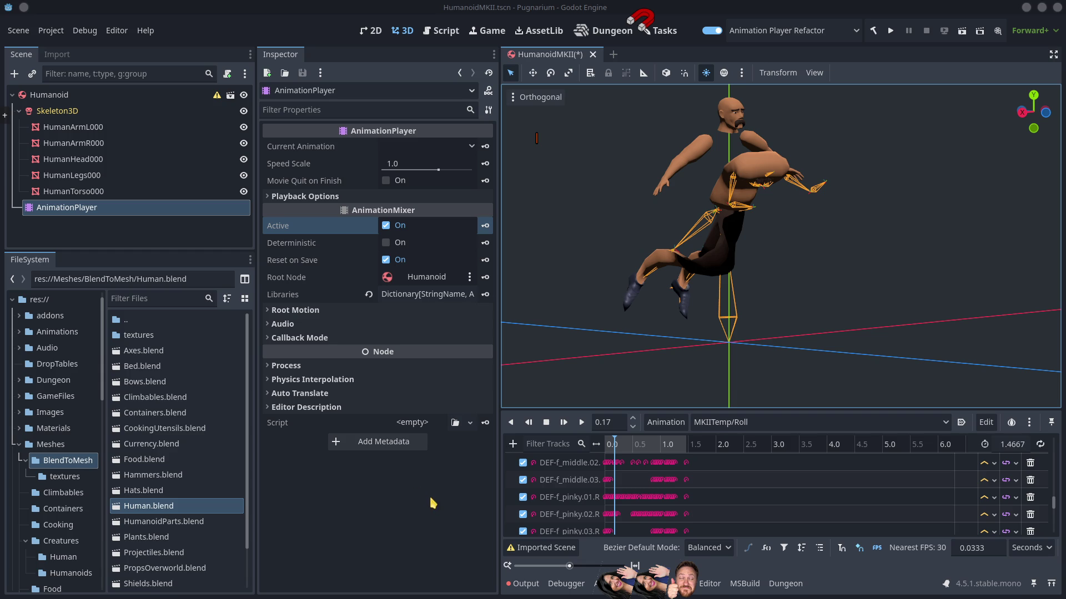
# Orbit around the animated humanoid and scrub the MKIITemp/Roll animation from 0.17 to 0.96.
pyautogui.moveTo(723, 330)
pyautogui.mouseDown()
pyautogui.moveTo(766, 316)
pyautogui.moveTo(678, 333)
pyautogui.moveTo(653, 323)
pyautogui.moveTo(764, 332)
pyautogui.mouseUp()
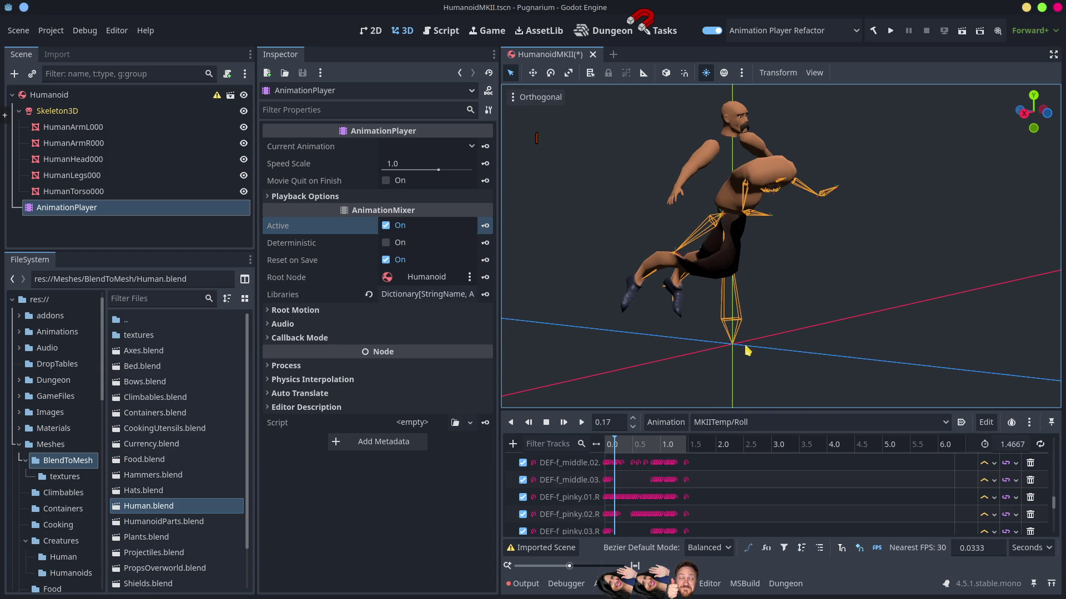
pyautogui.moveTo(631, 448)
pyautogui.mouseDown()
pyautogui.moveTo(686, 441)
pyautogui.moveTo(603, 440)
pyautogui.mouseUp()
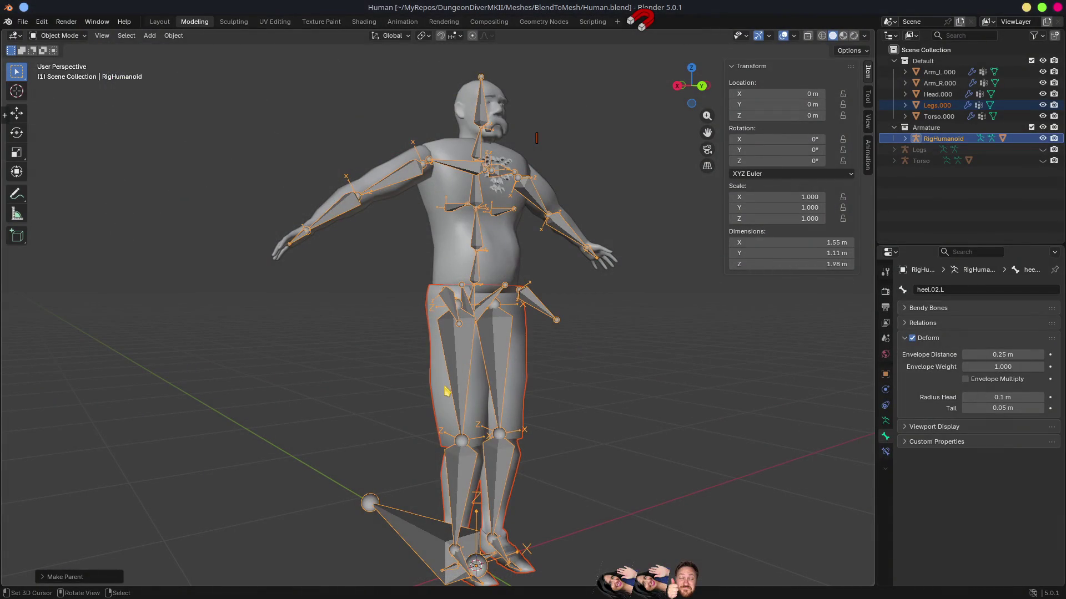
# Delete the Armature modifier from the Legs.000 mesh, then switch back to Godot.
pyautogui.click(446, 392)
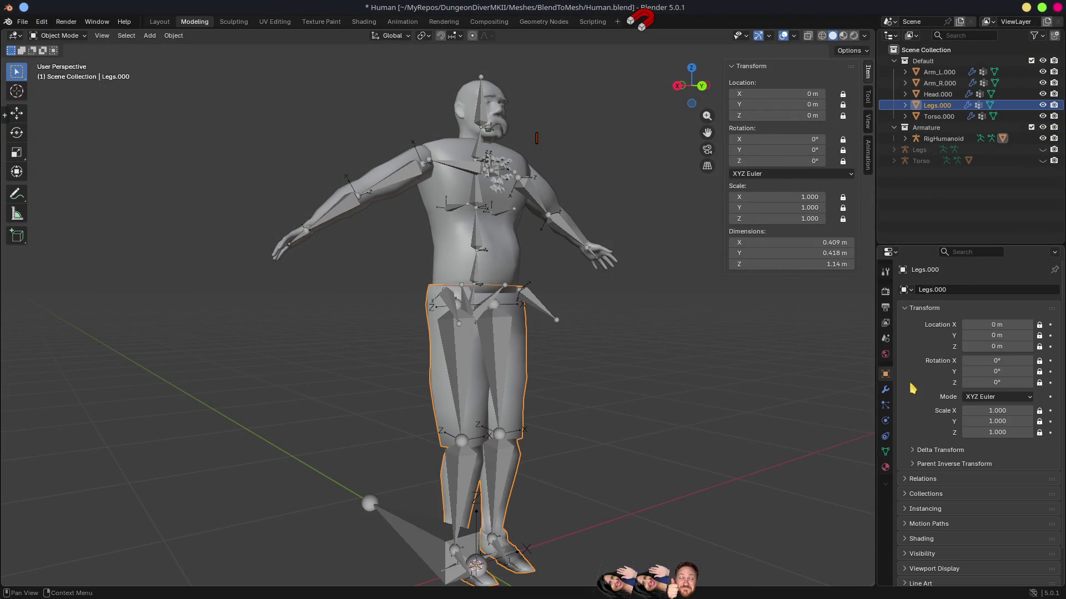
pyautogui.click(885, 392)
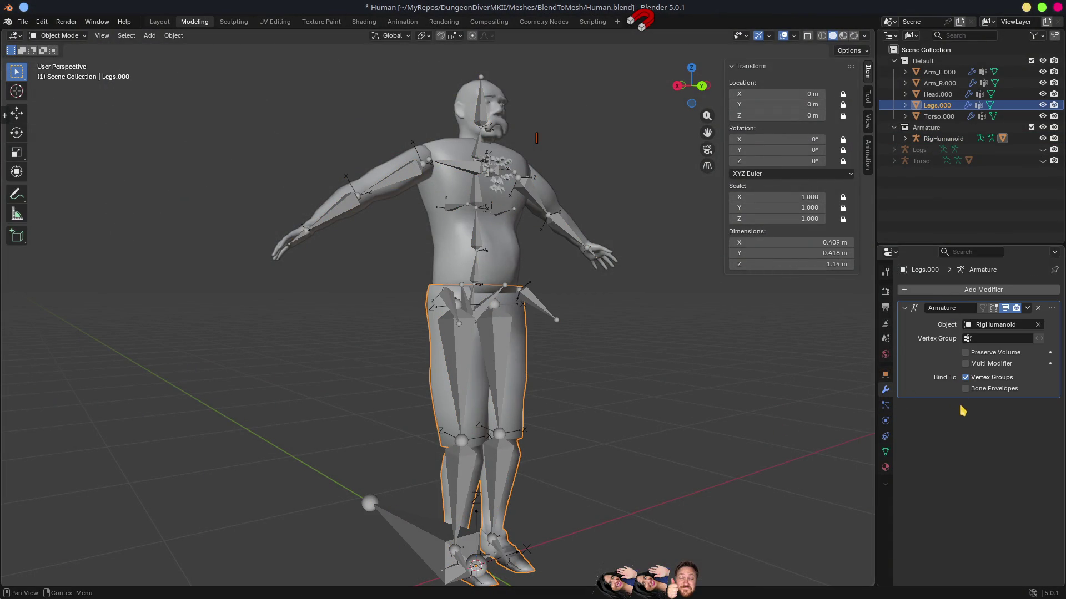
pyautogui.click(1038, 308)
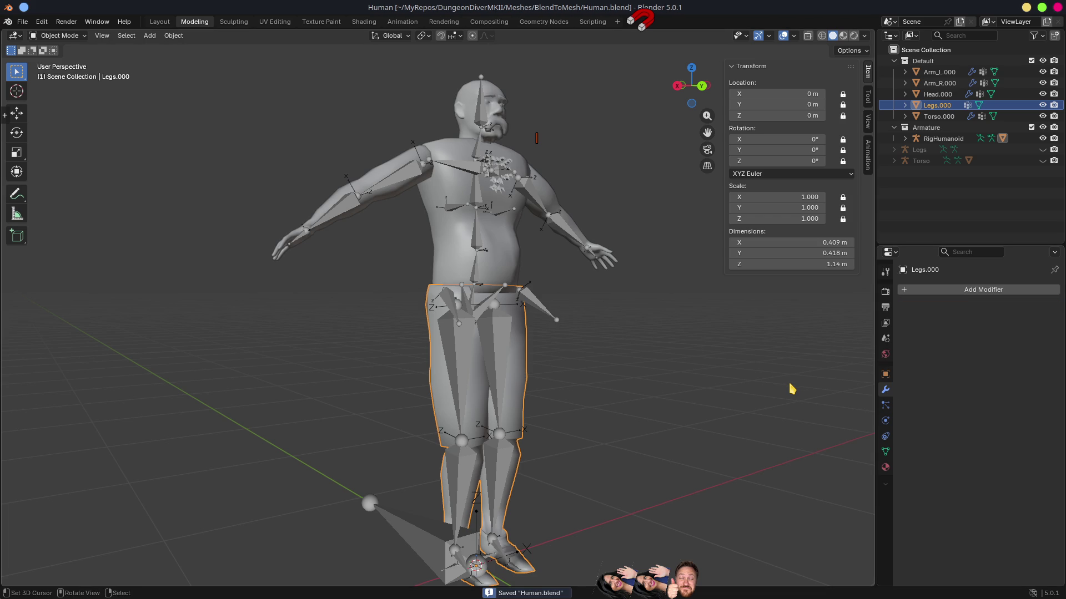
pyautogui.hotkey('alt', 'Tab')
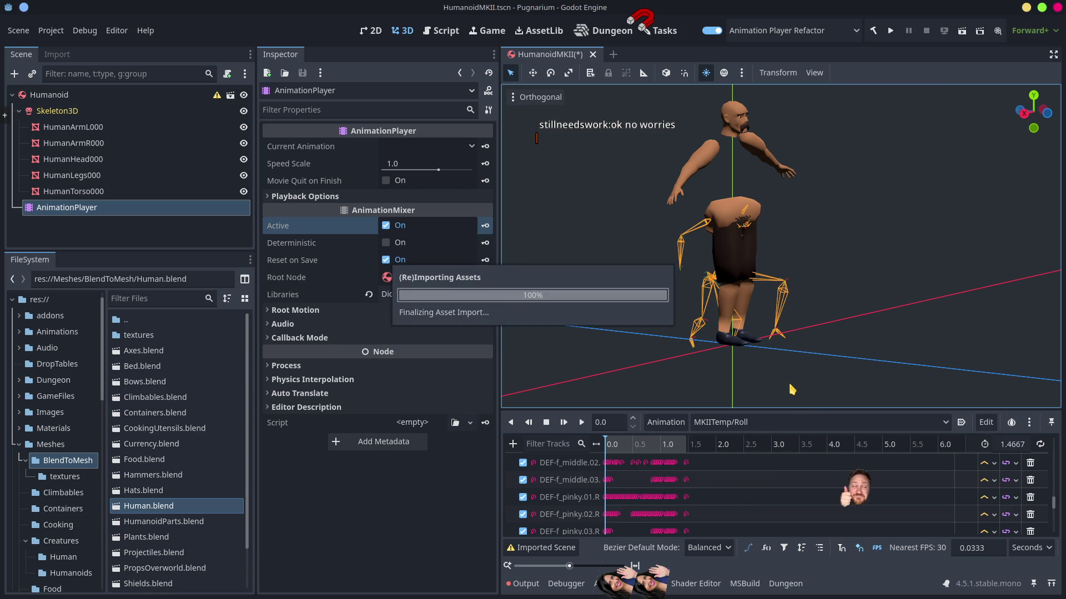
# Scrub the Roll animation to 0.47 to see the unbent legs, then return to Blender.
pyautogui.moveTo(627, 449)
pyautogui.mouseDown()
pyautogui.moveTo(616, 445)
pyautogui.moveTo(655, 445)
pyautogui.moveTo(585, 445)
pyautogui.moveTo(630, 447)
pyautogui.moveTo(604, 447)
pyautogui.mouseUp()
pyautogui.hotkey('alt', 'Tab')
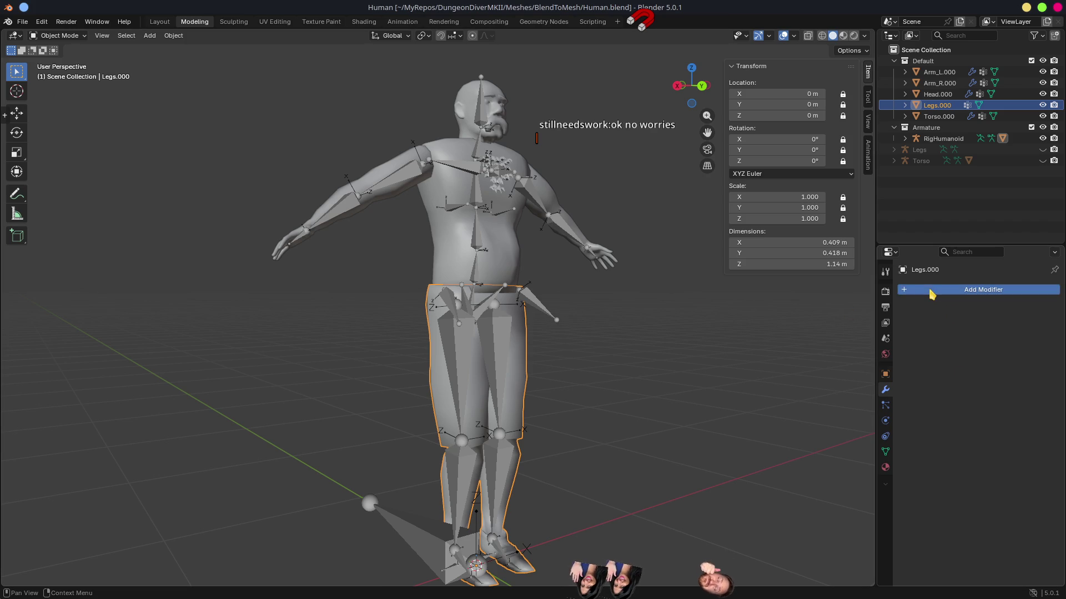
# Parent Legs.000 to the RigHumanoid armature With Automatic Weights.
pyautogui.click(956, 289)
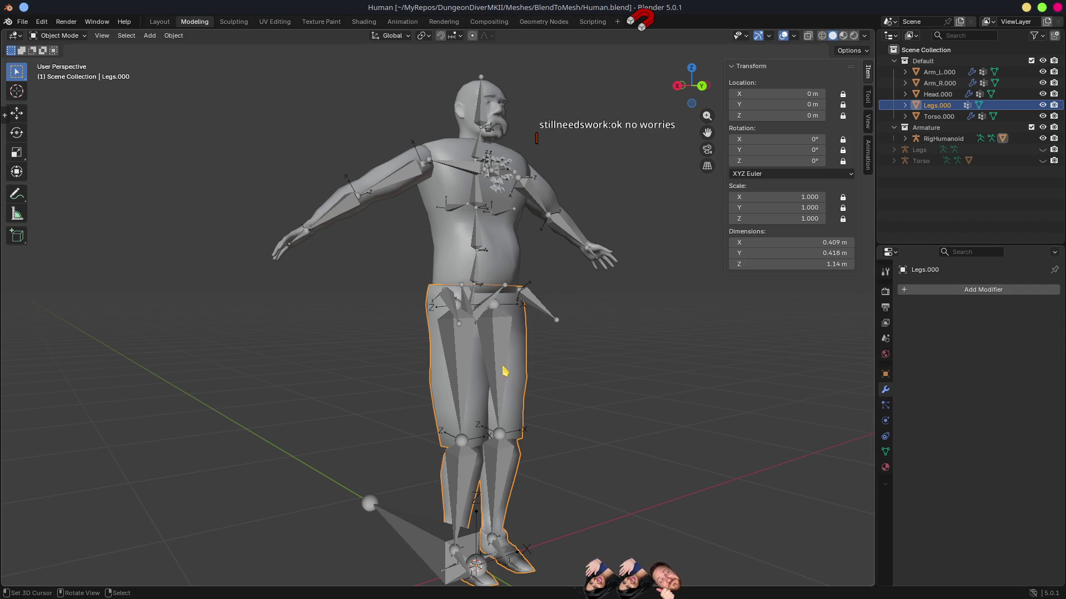
pyautogui.click(475, 266)
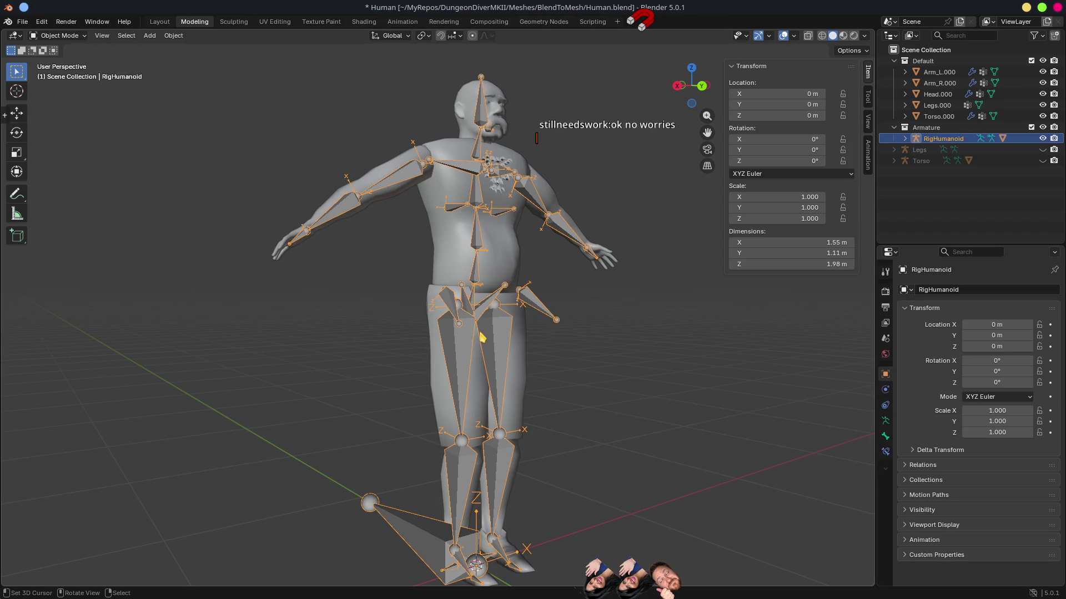
pyautogui.click(520, 358)
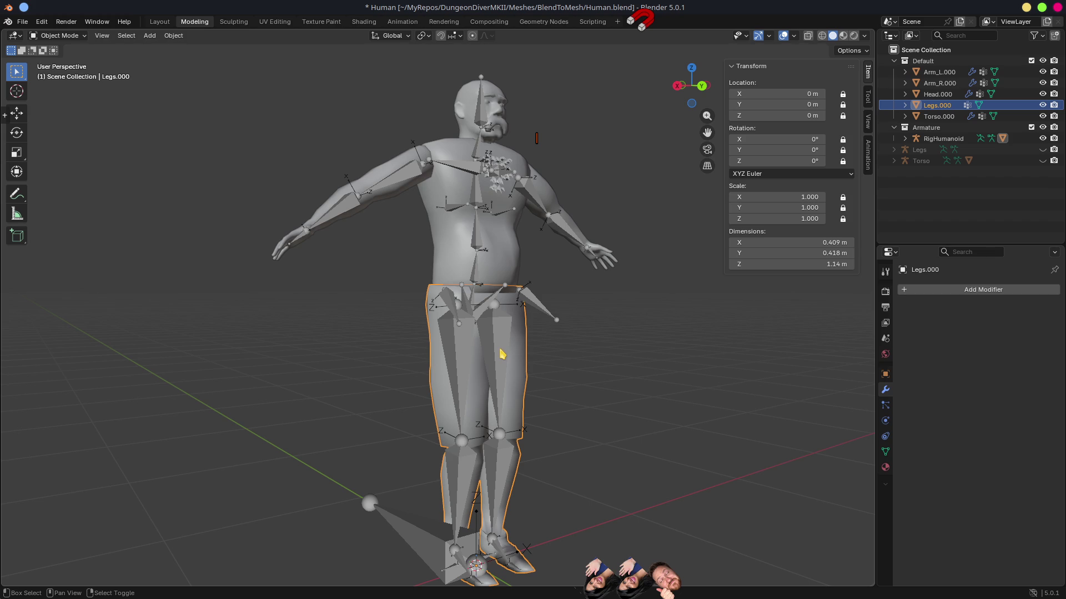
pyautogui.keyDown('shift'); pyautogui.click(502, 354); pyautogui.keyUp('shift')
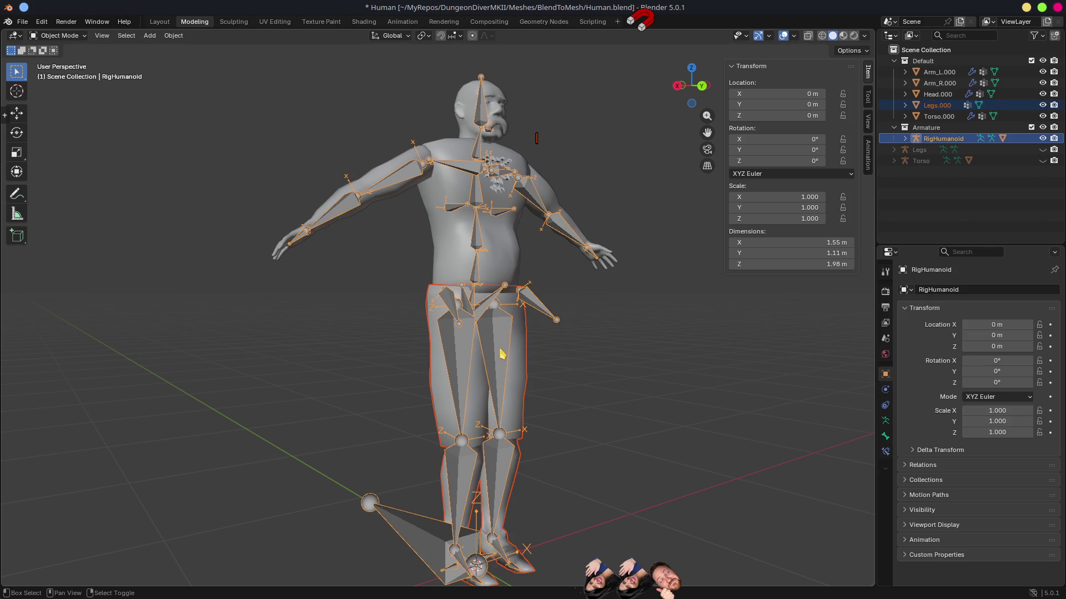
pyautogui.hotkey('ctrl', 'p')
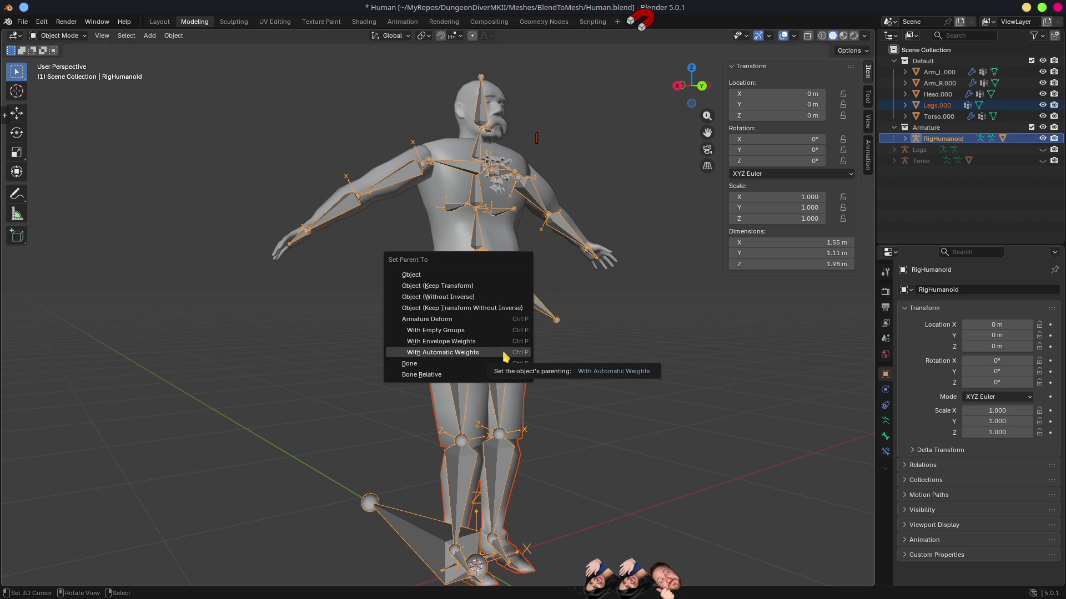
pyautogui.click(444, 352)
# Confirm the legs' new Armature modifier, save Human.blend, and check the legs in Godot.
pyautogui.click(504, 357)
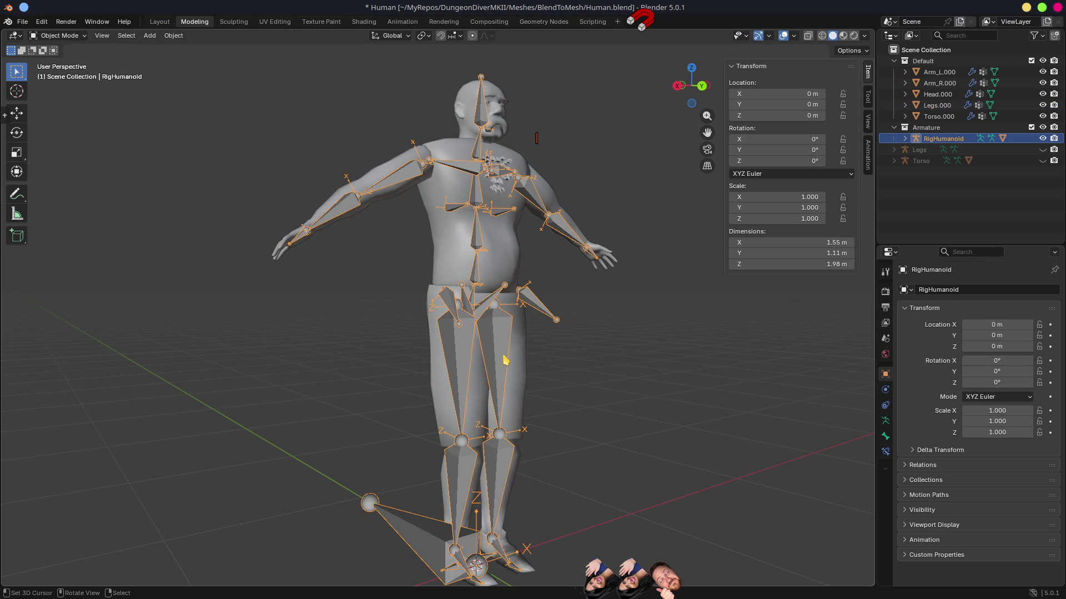
pyautogui.click(526, 373)
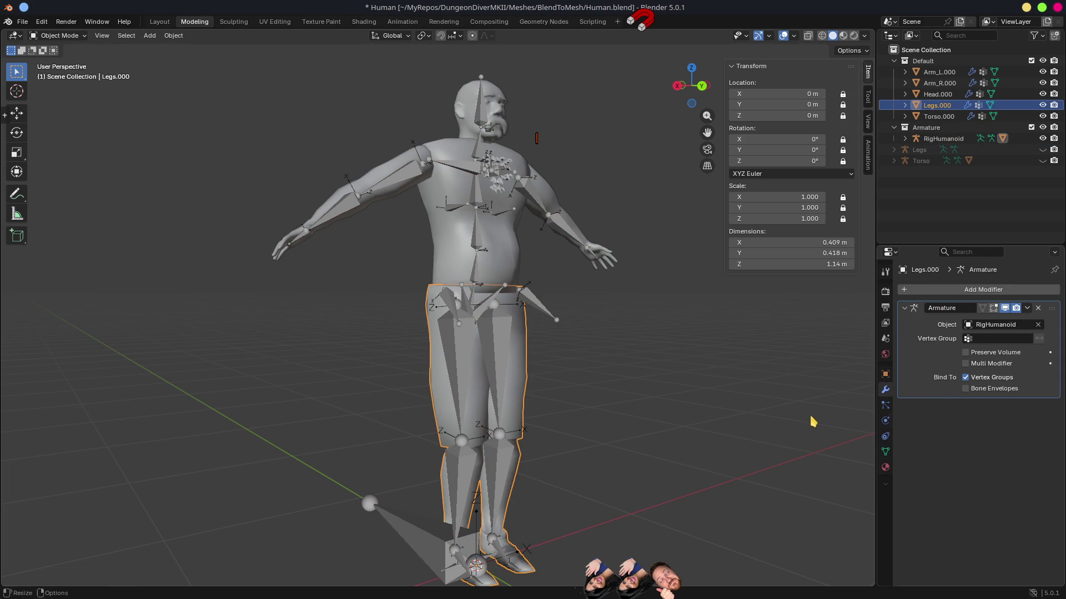
pyautogui.hotkey('ctrl', 's')
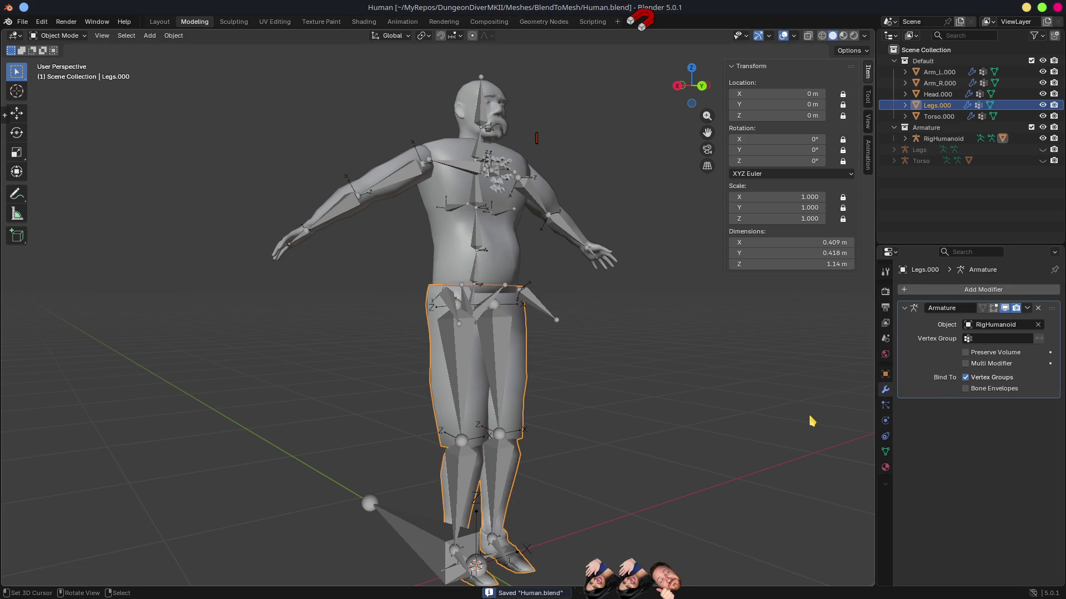
pyautogui.hotkey('alt', 'Tab')
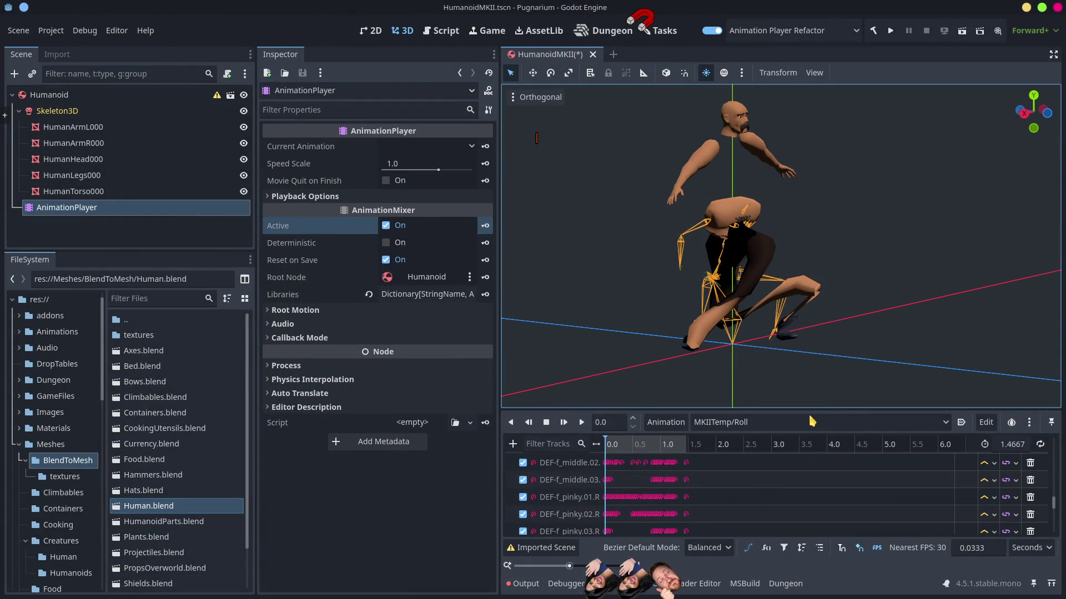
pyautogui.hotkey('alt', 'Tab')
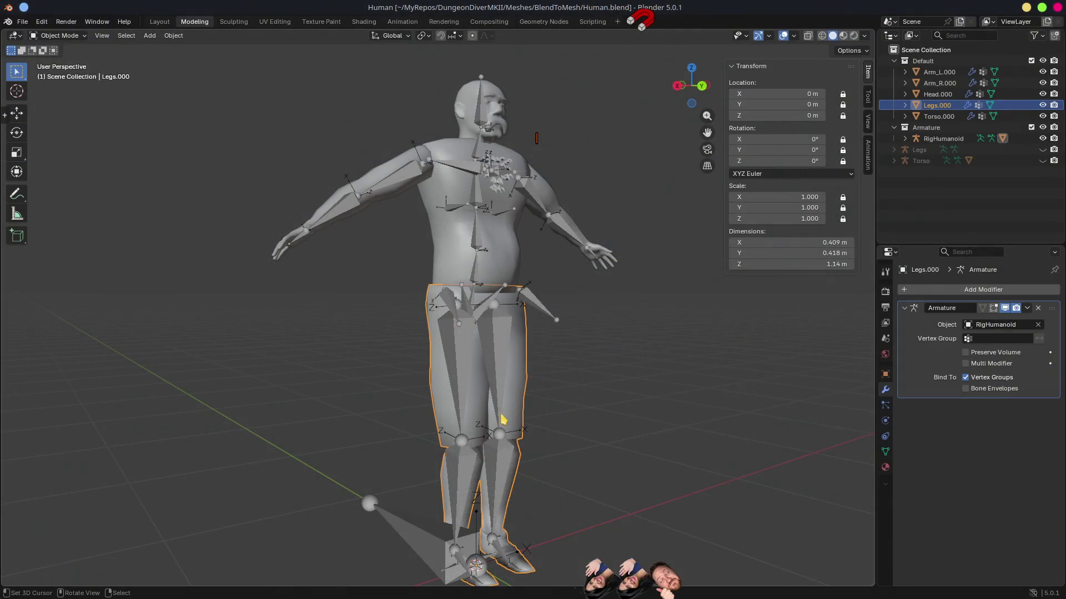
# Put the RigHumanoid armature into Pose Mode and show its armature data properties.
pyautogui.click(502, 374)
pyautogui.hotkey('ctrl', 'Tab')
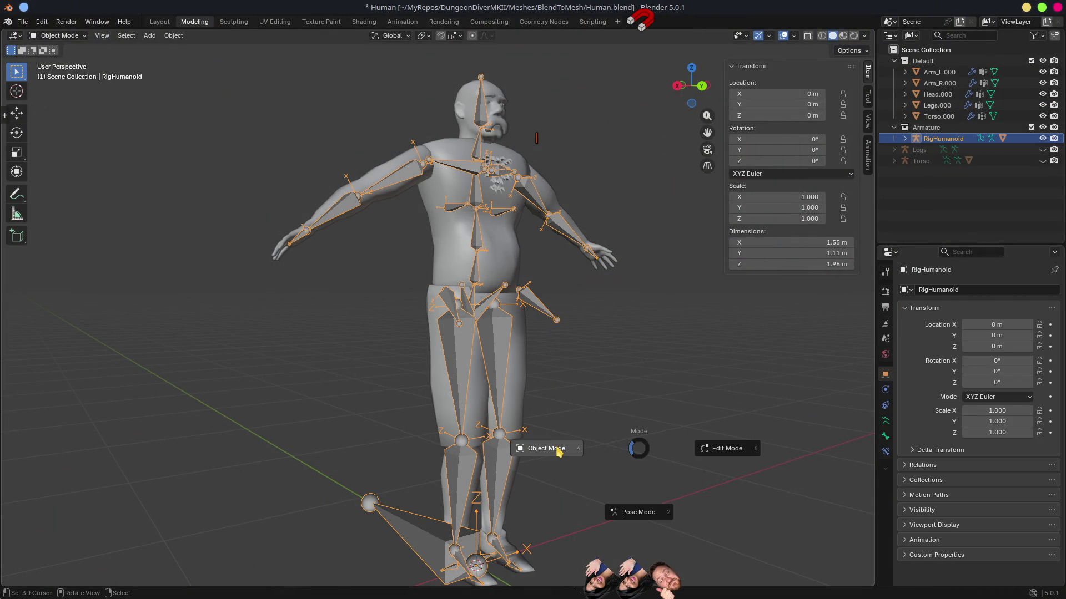
pyautogui.click(645, 515)
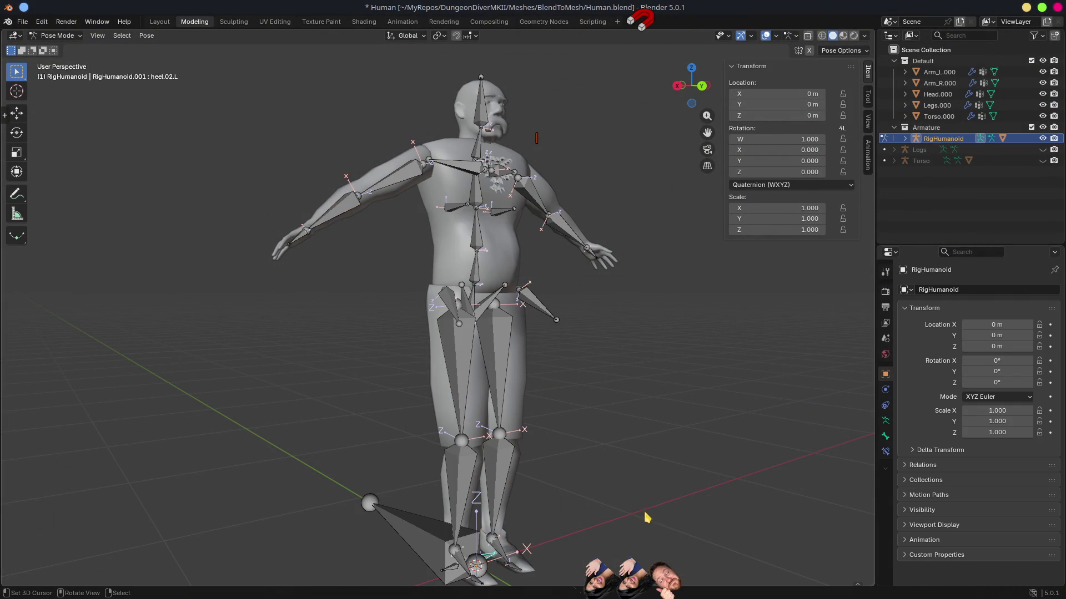
pyautogui.click(886, 421)
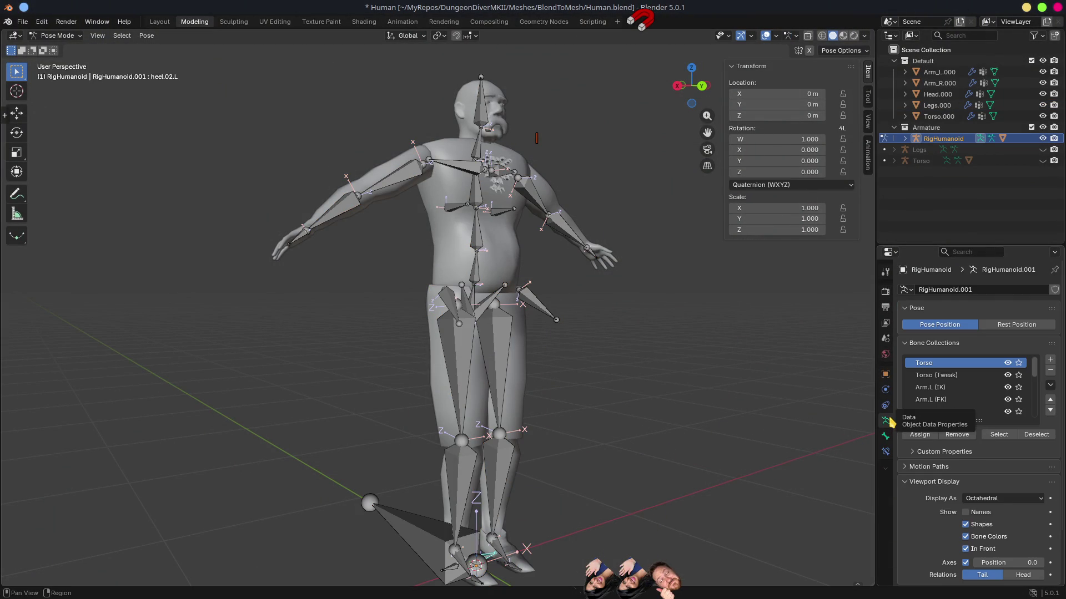
# Raise the left leg by rotating the DEF-thigh.L and DEF-shin.L bones.
pyautogui.click(499, 402)
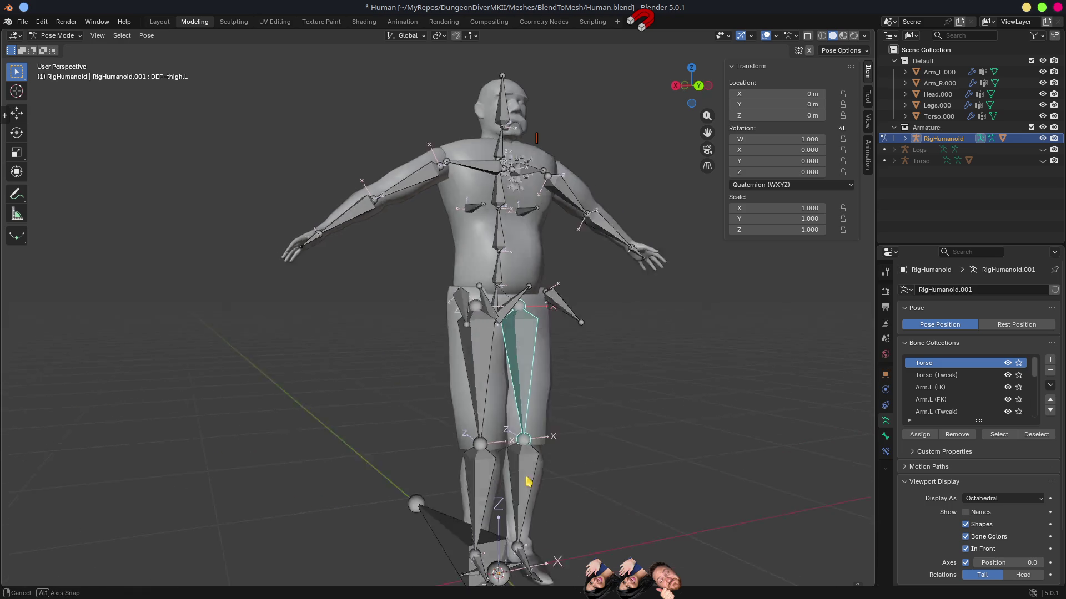
pyautogui.press('r')
pyautogui.click(727, 356)
pyautogui.moveTo(726, 355)
pyautogui.mouseDown()
pyautogui.moveTo(633, 466)
pyautogui.moveTo(558, 496)
pyautogui.mouseUp()
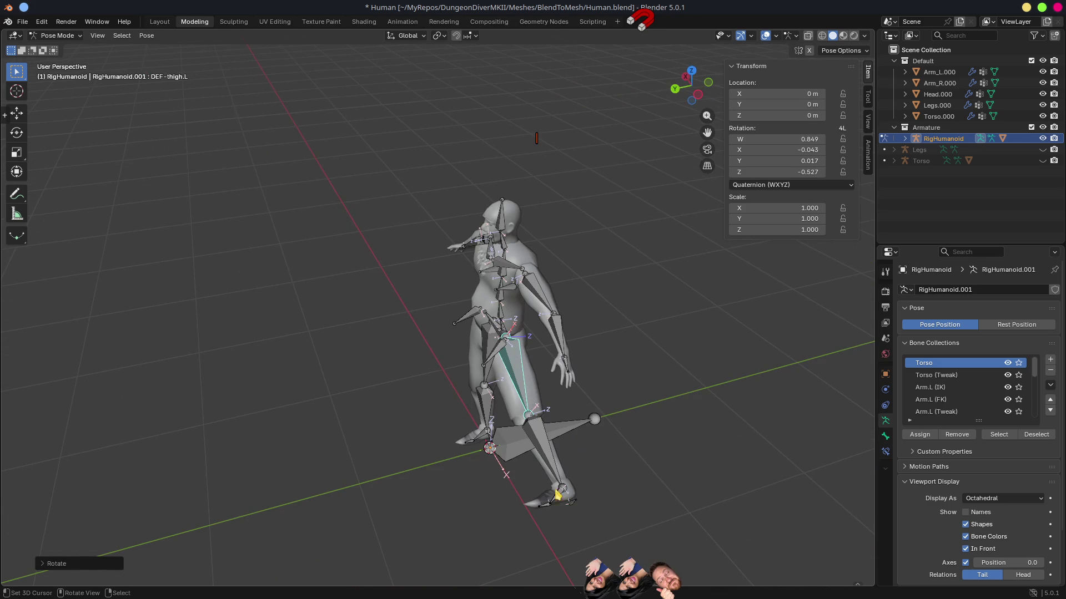
pyautogui.click(553, 462)
pyautogui.press('r')
pyautogui.click(612, 386)
pyautogui.moveTo(612, 386)
pyautogui.mouseDown()
pyautogui.moveTo(727, 351)
pyautogui.moveTo(452, 405)
pyautogui.moveTo(409, 440)
pyautogui.moveTo(456, 416)
pyautogui.mouseUp()
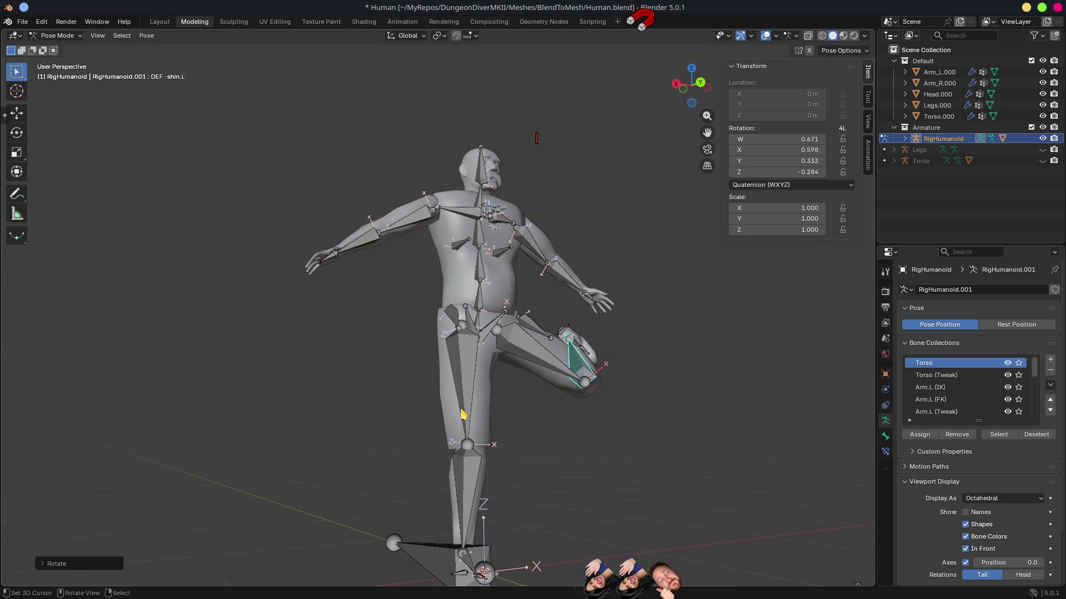
# Rotate the right thigh DEF-thigh.R into a split, then let it hang down.
pyautogui.click(469, 409)
pyautogui.press('r')
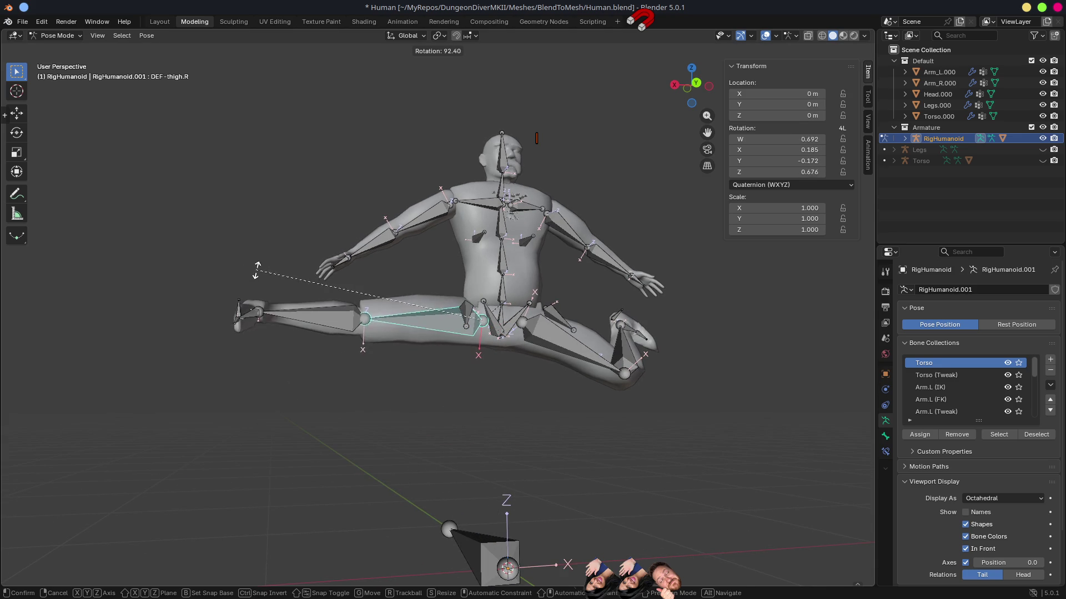
pyautogui.click(270, 304)
pyautogui.moveTo(340, 352)
pyautogui.mouseDown()
pyautogui.moveTo(578, 374)
pyautogui.moveTo(569, 361)
pyautogui.moveTo(447, 390)
pyautogui.moveTo(356, 369)
pyautogui.moveTo(430, 377)
pyautogui.moveTo(535, 340)
pyautogui.moveTo(471, 323)
pyautogui.mouseUp()
pyautogui.scroll(-5, 569, 361)
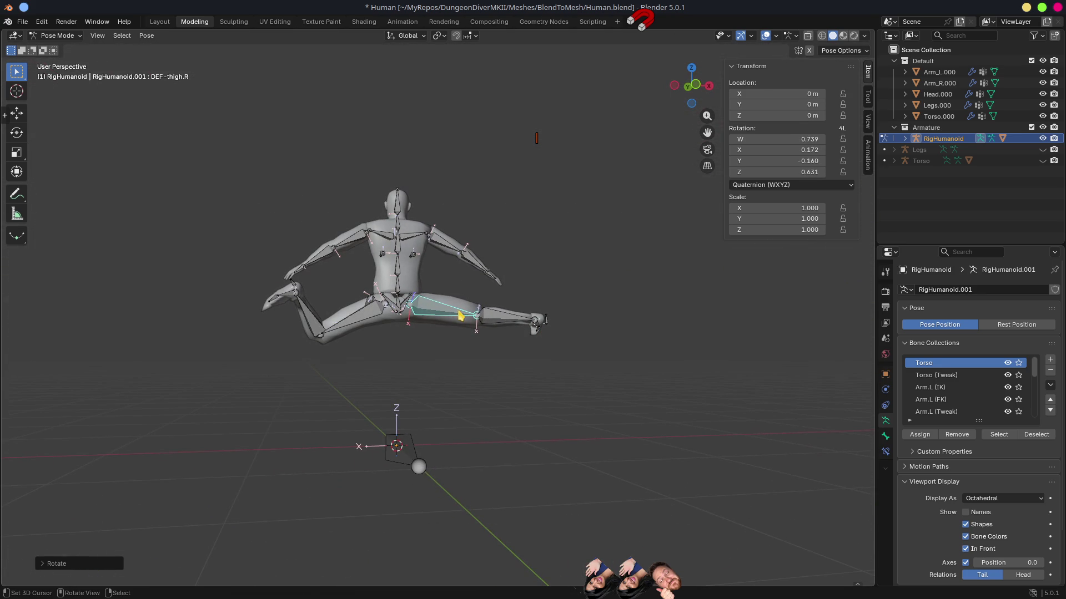
pyautogui.press('r')
pyautogui.click(392, 442)
pyautogui.moveTo(392, 443)
pyautogui.mouseDown()
pyautogui.moveTo(557, 392)
pyautogui.moveTo(482, 395)
pyautogui.mouseUp()
# Swing the right thigh into a raised kick, test the right shin, then clear all bone rotations.
pyautogui.press('r')
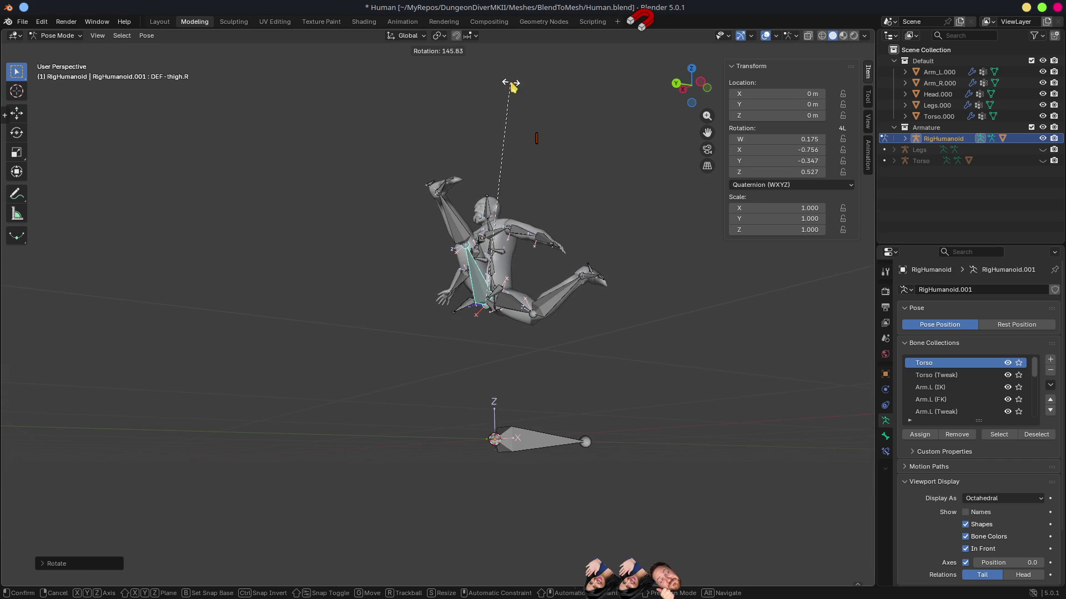
pyautogui.click(507, 80)
pyautogui.moveTo(524, 221)
pyautogui.mouseDown()
pyautogui.moveTo(473, 229)
pyautogui.moveTo(499, 278)
pyautogui.moveTo(393, 357)
pyautogui.mouseUp()
pyautogui.scroll(5, 402, 393)
pyautogui.click(397, 387)
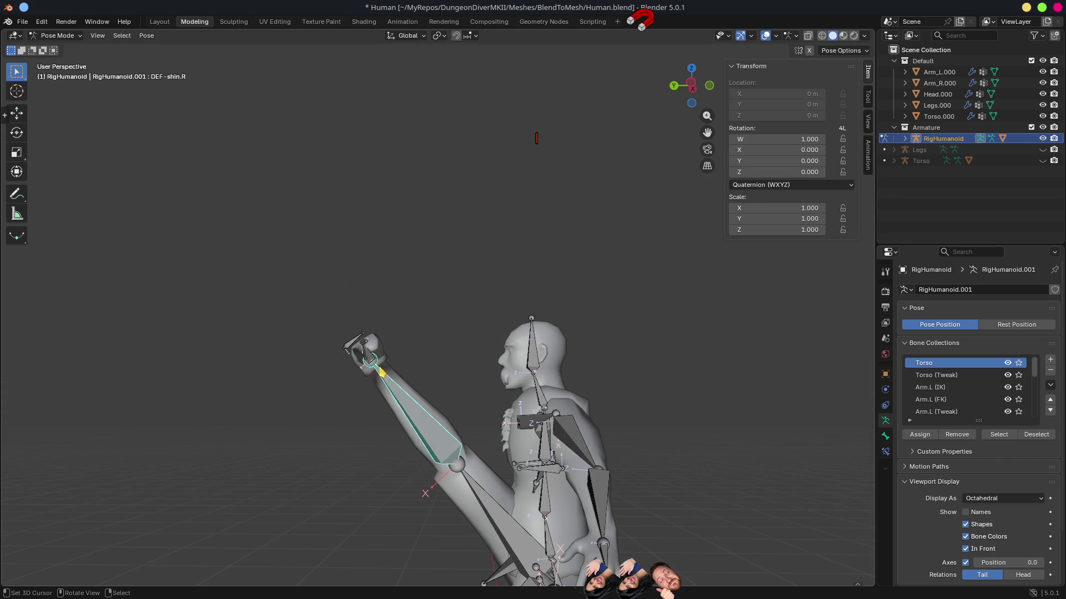
pyautogui.press('r')
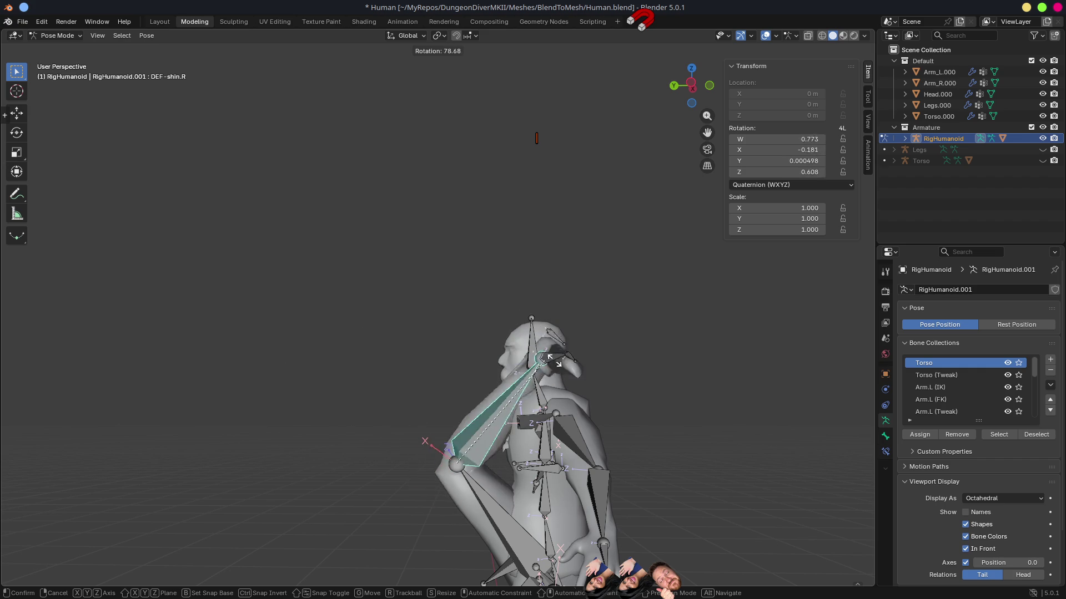
pyautogui.rightClick(391, 364)
pyautogui.press('a')
pyautogui.hotkey('alt', 'r')
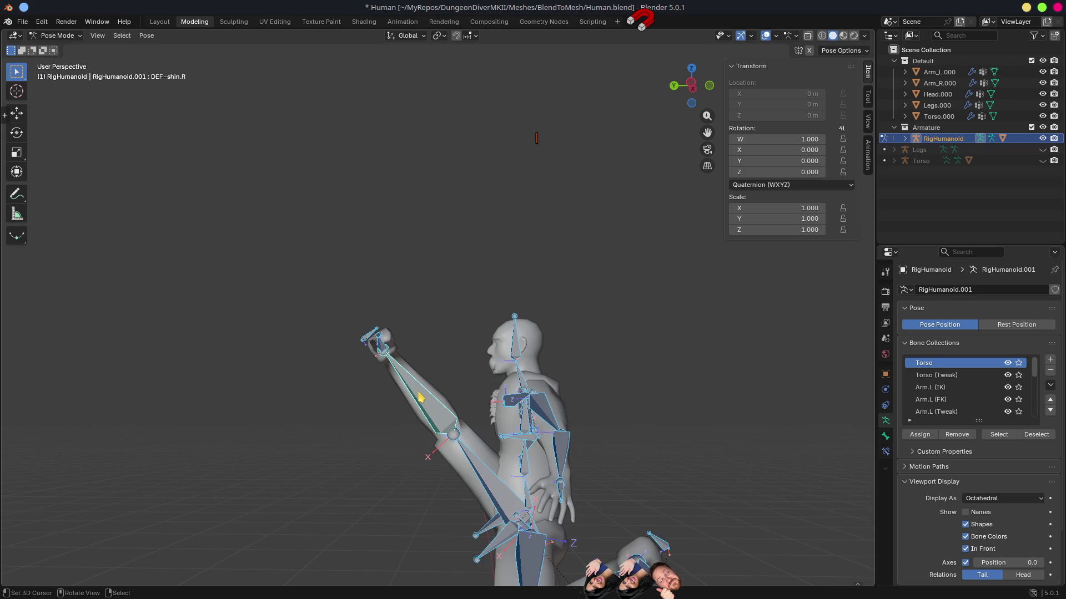
# Return the kicked leg to its rest pose and save Human.blend.
pyautogui.hotkey('alt', 'g')
pyautogui.scroll(-3, 417, 395)
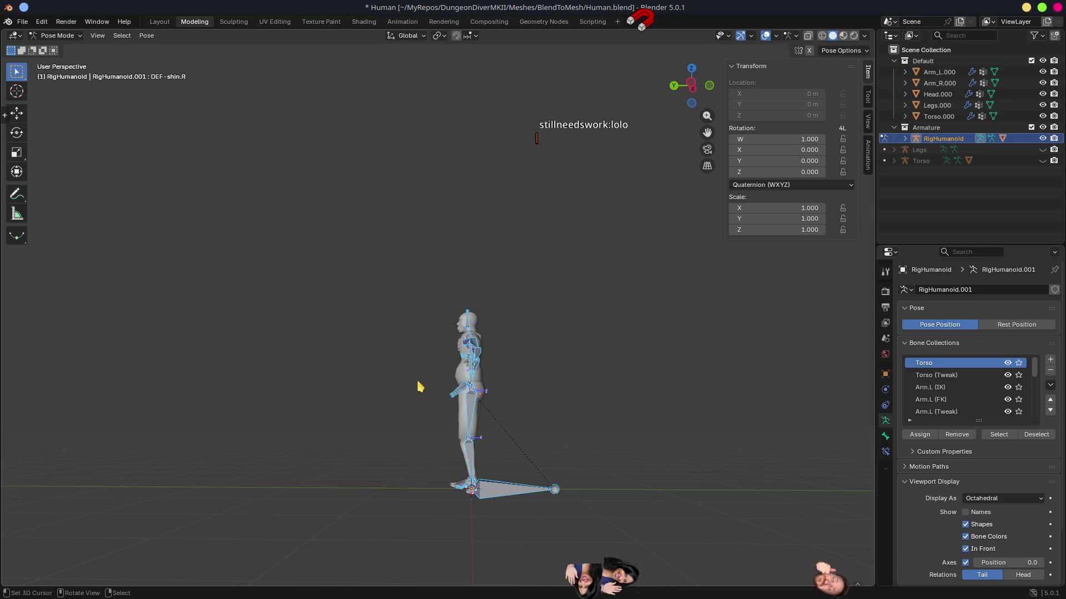
pyautogui.hotkey('ctrl', 's')
# Turn off rendering for Legs and Torso in the Outliner, save, and go back to Godot.
pyautogui.moveTo(420, 387)
pyautogui.mouseDown()
pyautogui.moveTo(511, 352)
pyautogui.moveTo(580, 352)
pyautogui.mouseUp()
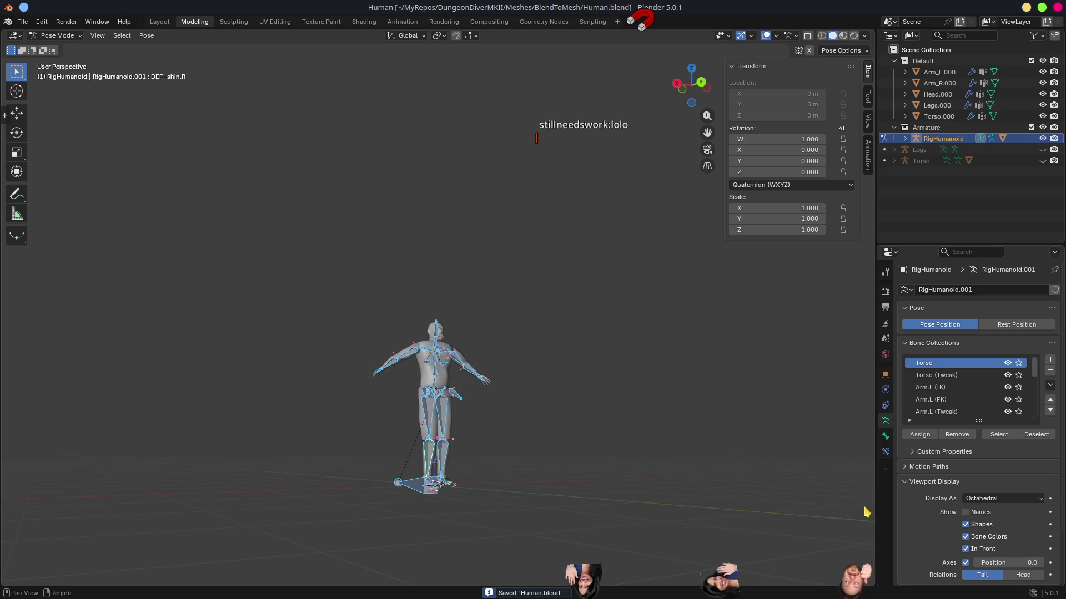
pyautogui.scroll(3, 447, 445)
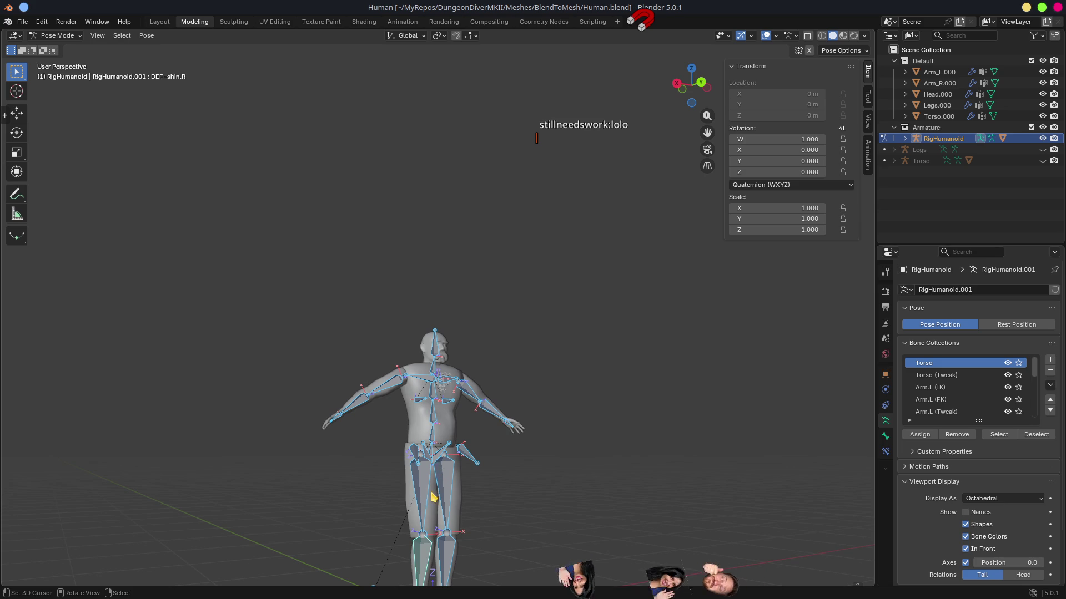
pyautogui.moveTo(1054, 160); pyautogui.dragTo(1054, 149)
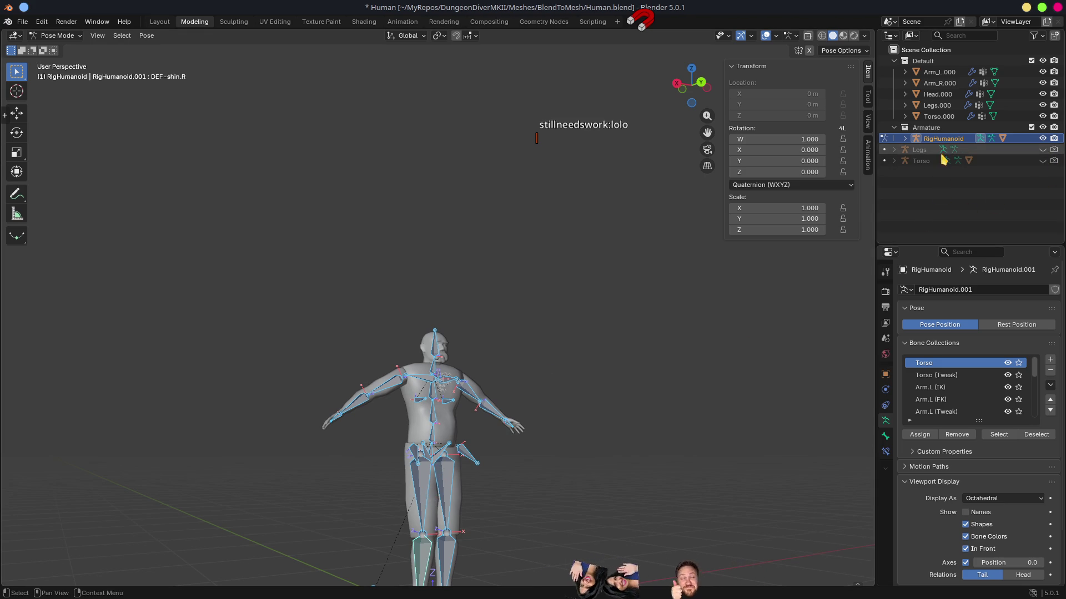
pyautogui.hotkey('ctrl', 's')
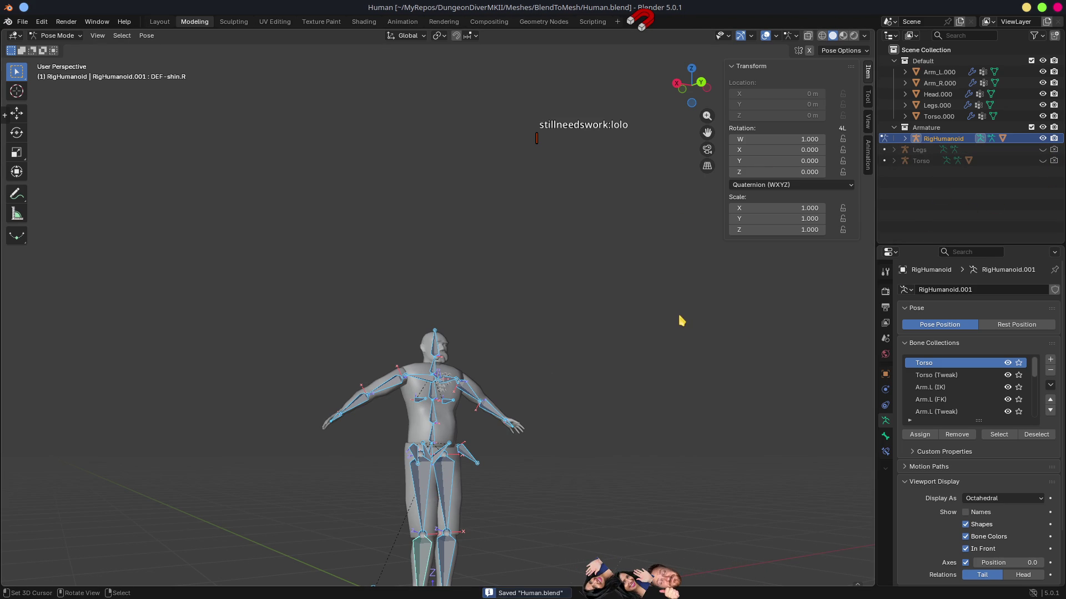
pyautogui.hotkey('alt', 'Tab')
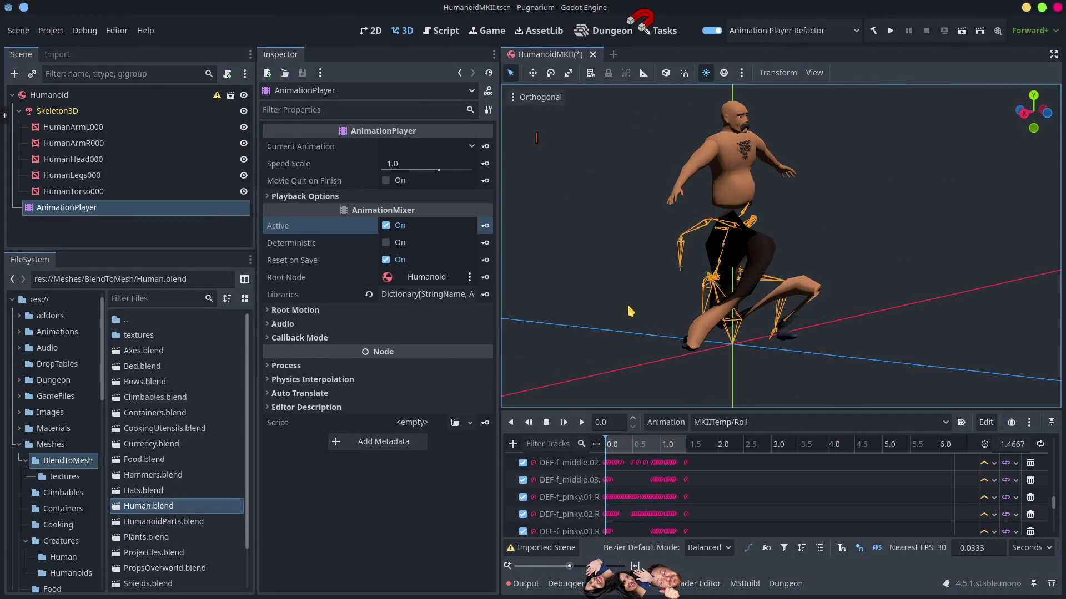
# Hide the torso, head and arm meshes and select HumanLegs000.
pyautogui.moveTo(620, 444)
pyautogui.mouseDown()
pyautogui.moveTo(678, 456)
pyautogui.moveTo(596, 444)
pyautogui.moveTo(623, 464)
pyautogui.moveTo(607, 464)
pyautogui.moveTo(687, 469)
pyautogui.moveTo(577, 465)
pyautogui.mouseUp()
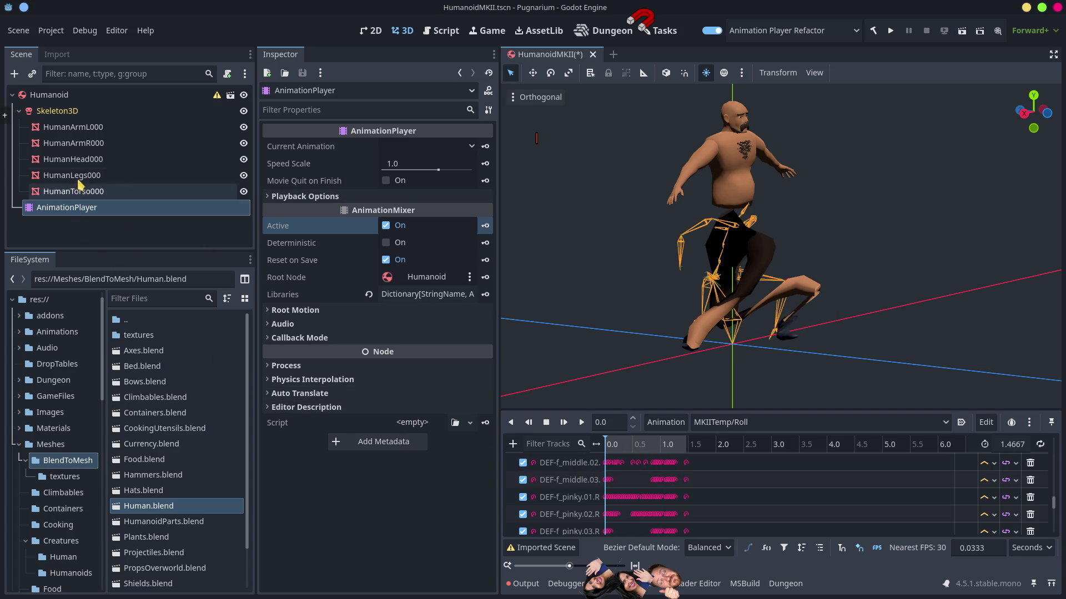
pyautogui.click(244, 191)
pyautogui.click(244, 160)
pyautogui.click(244, 143)
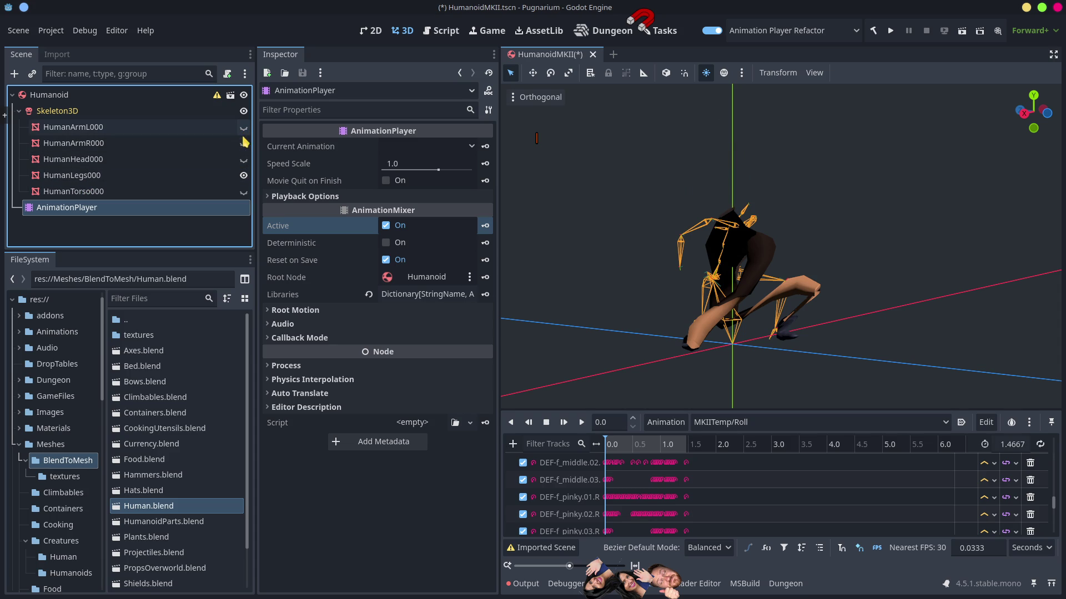
pyautogui.click(87, 175)
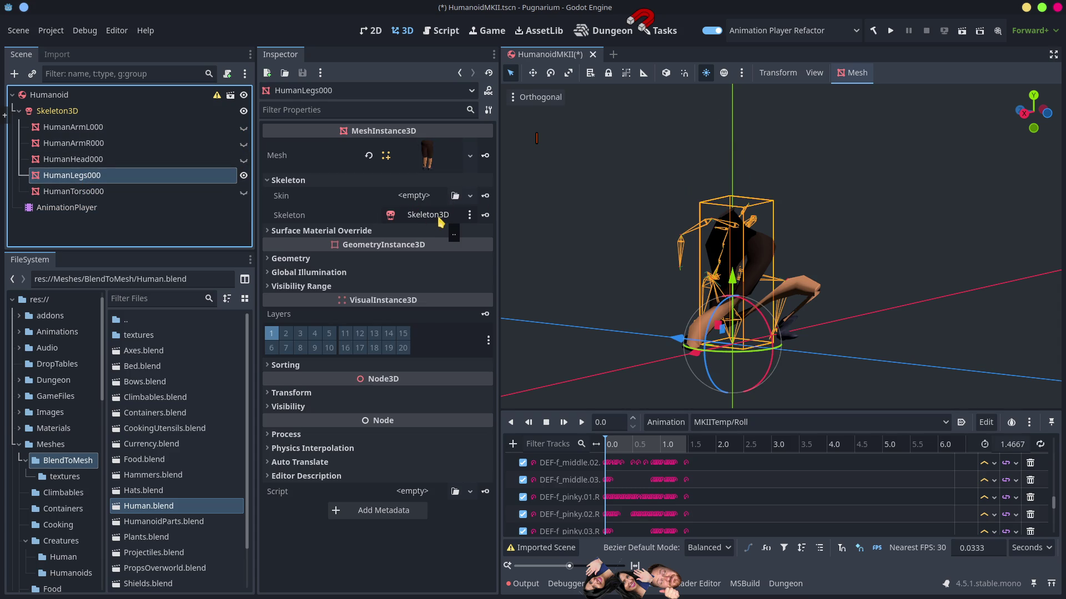
# Scrub the animation to check the legs, then open Human.blend's advanced import settings.
pyautogui.click(289, 229)
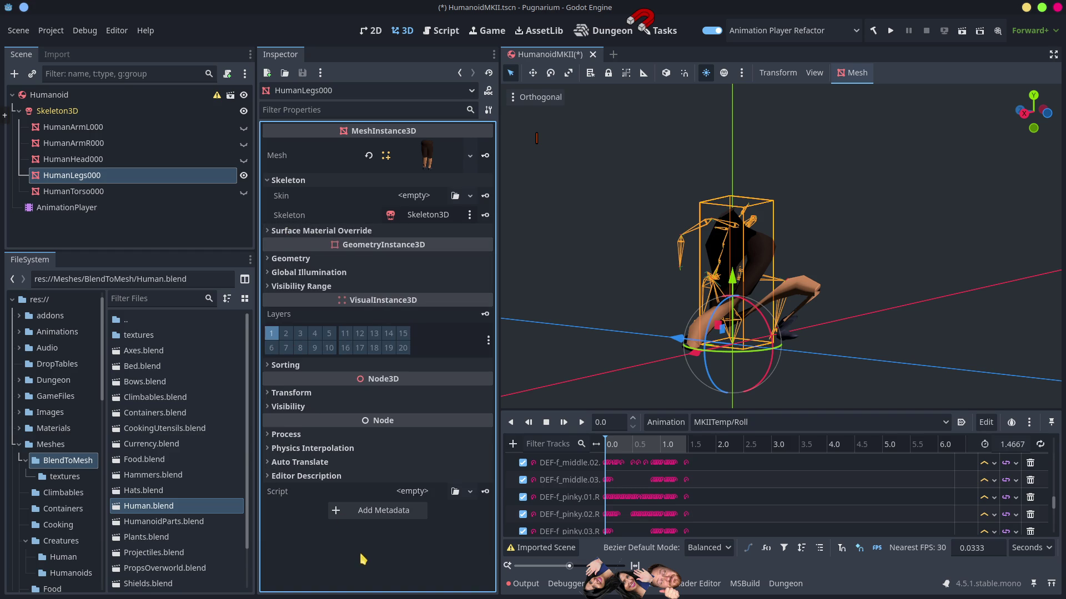
pyautogui.moveTo(613, 449)
pyautogui.mouseDown()
pyautogui.moveTo(669, 453)
pyautogui.moveTo(701, 471)
pyautogui.moveTo(544, 461)
pyautogui.moveTo(270, 583)
pyautogui.mouseUp()
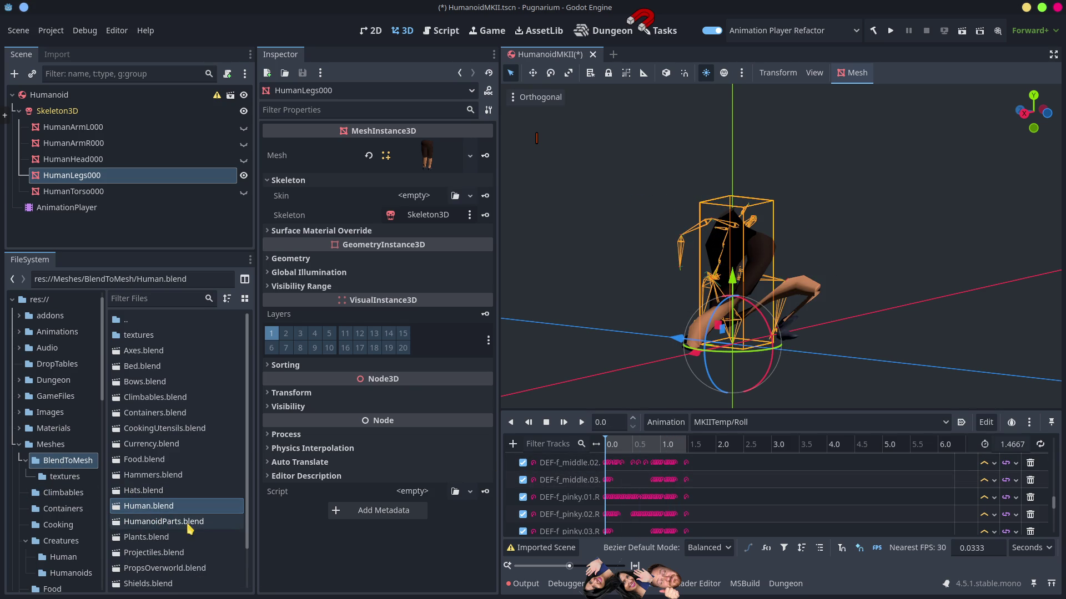
pyautogui.scroll(-2, 181, 522)
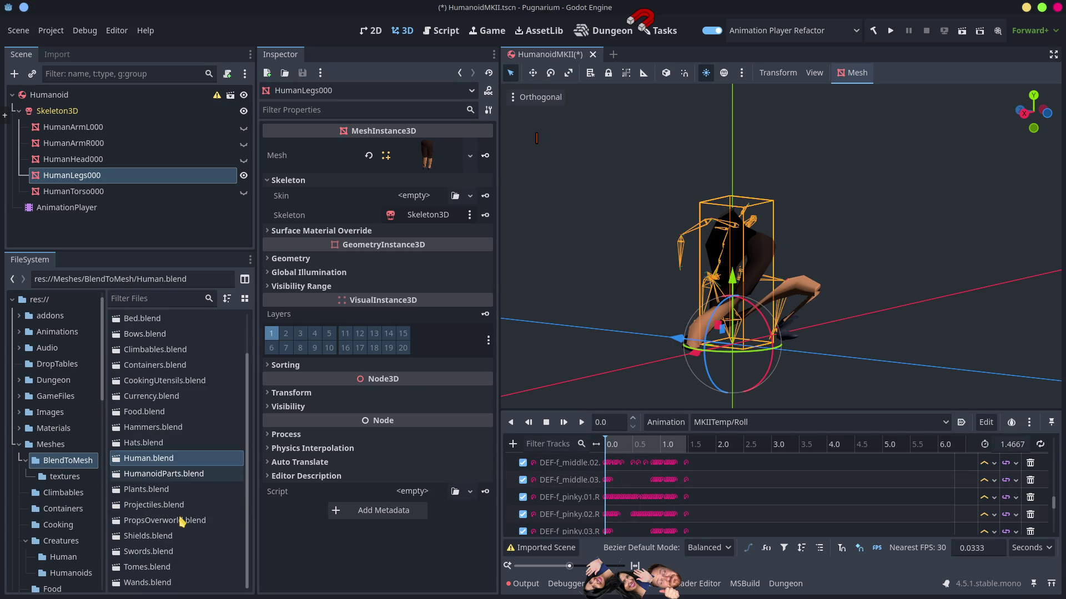
pyautogui.doubleClick(156, 461)
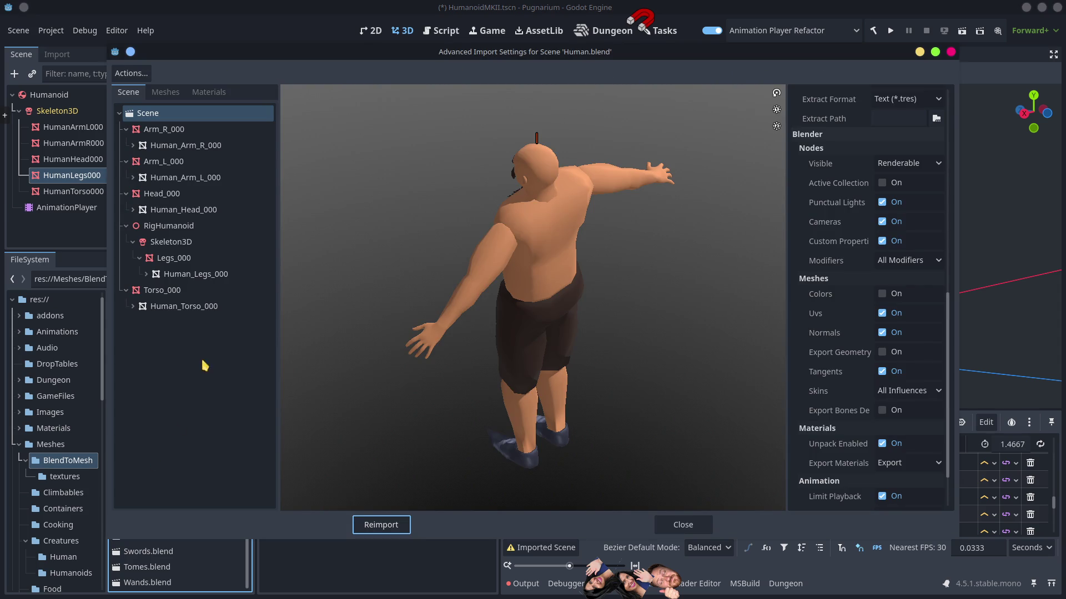
# Preview the Human_Legs_000 mesh, the Skeleton3D rig and the Legs_000 node settings.
pyautogui.moveTo(468, 348)
pyautogui.mouseDown()
pyautogui.moveTo(528, 350)
pyautogui.moveTo(579, 280)
pyautogui.mouseUp()
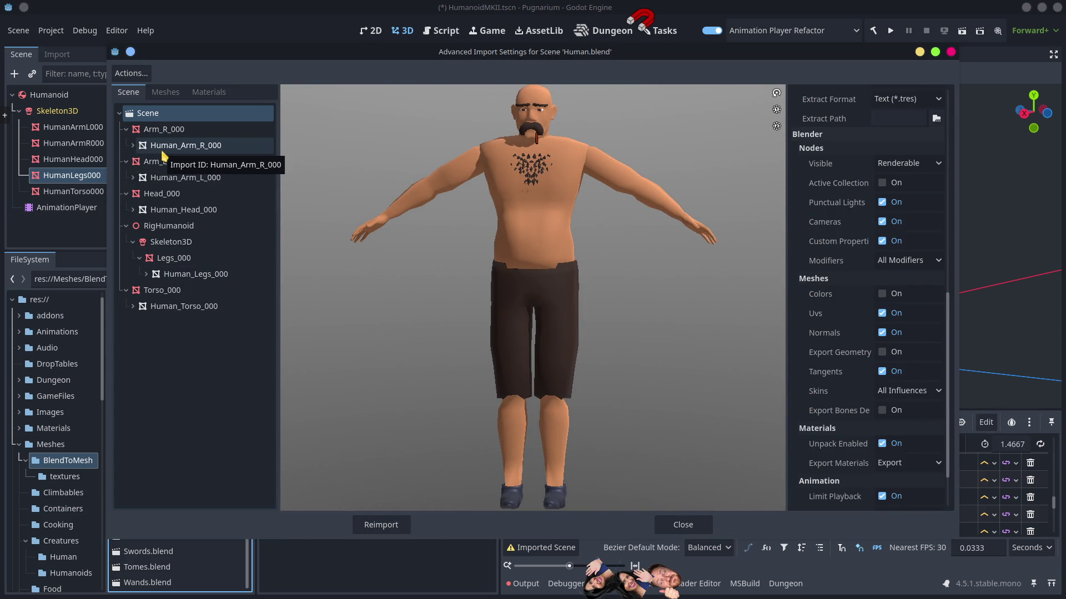
pyautogui.click(188, 278)
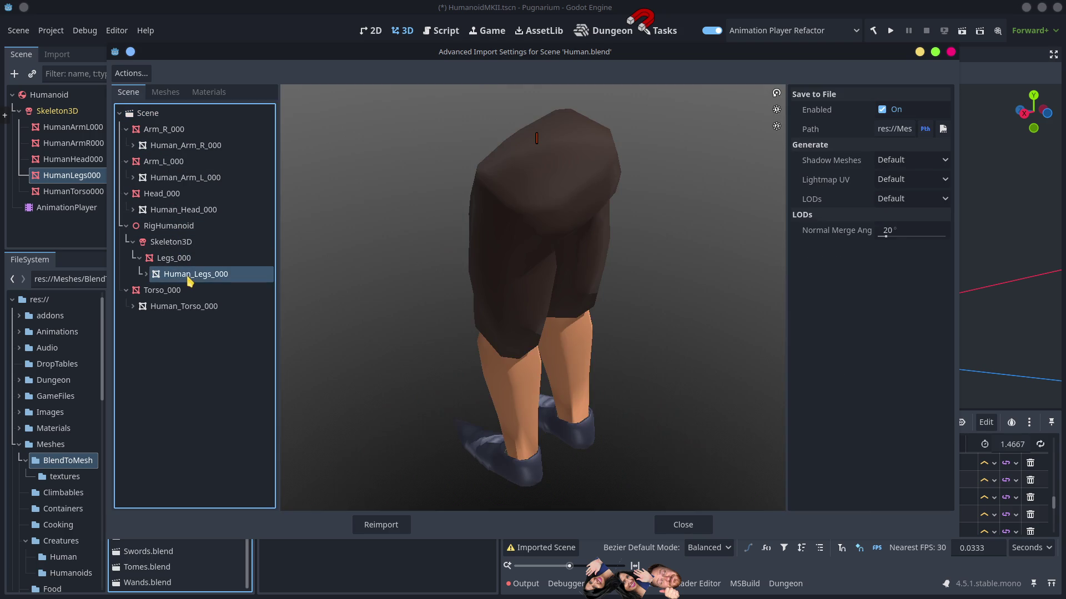
pyautogui.click(174, 249)
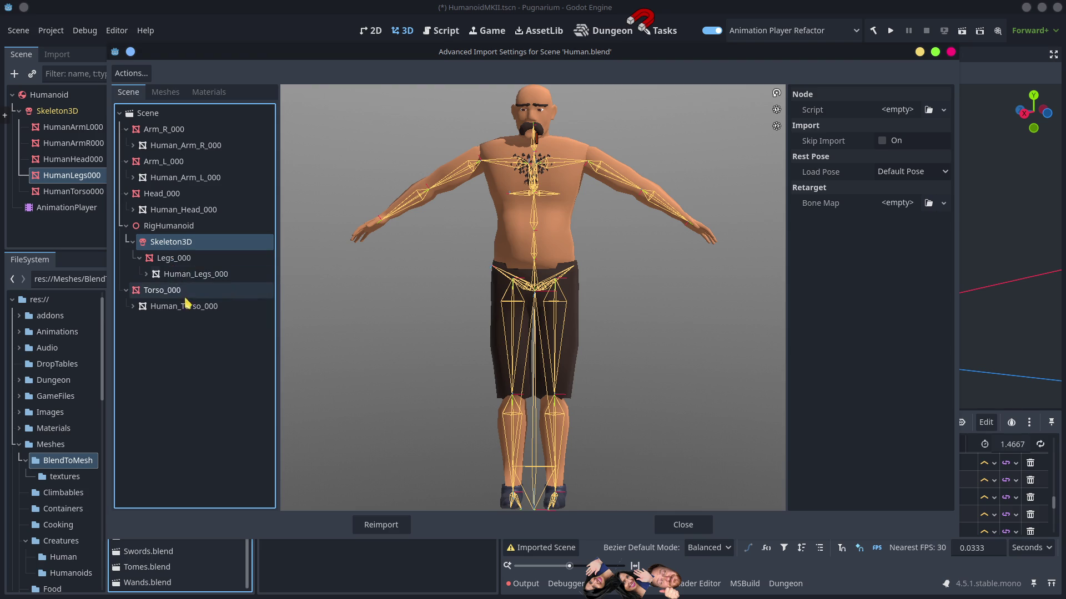
pyautogui.click(169, 258)
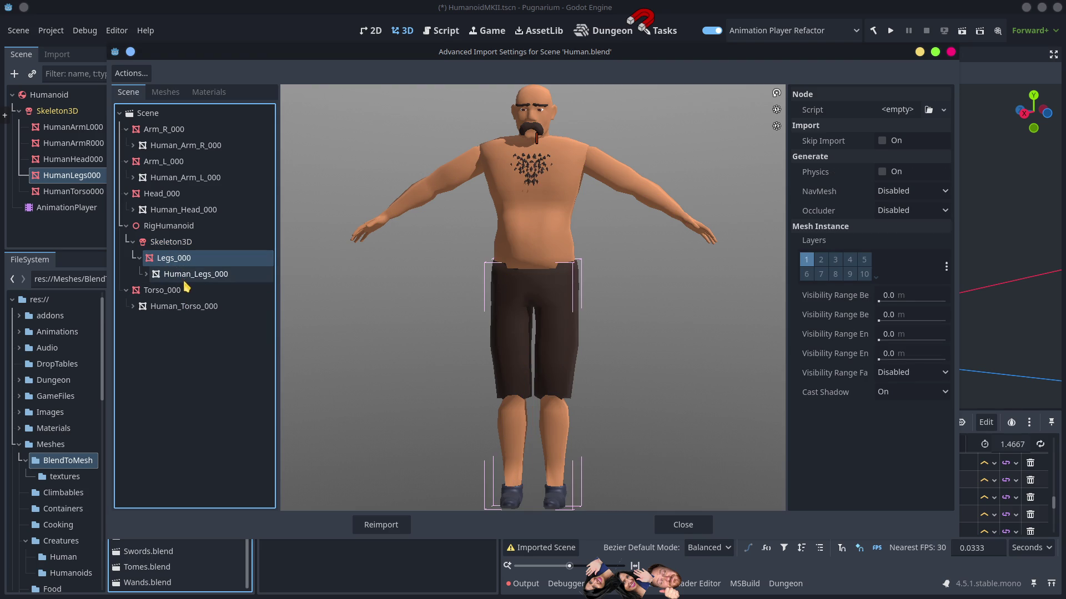
pyautogui.click(185, 282)
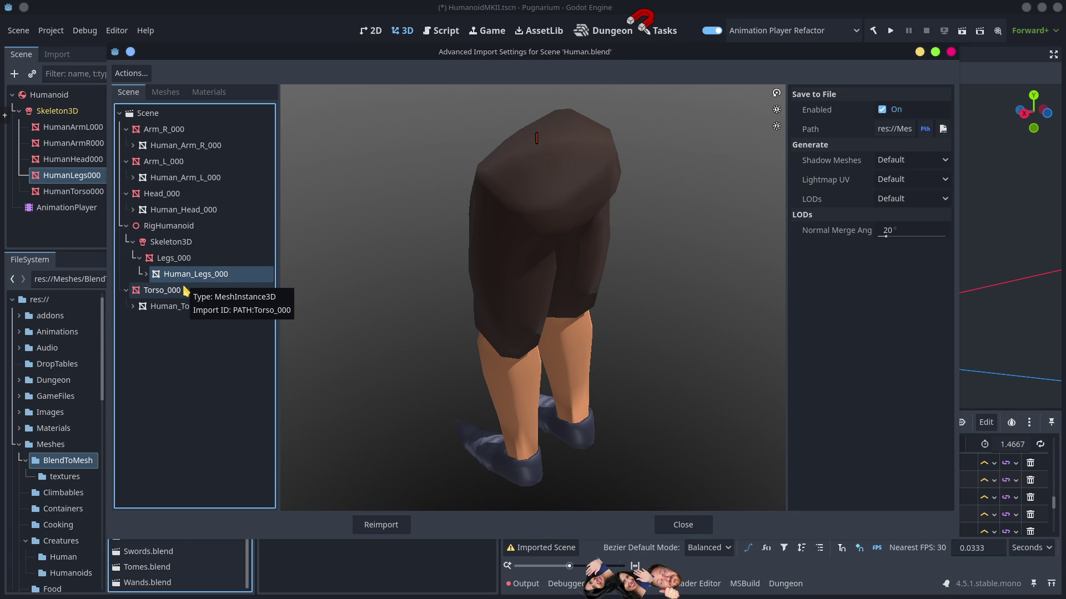
# Turn the legs preview to the front, widen the panel, and reimport Human.blend.
pyautogui.moveTo(469, 349)
pyautogui.mouseDown()
pyautogui.moveTo(611, 316)
pyautogui.moveTo(599, 288)
pyautogui.mouseUp()
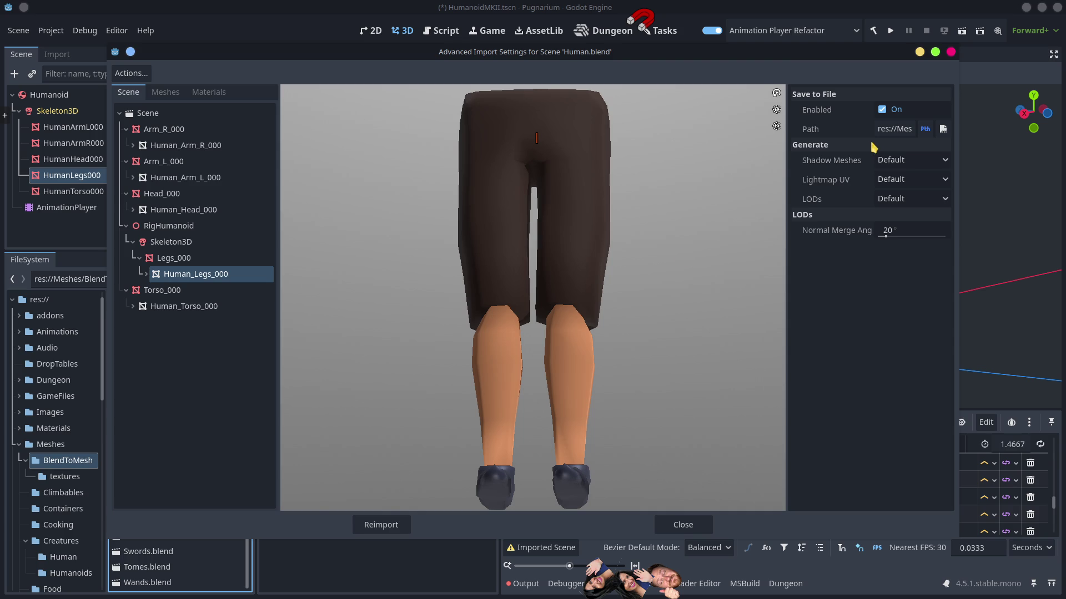
pyautogui.moveTo(786, 166)
pyautogui.mouseDown()
pyautogui.moveTo(266, 166)
pyautogui.moveTo(769, 167)
pyautogui.mouseUp()
pyautogui.click(389, 527)
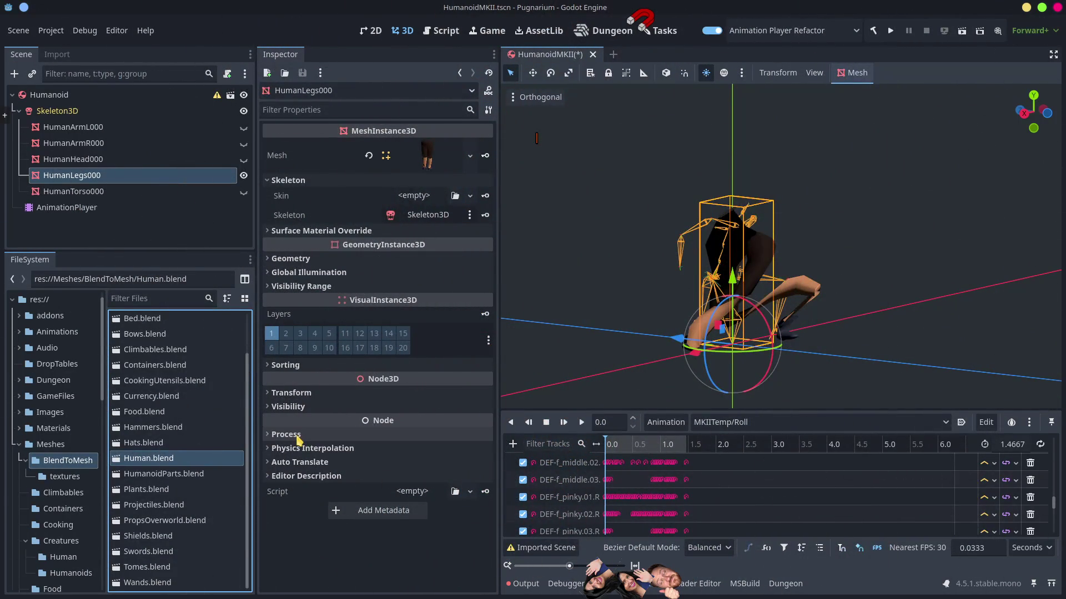
# Clear HumanLegs000's Skeleton property and assign Skeleton3D to it.
pyautogui.click(80, 191)
pyautogui.click(94, 176)
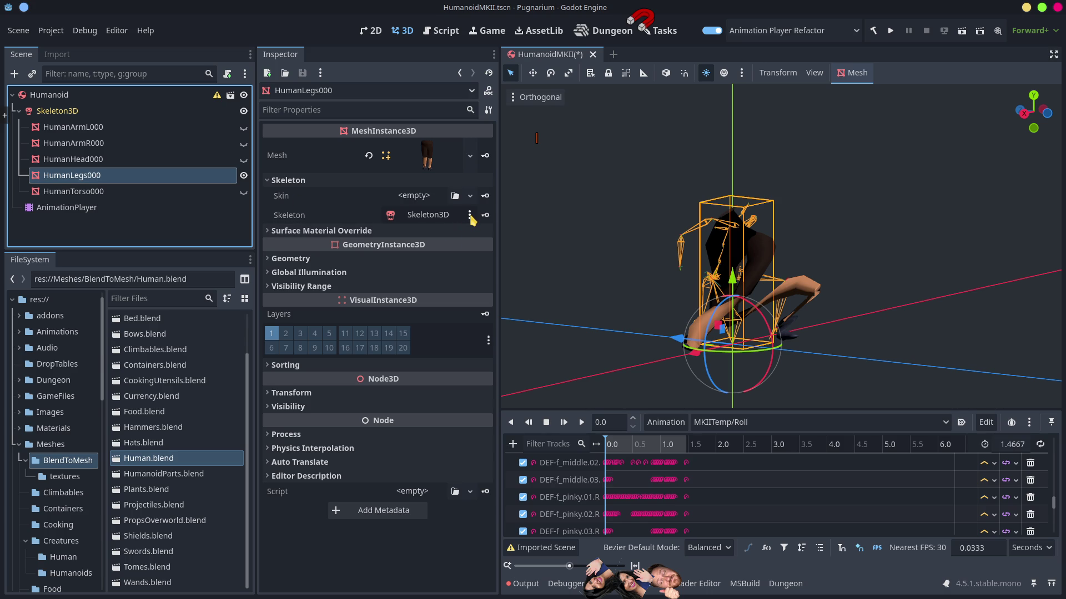
pyautogui.click(469, 215)
pyautogui.click(480, 234)
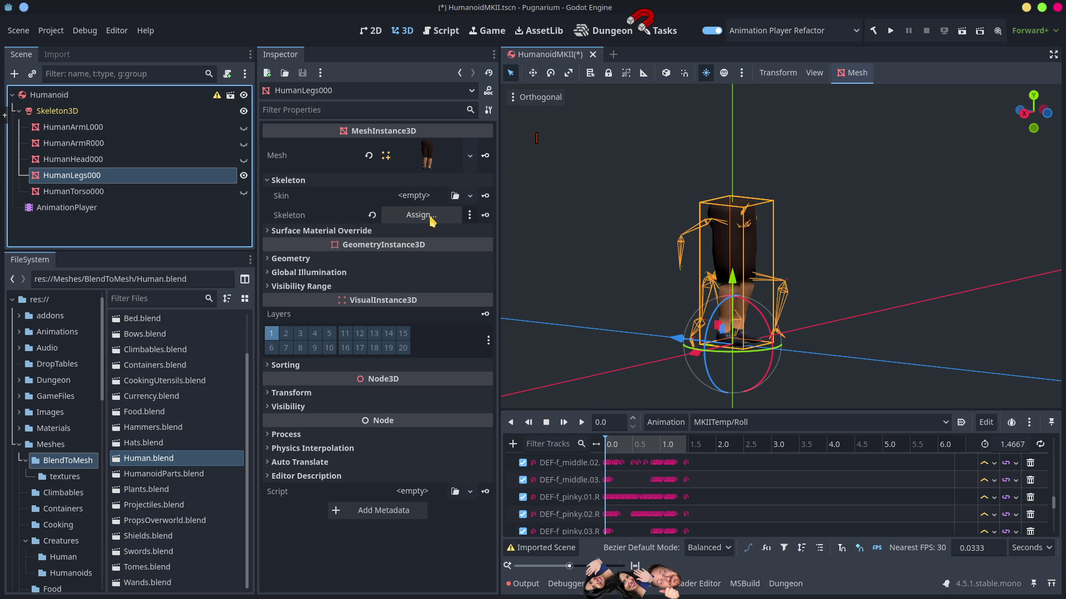
pyautogui.click(422, 215)
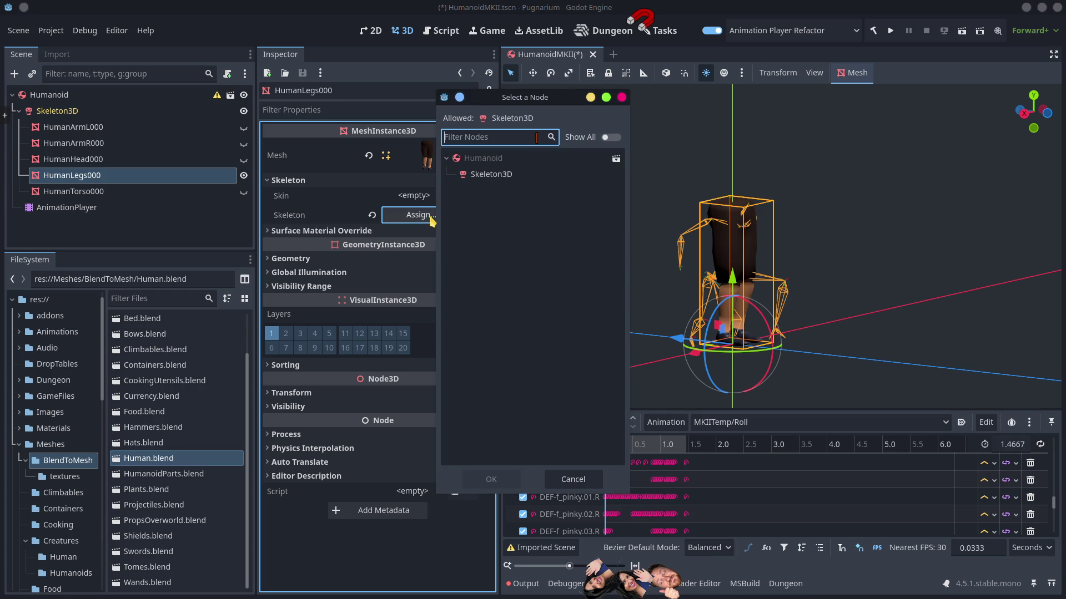
pyautogui.click(488, 175)
pyautogui.doubleClick(488, 176)
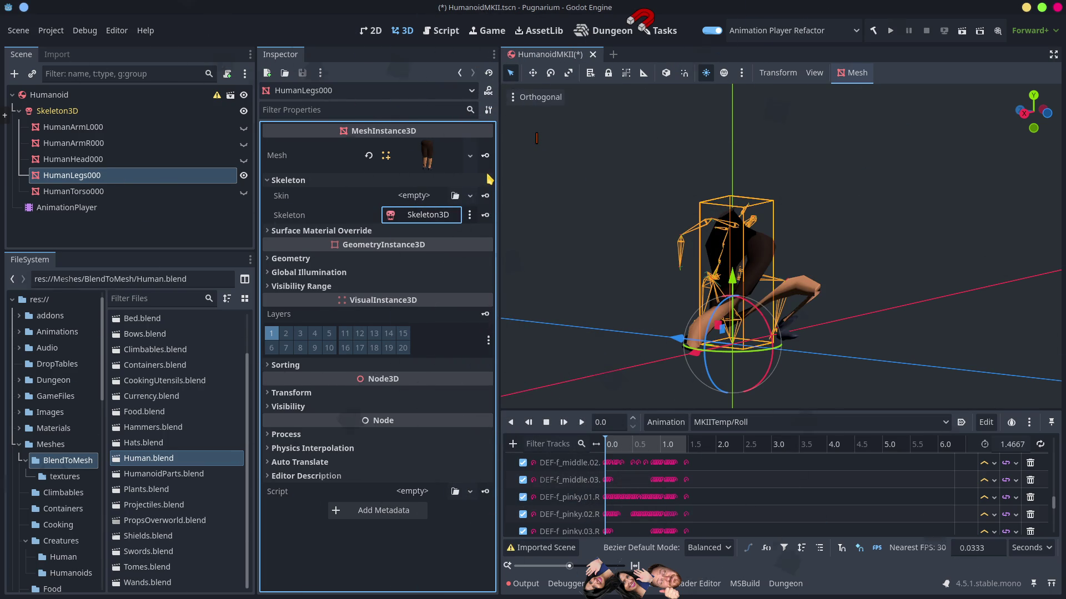
# Glance at the legs' surface material overrides, then switch to Blender.
pyautogui.click(317, 235)
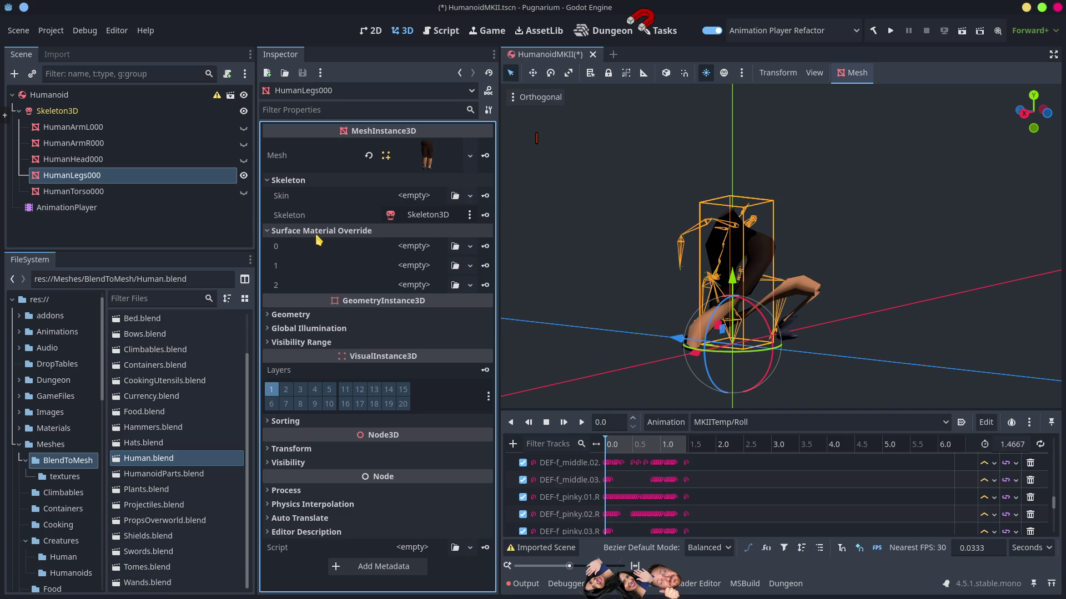
pyautogui.click(317, 235)
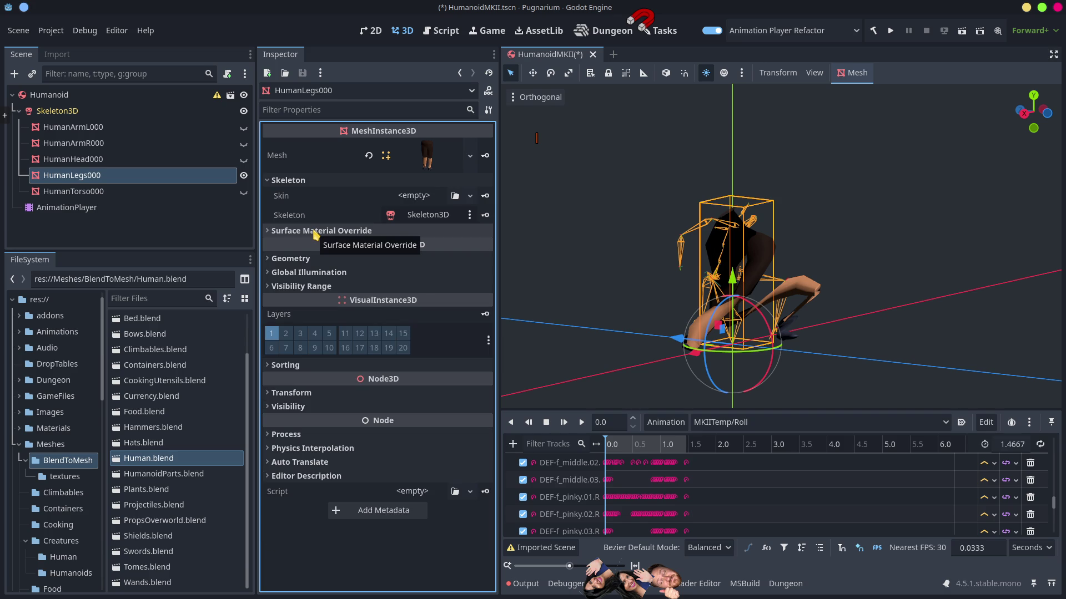
pyautogui.click(1026, 7)
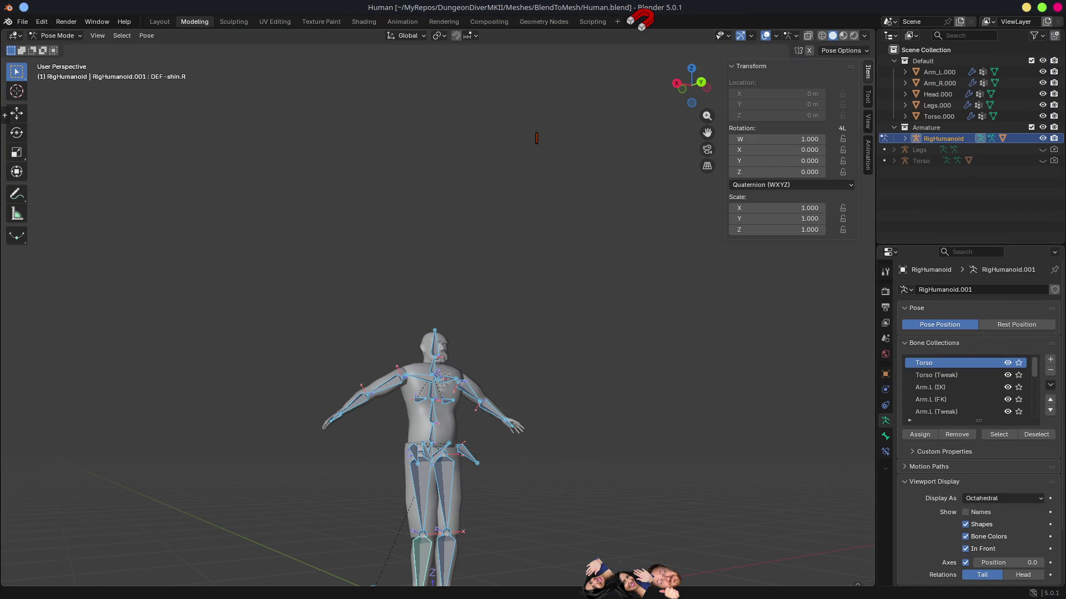
# Minimize Blender, launch Godot 4.5.1, and open the ShpereCast3DTesting project.
pyautogui.click(1026, 7)
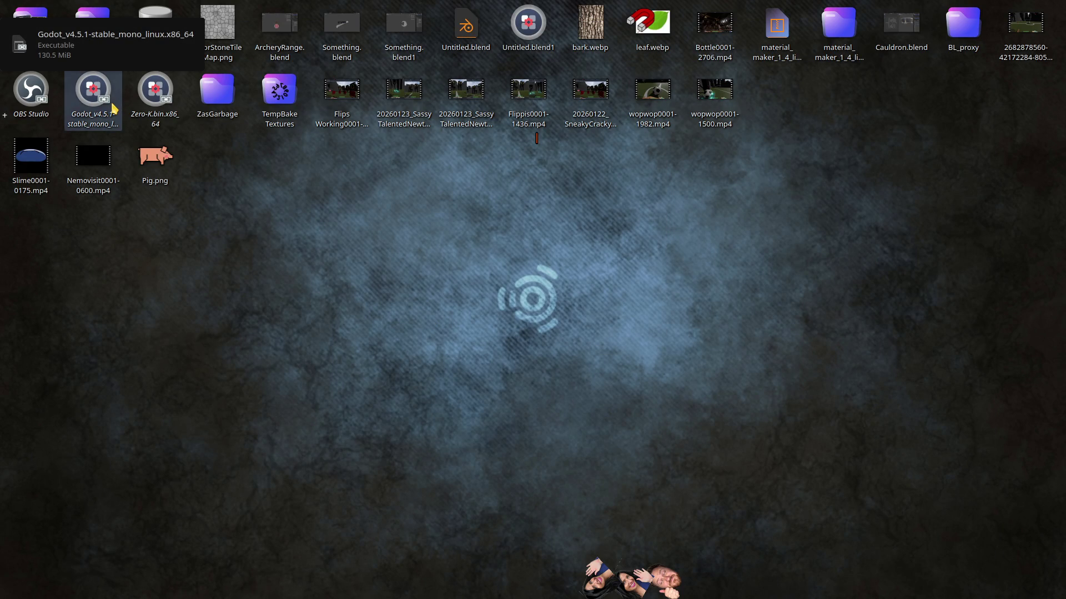
pyautogui.doubleClick(111, 105)
pyautogui.click(343, 155)
pyautogui.doubleClick(343, 155)
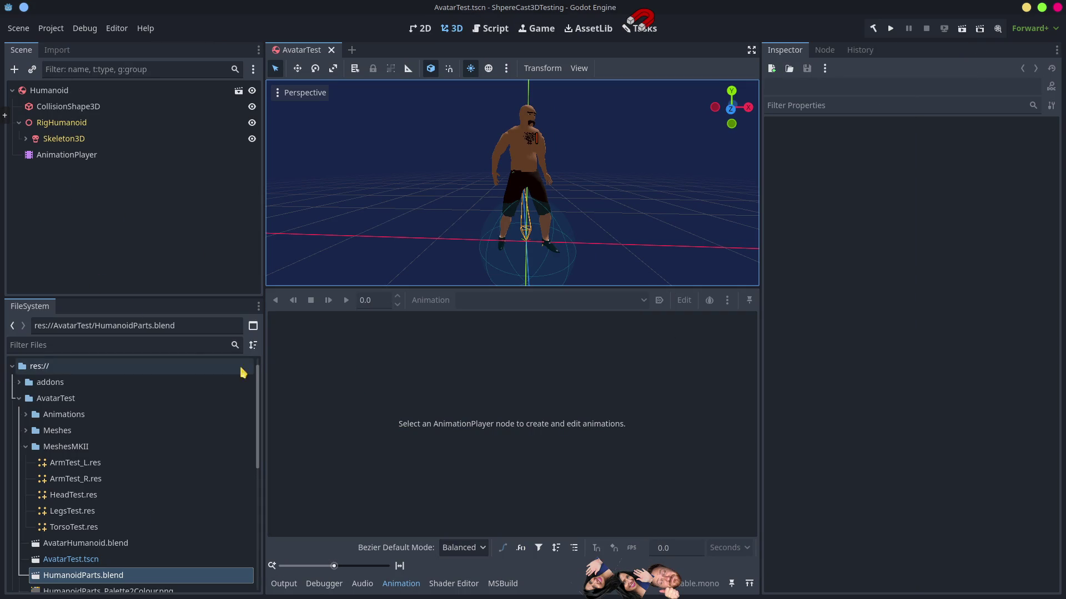
# Switch the AnimationPlayer from Crouch_Fwd to the Zassy/Roll animation.
pyautogui.click(75, 156)
pyautogui.moveTo(383, 324)
pyautogui.mouseDown()
pyautogui.moveTo(466, 332)
pyautogui.moveTo(380, 332)
pyautogui.mouseUp()
pyautogui.click(509, 304)
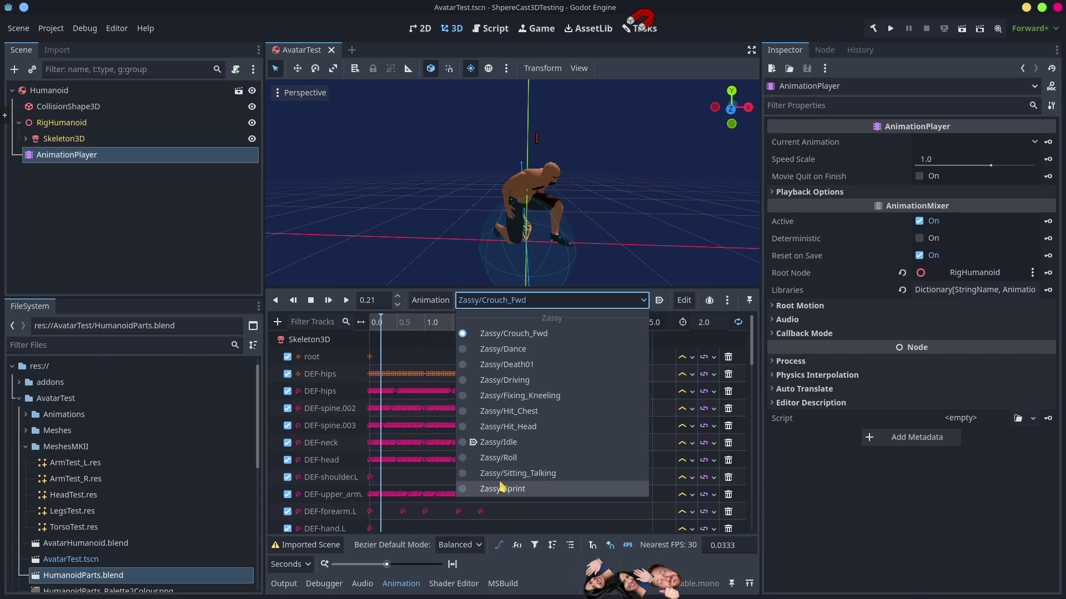
pyautogui.click(504, 458)
# Scrub Roll to about 0.49 s, then bring up the Animations folder's context menu.
pyautogui.moveTo(373, 324)
pyautogui.mouseDown()
pyautogui.moveTo(437, 337)
pyautogui.moveTo(370, 340)
pyautogui.moveTo(444, 358)
pyautogui.moveTo(367, 348)
pyautogui.moveTo(459, 369)
pyautogui.moveTo(363, 363)
pyautogui.moveTo(442, 374)
pyautogui.moveTo(364, 368)
pyautogui.moveTo(441, 374)
pyautogui.moveTo(382, 374)
pyautogui.moveTo(399, 376)
pyautogui.mouseUp()
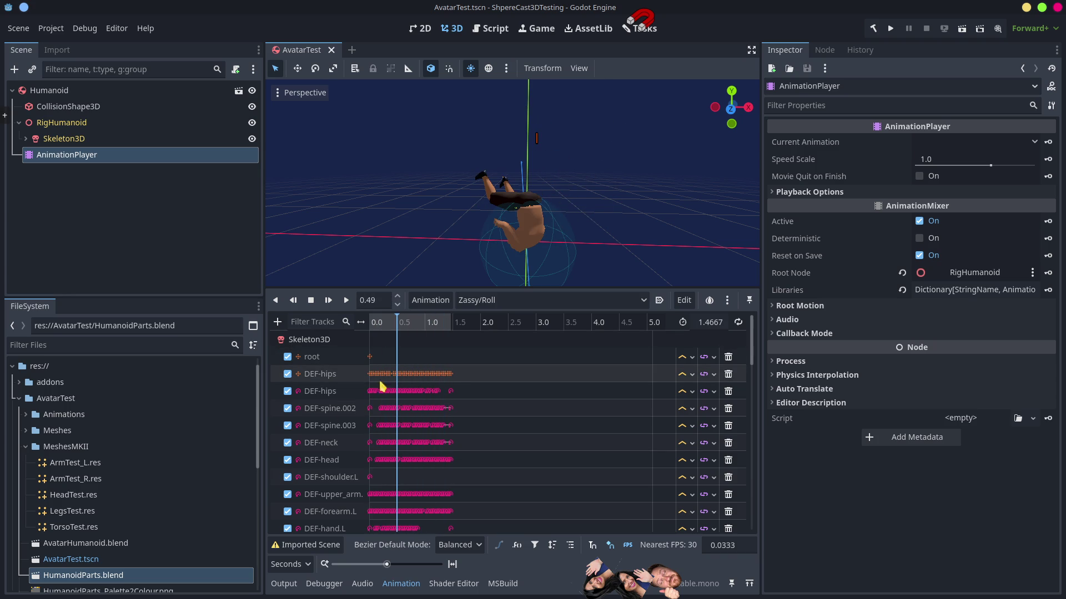
pyautogui.click(64, 415)
pyautogui.rightClick(94, 425)
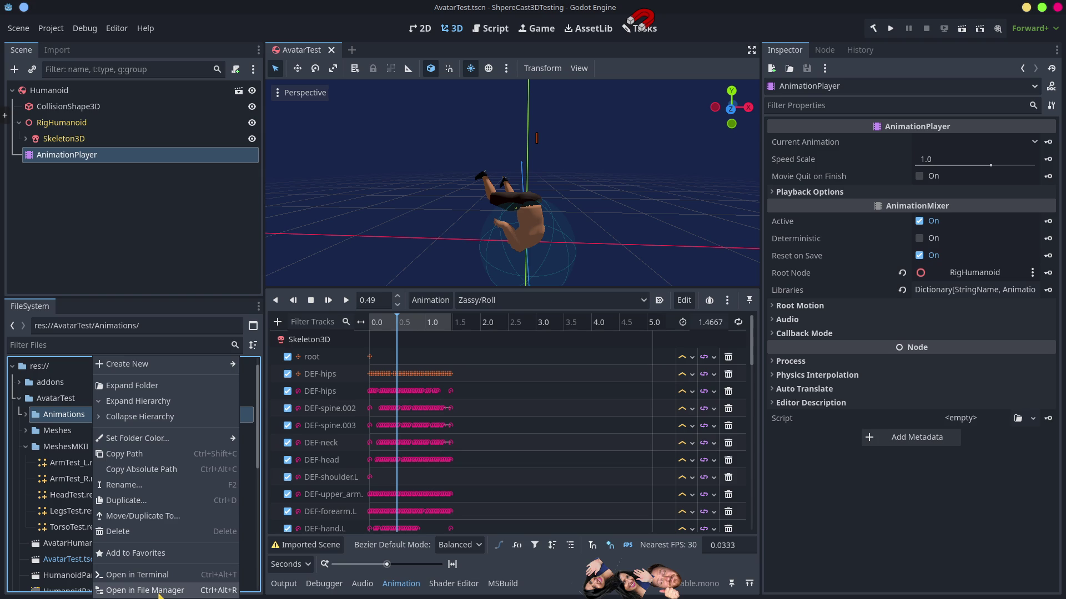
# Dismiss the open menus and close the Refactor Animations window.
pyautogui.click(431, 305)
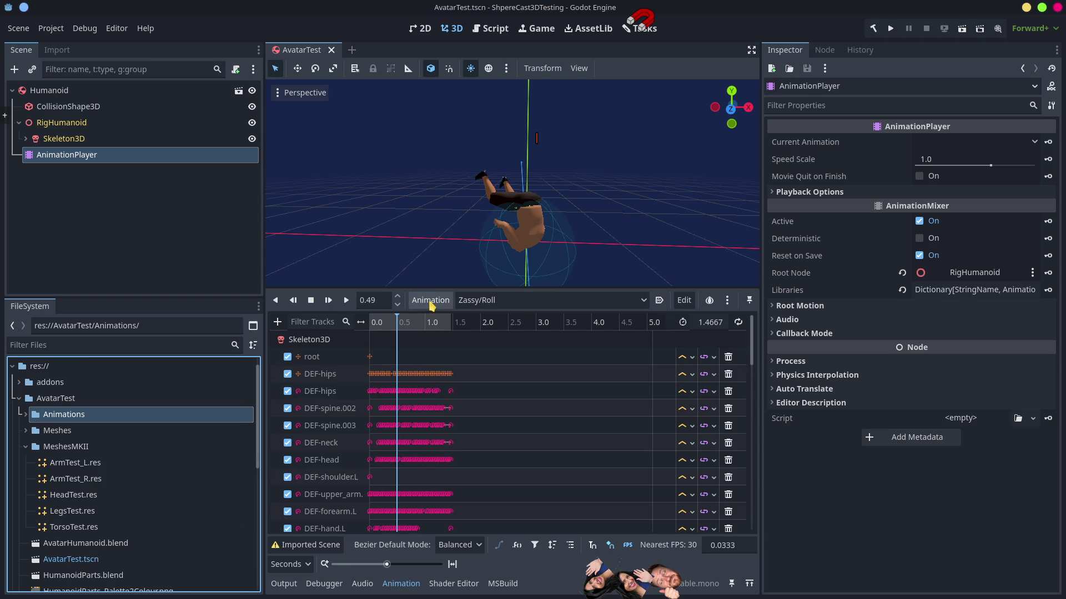
pyautogui.click(431, 300)
pyautogui.press('Escape')
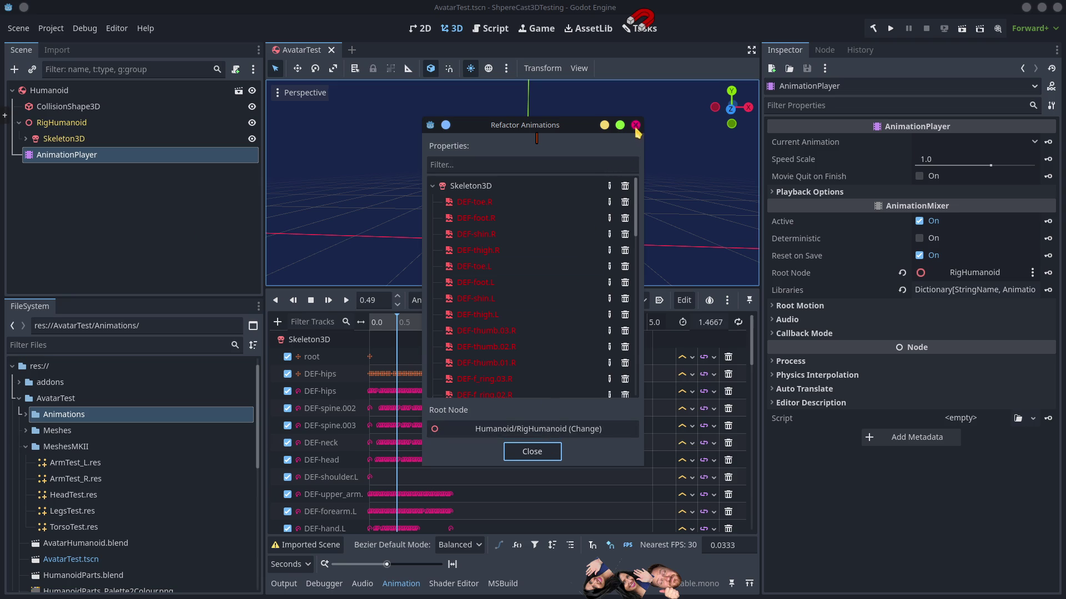
pyautogui.click(636, 126)
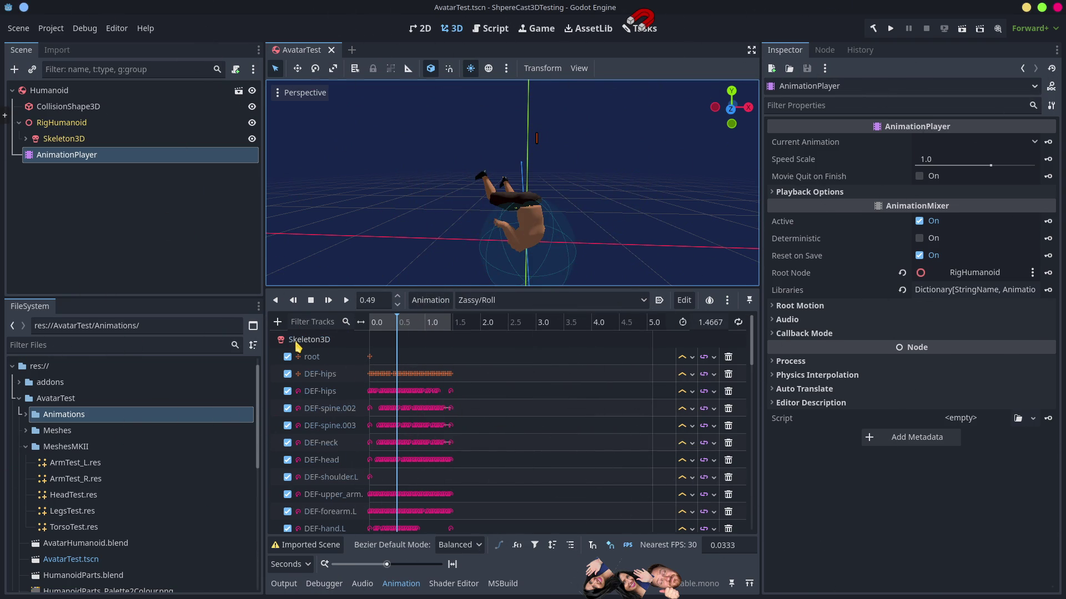
# Show the Animations folder in the file manager, close it, and minimize the Godot editor.
pyautogui.click(296, 343)
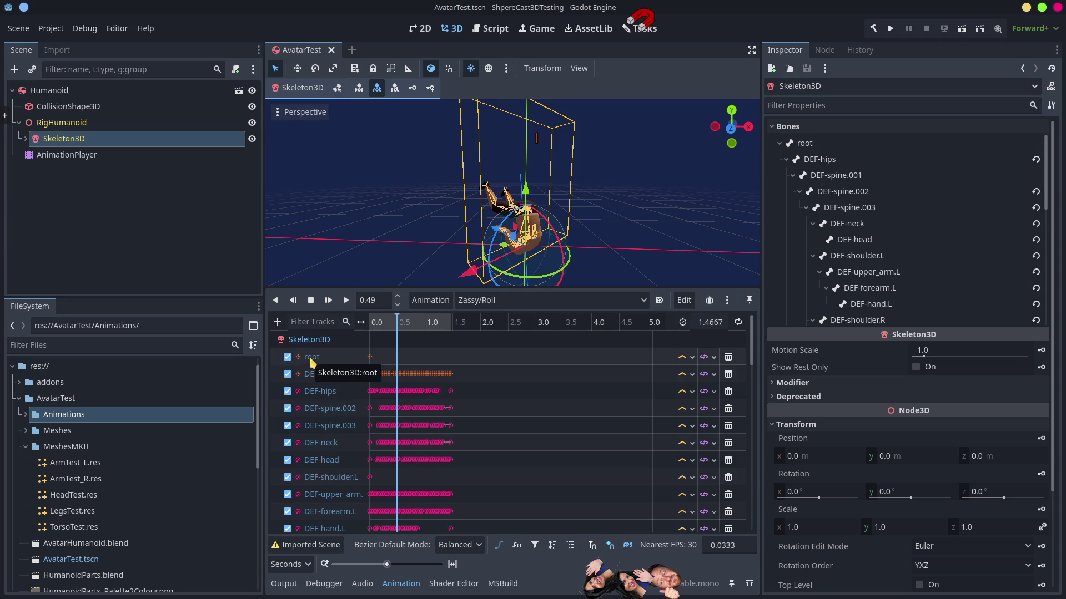
pyautogui.rightClick(63, 414)
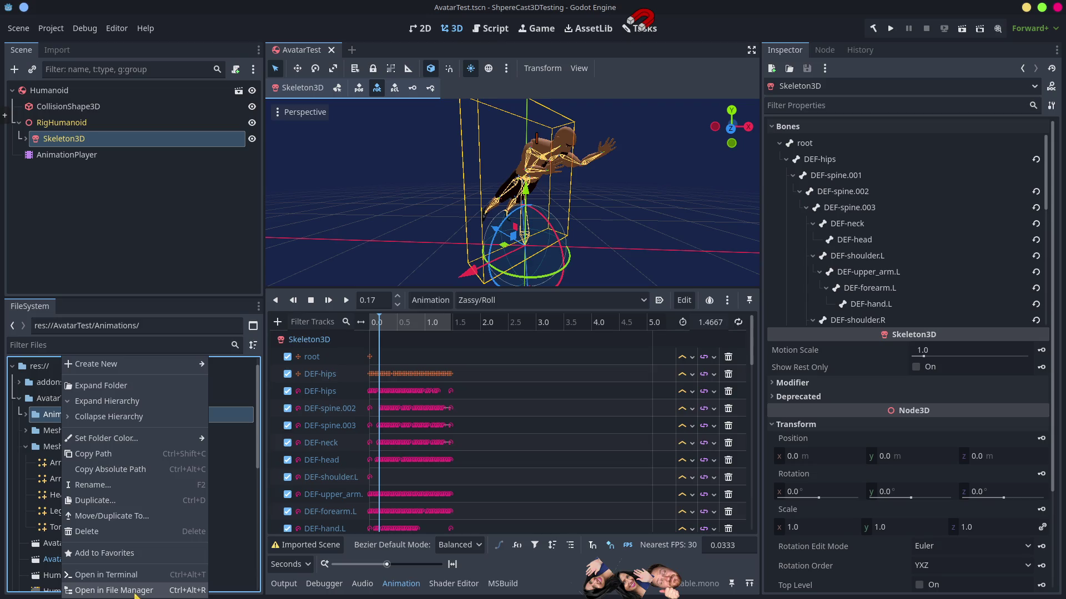
pyautogui.click(134, 590)
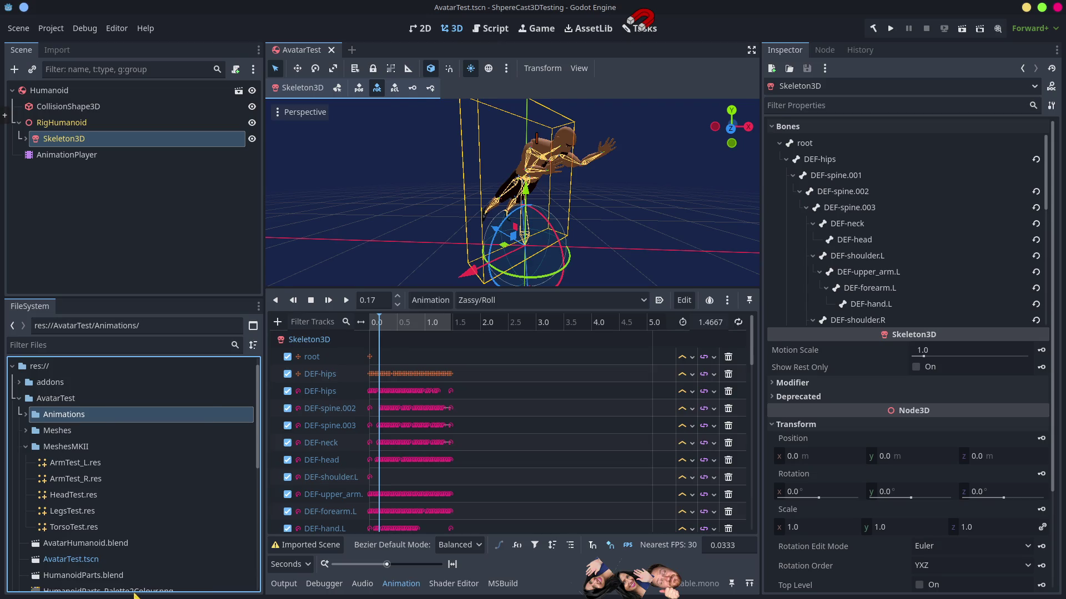
pyautogui.hotkey('ctrl', 'w')
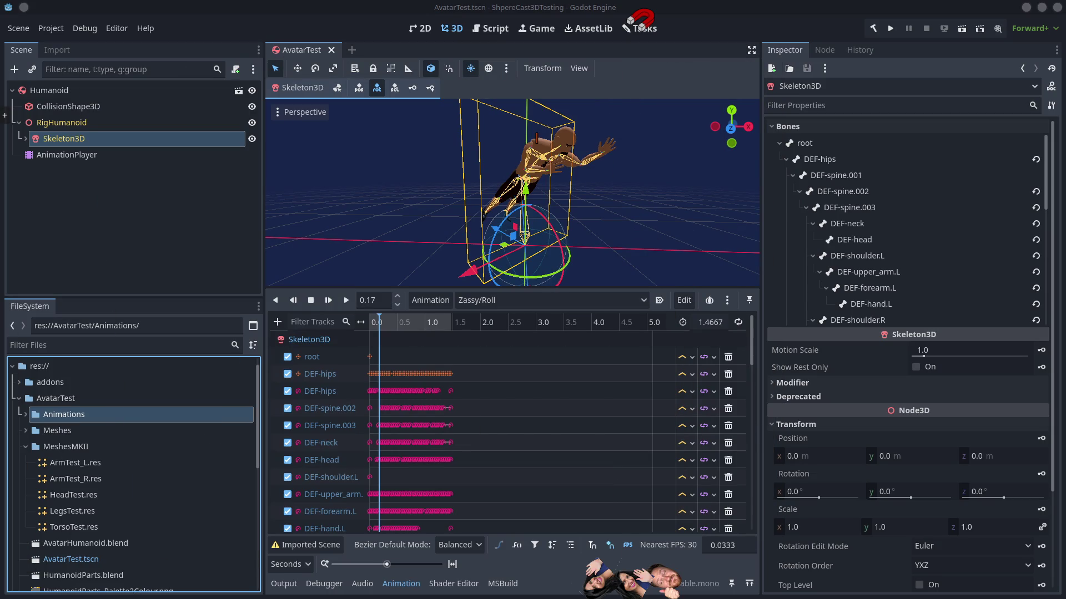
pyautogui.click(1026, 9)
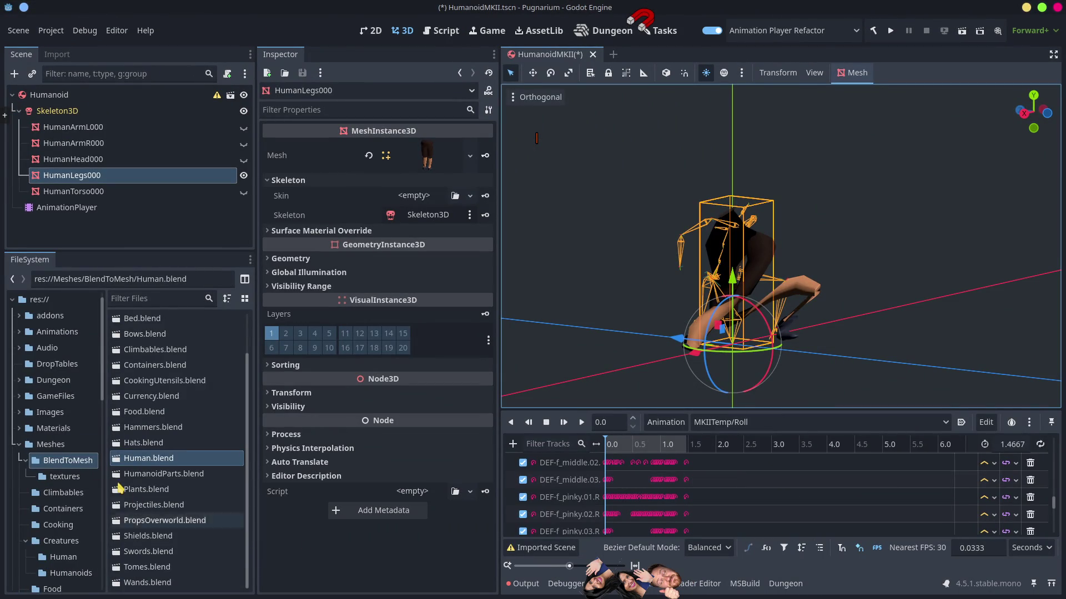
# Delete Roll.res from res://Animations/Humanoid, raising the warning about PartlyAnimLibrary.tres and HumanoidMKII.tscn.
pyautogui.click(57, 331)
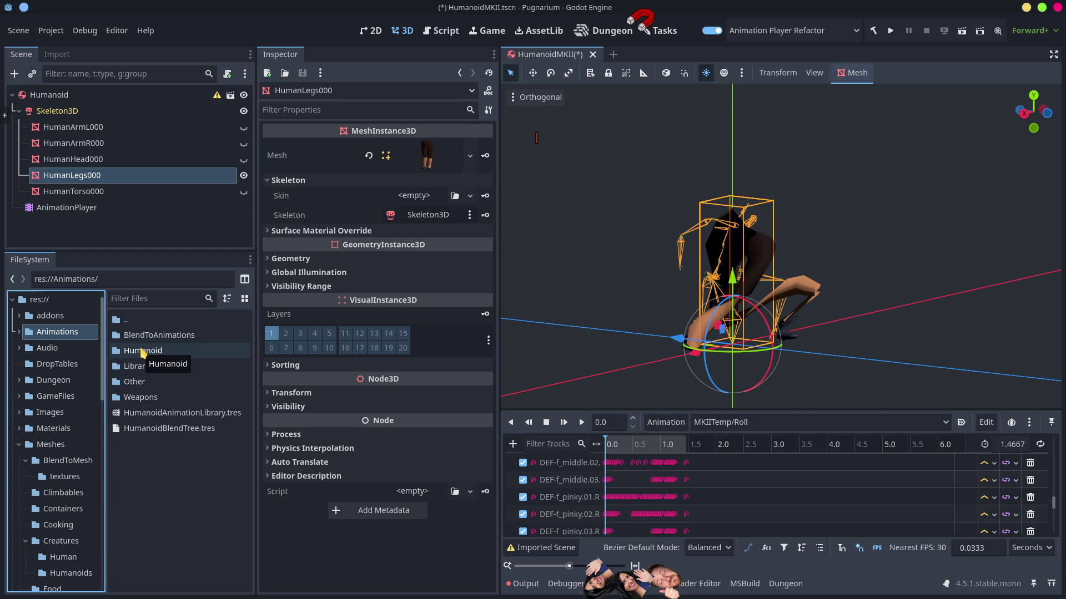
pyautogui.doubleClick(143, 351)
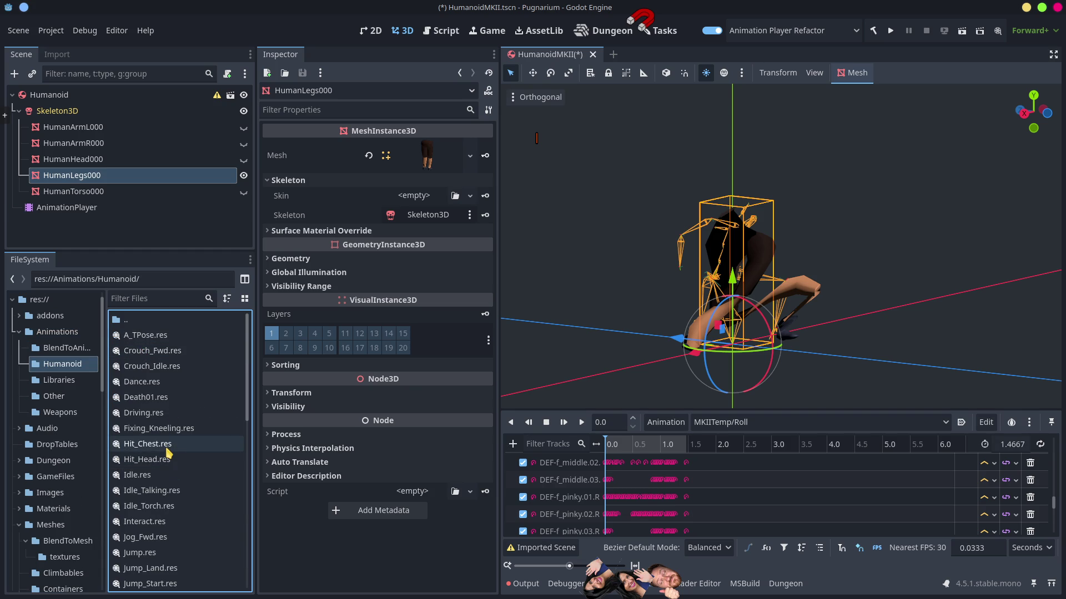
pyautogui.scroll(-8, 161, 472)
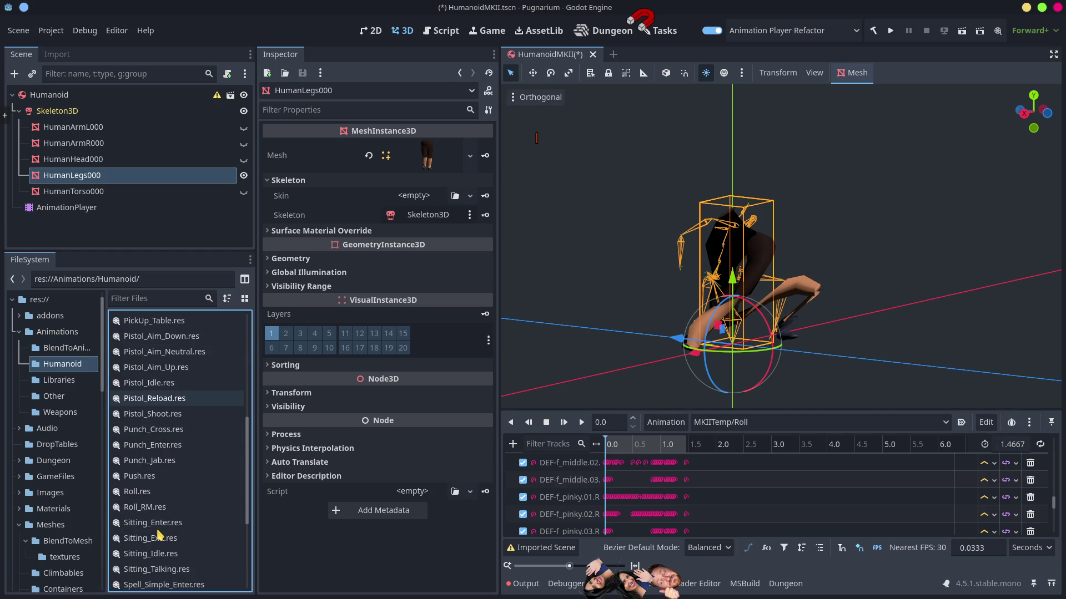
pyautogui.click(140, 497)
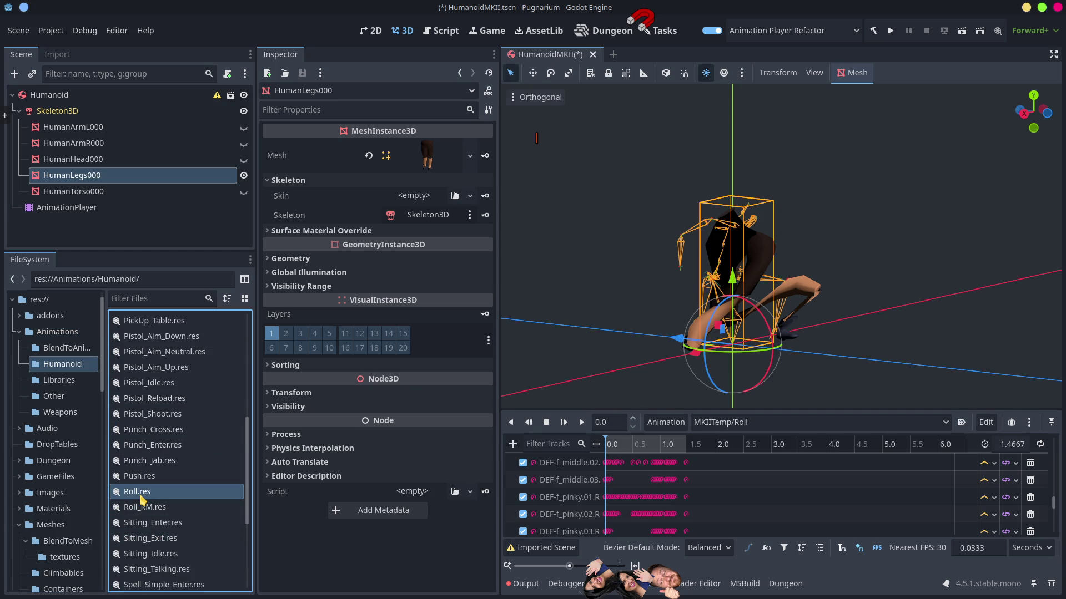
pyautogui.press('Delete')
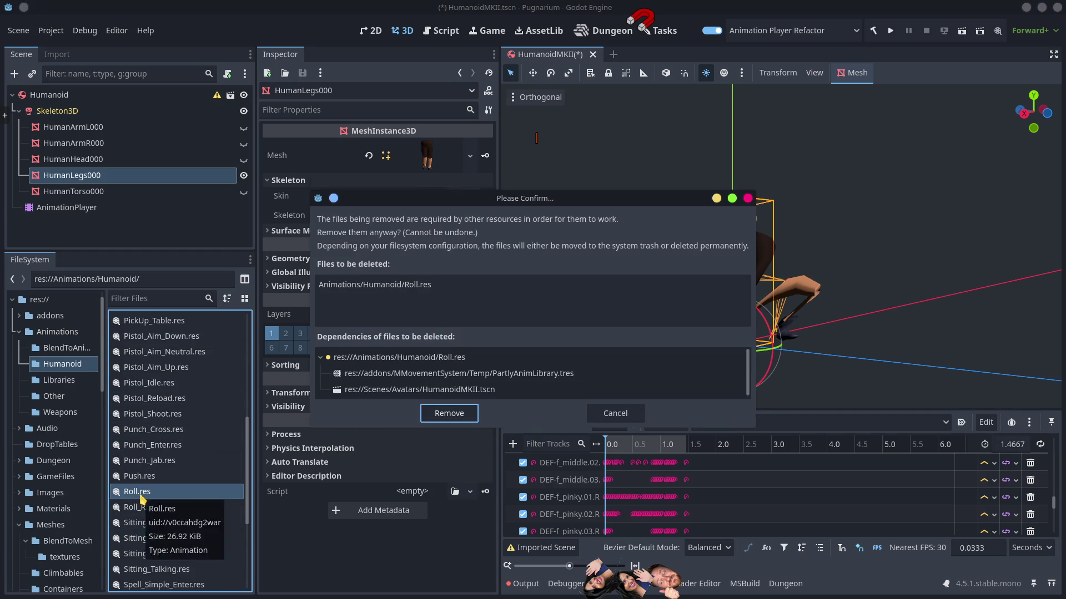
# Confirm removing Roll.res, drop Roll from the MKIITemp library, and save HumanoidMKII.tscn.
pyautogui.click(450, 398)
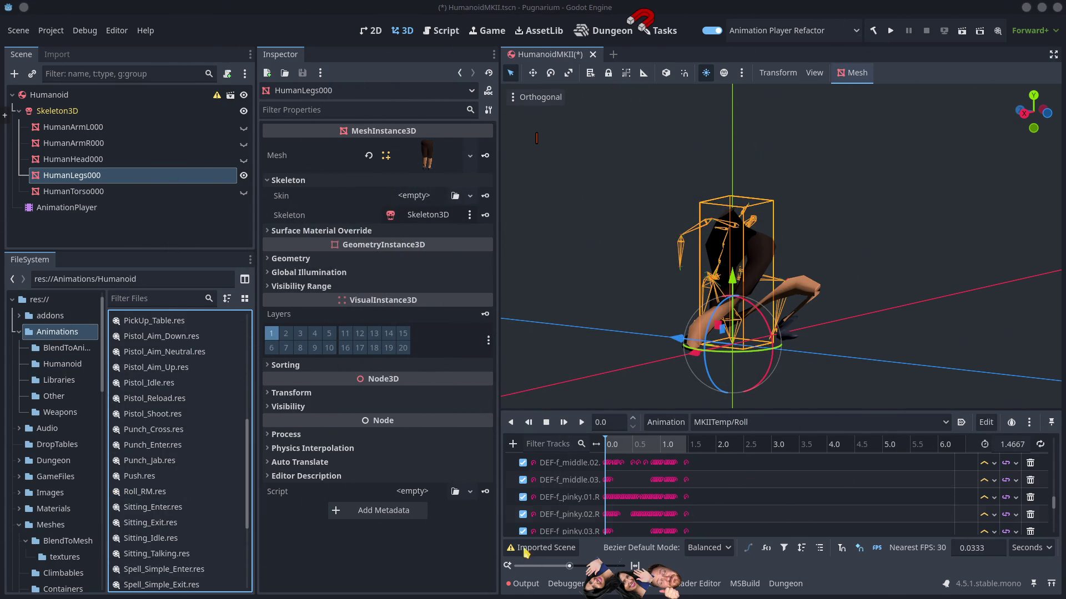
pyautogui.click(666, 422)
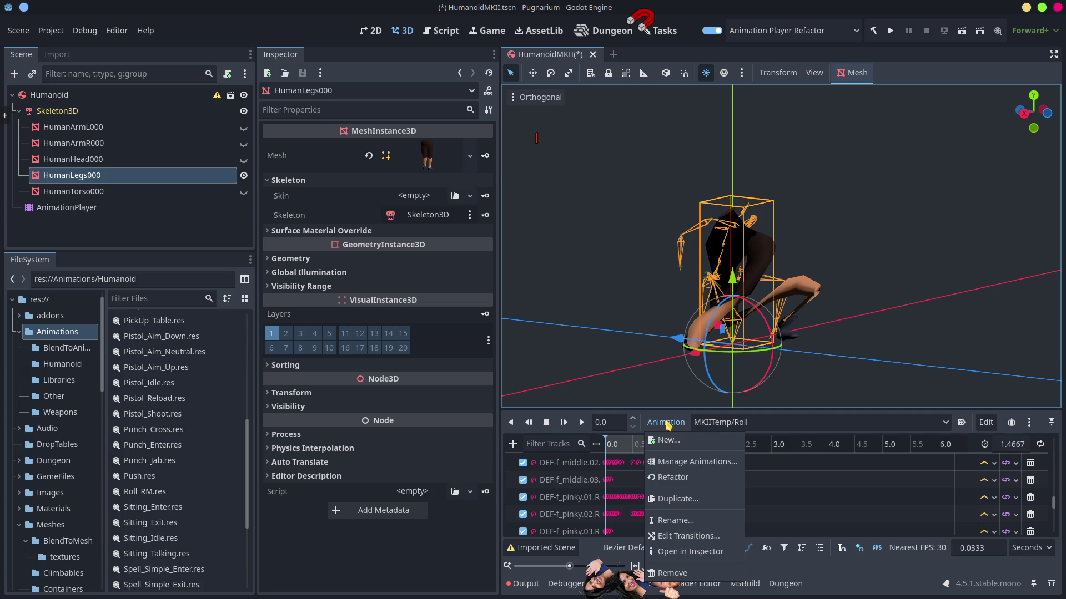
pyautogui.click(678, 463)
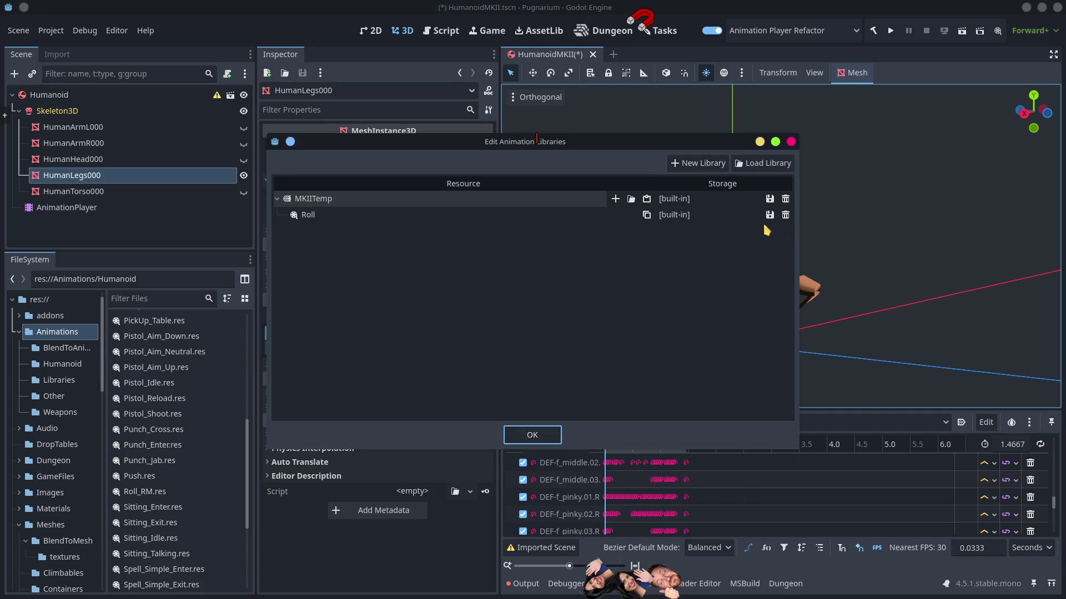
pyautogui.click(785, 217)
pyautogui.click(542, 438)
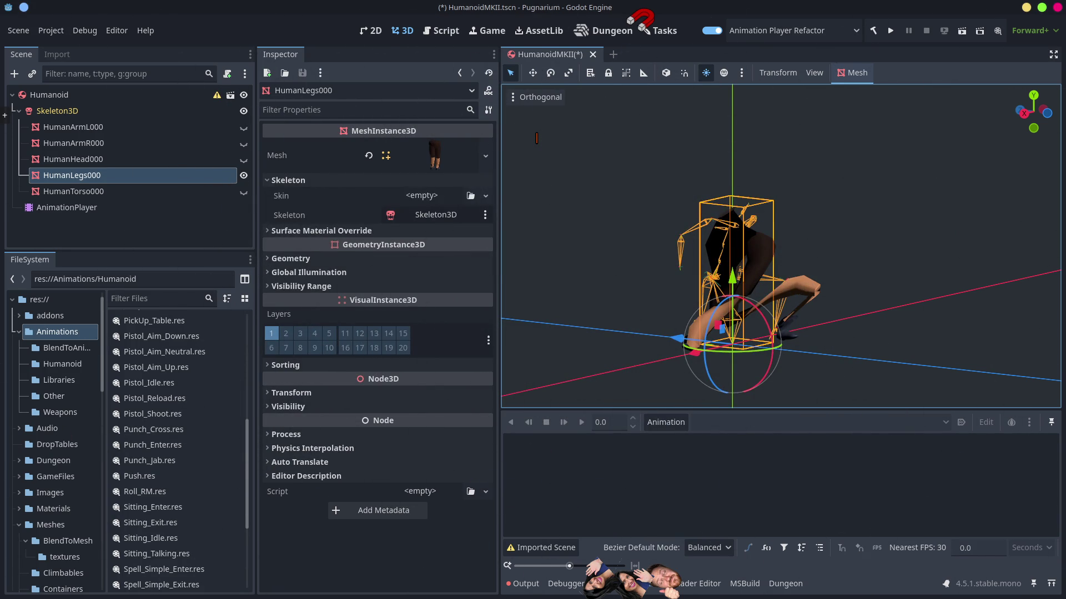
pyautogui.hotkey('ctrl', 's')
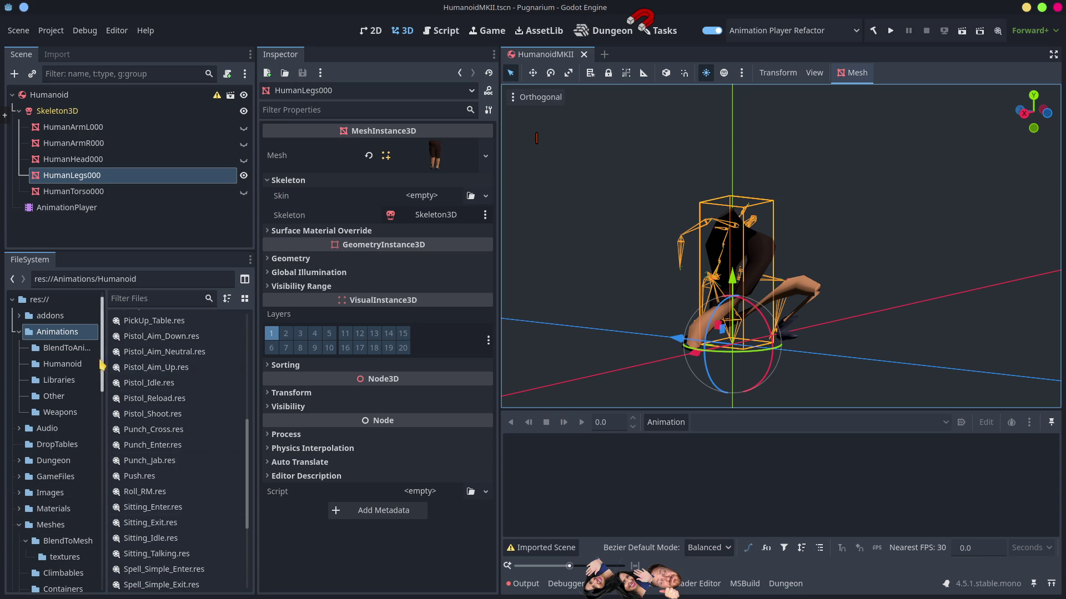
# Drag Roll.res from the file manager into res://Animations, then move it into the Humanoid folder.
pyautogui.click(58, 332)
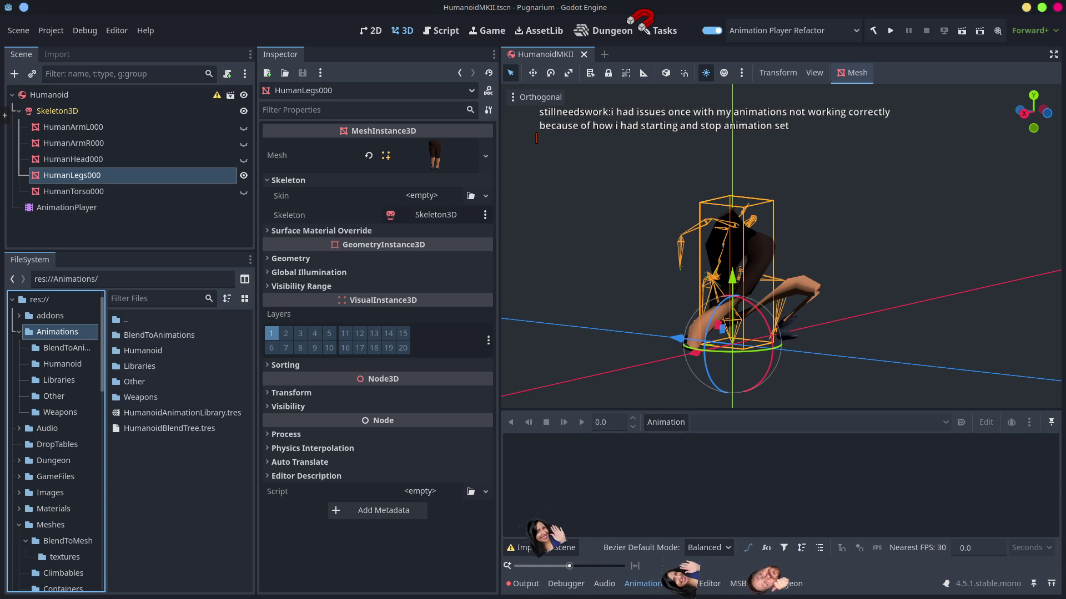
pyautogui.moveTo(71, 506); pyautogui.dragTo(164, 510)
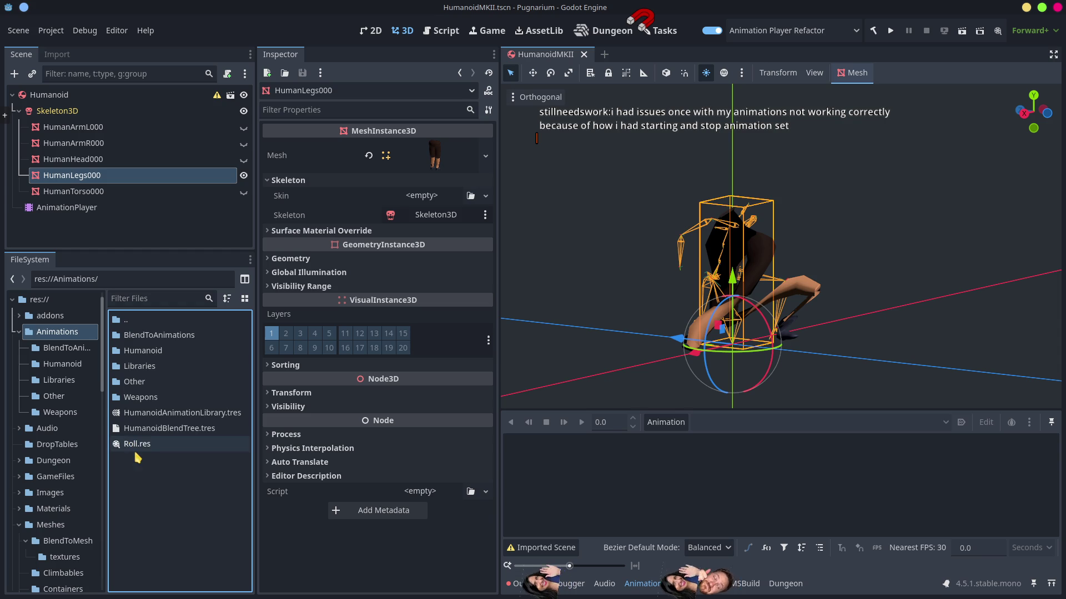
pyautogui.moveTo(136, 445)
pyautogui.mouseDown()
pyautogui.moveTo(151, 413)
pyautogui.moveTo(143, 351)
pyautogui.mouseUp()
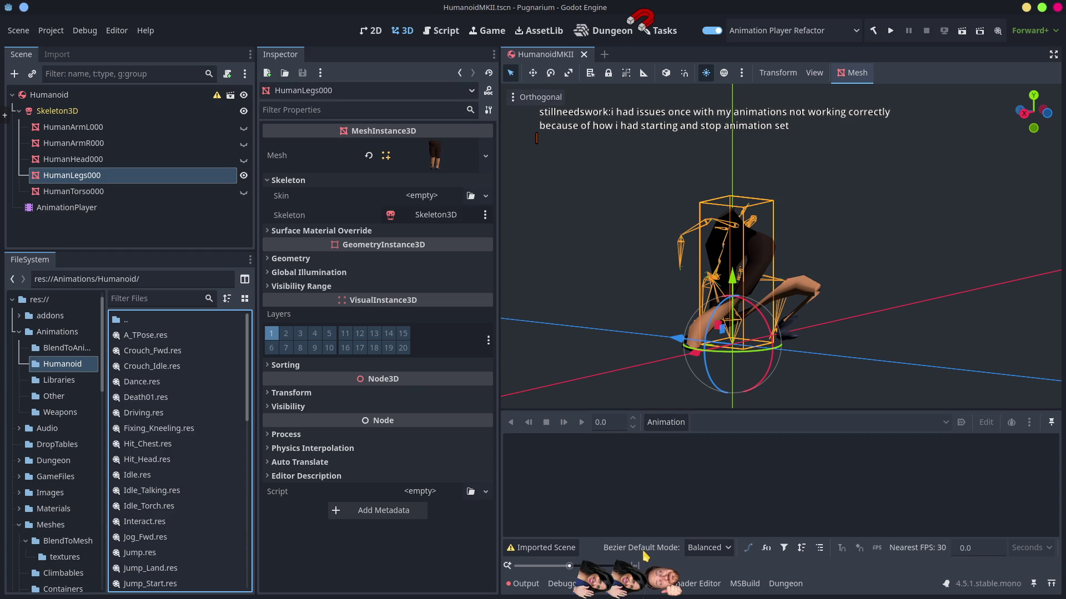
# Load Roll.res into the MKIITemp library and scrub the restored 1.4667 s Roll clip.
pyautogui.click(678, 424)
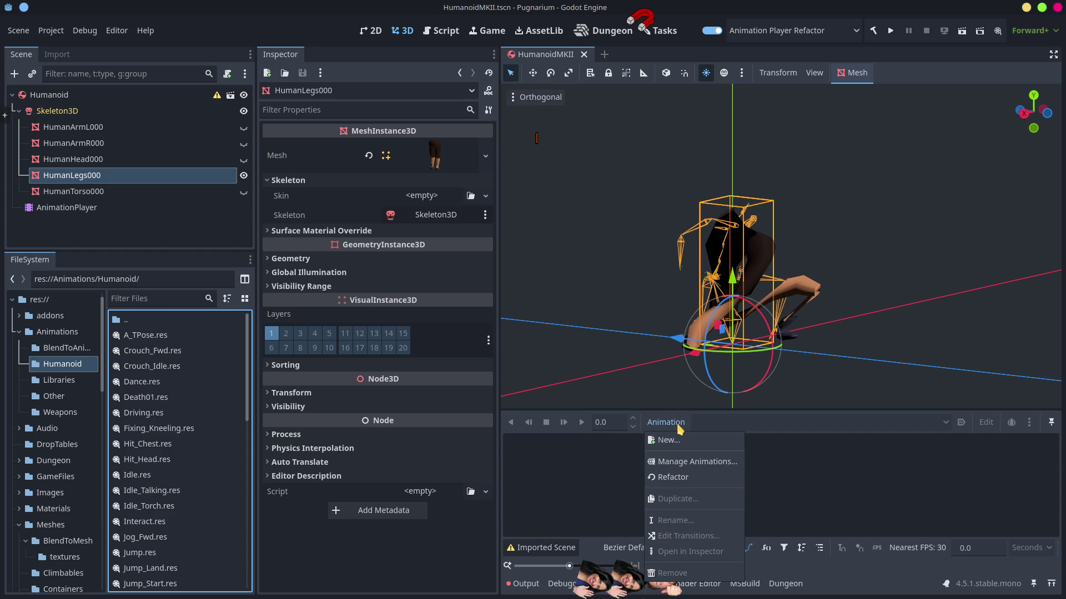
pyautogui.click(686, 465)
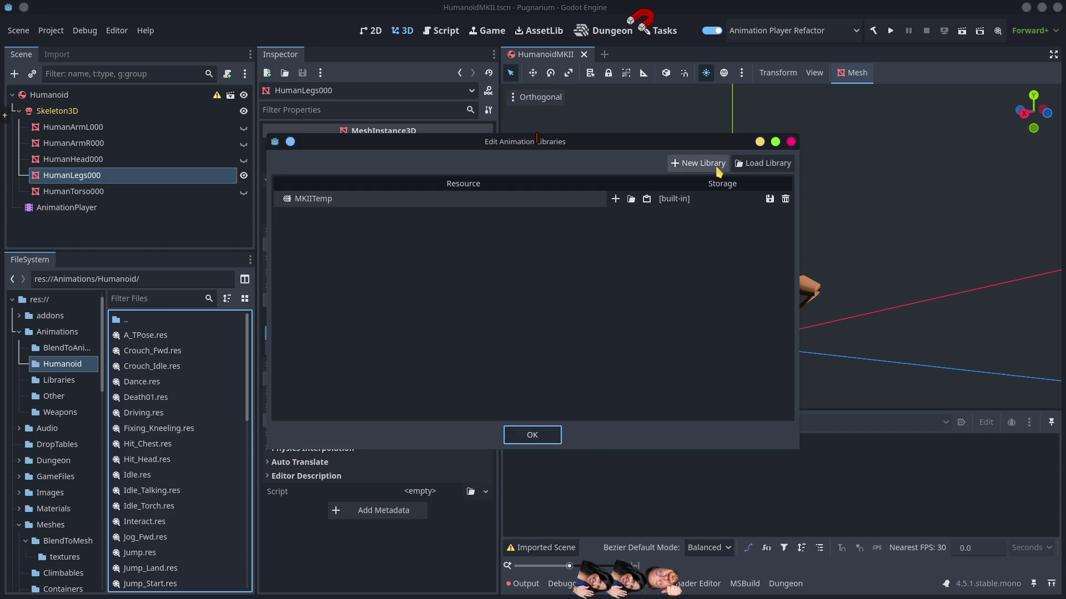
pyautogui.click(616, 199)
pyautogui.click(616, 198)
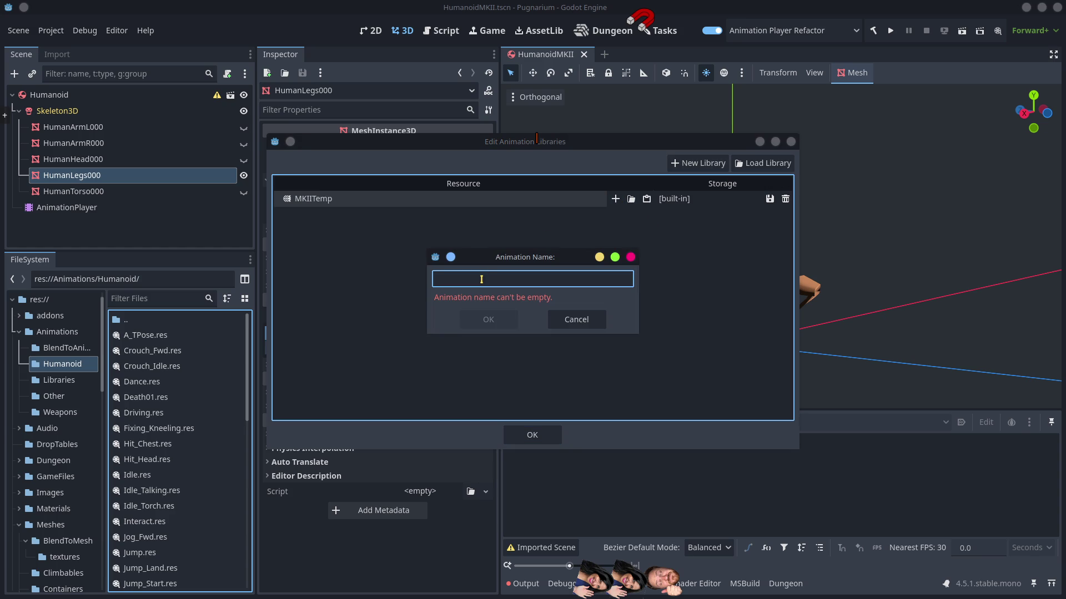
pyautogui.click(574, 319)
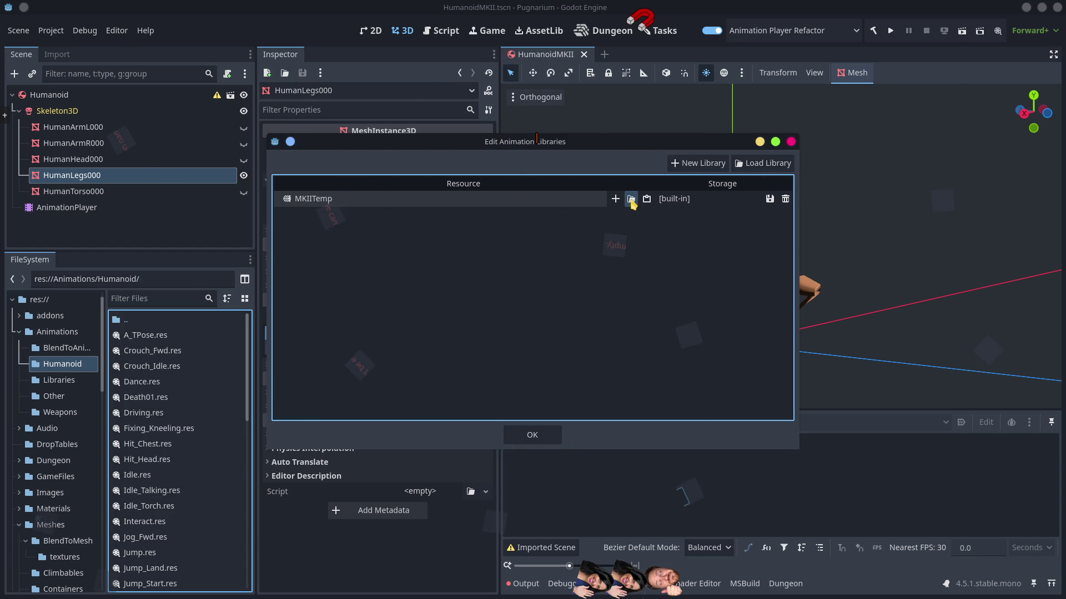
pyautogui.click(631, 199)
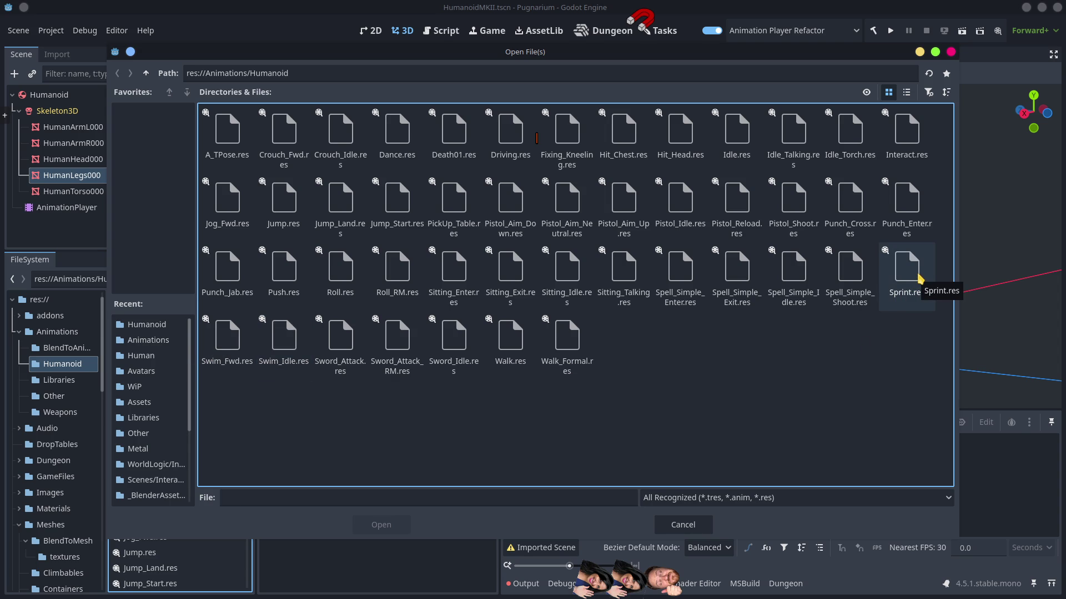
pyautogui.doubleClick(340, 269)
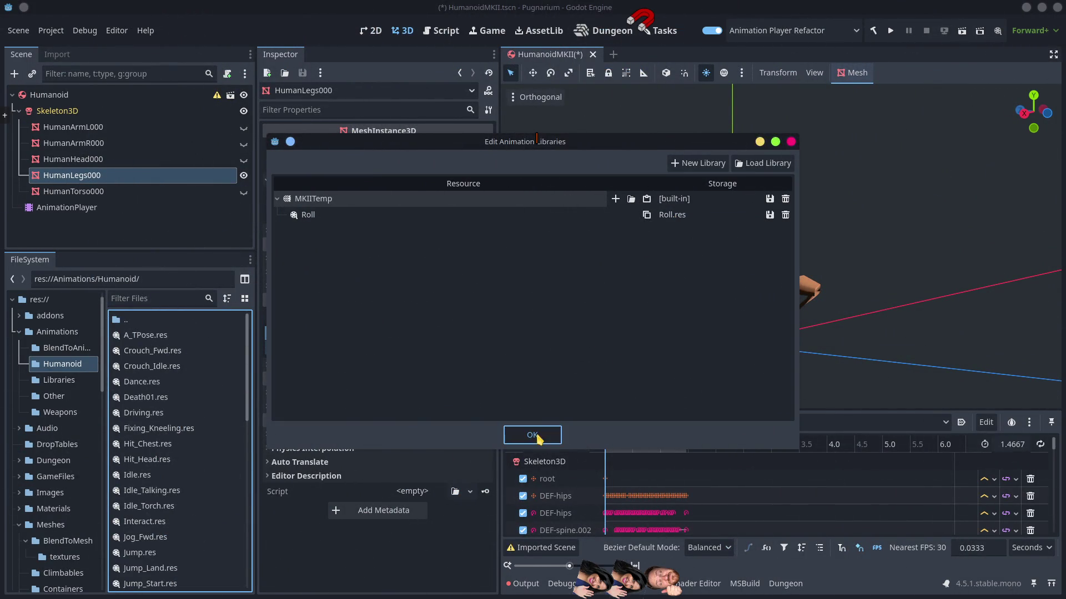
pyautogui.click(534, 435)
pyautogui.moveTo(613, 447)
pyautogui.mouseDown()
pyautogui.moveTo(654, 461)
pyautogui.moveTo(610, 470)
pyautogui.moveTo(631, 470)
pyautogui.moveTo(660, 496)
pyautogui.moveTo(608, 491)
pyautogui.moveTo(709, 534)
pyautogui.mouseUp()
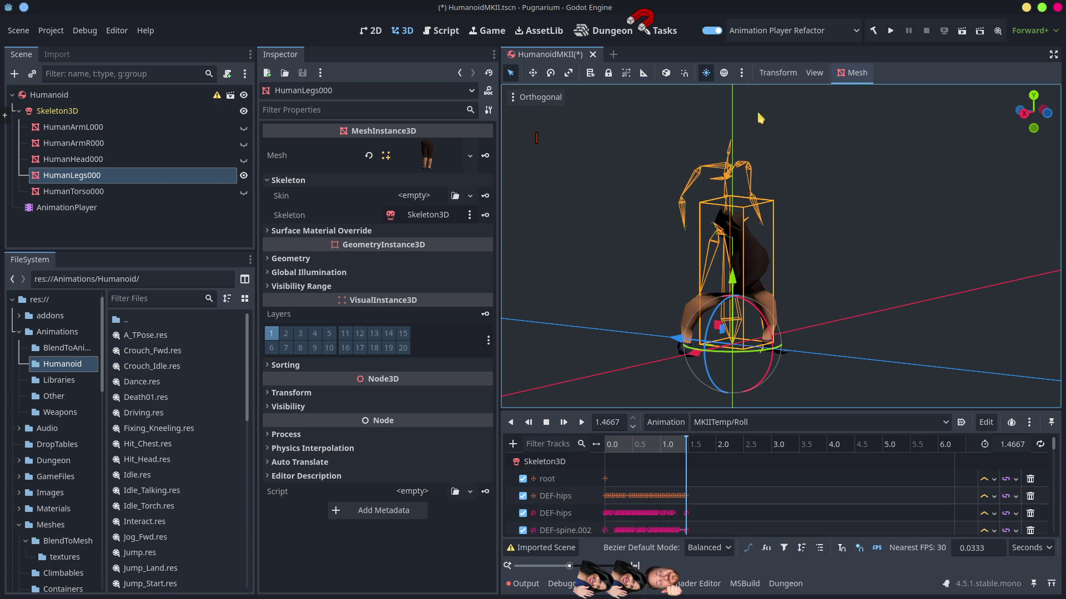
# Disable Animation Player Refactor and reload the Pugnarium project, saving HumanoidMKII.tscn.
pyautogui.click(712, 31)
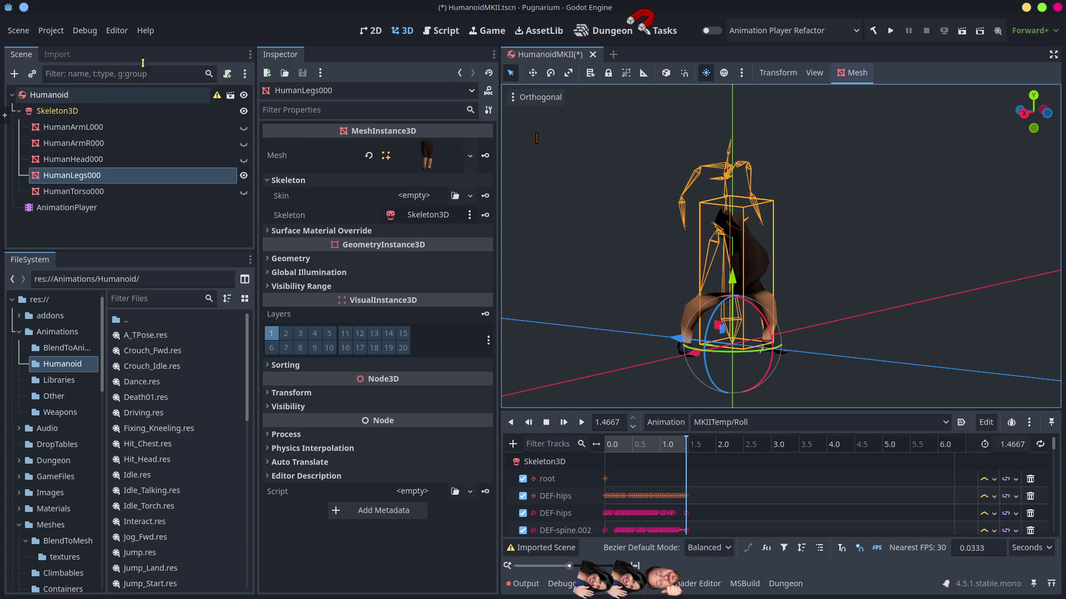
pyautogui.click(54, 33)
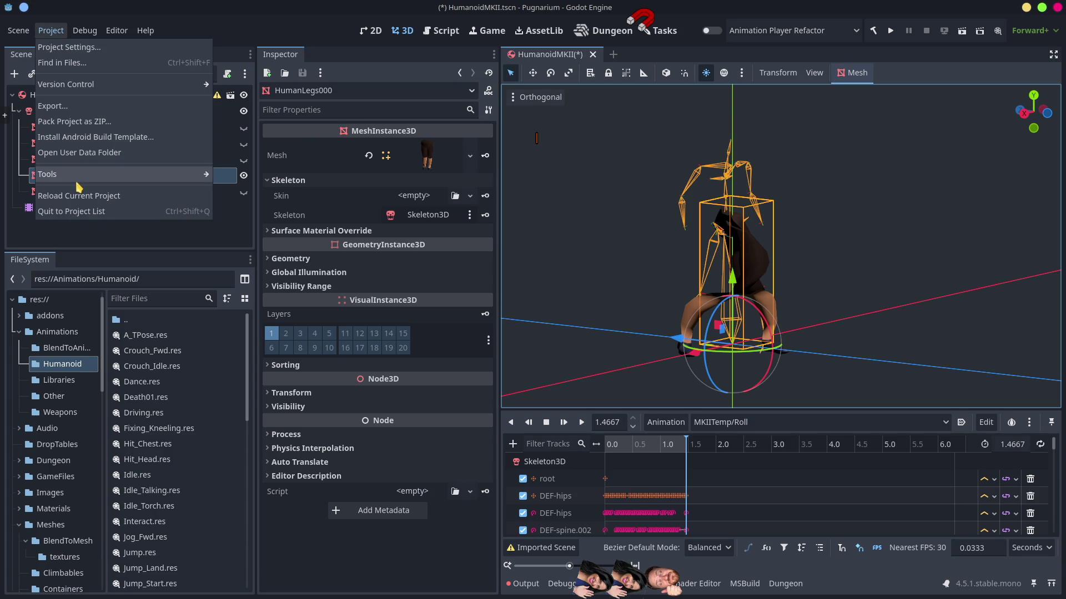
pyautogui.click(75, 201)
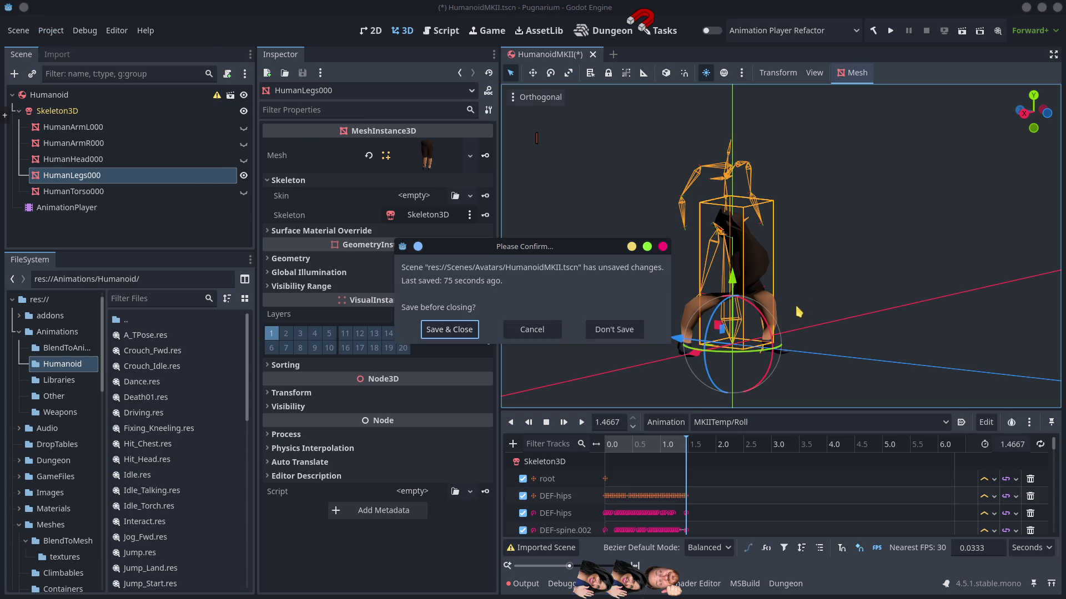
pyautogui.click(461, 331)
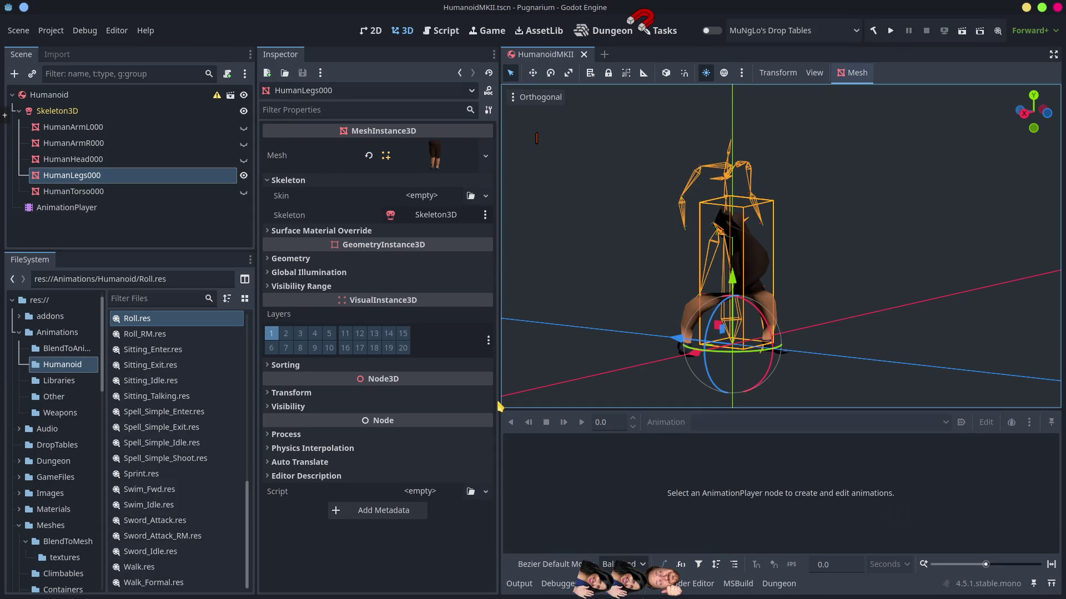
# Select the AnimationPlayer so MKIITemp/Roll loads, and scrub the legs to about 0.99 s.
pyautogui.click(148, 335)
pyautogui.click(146, 320)
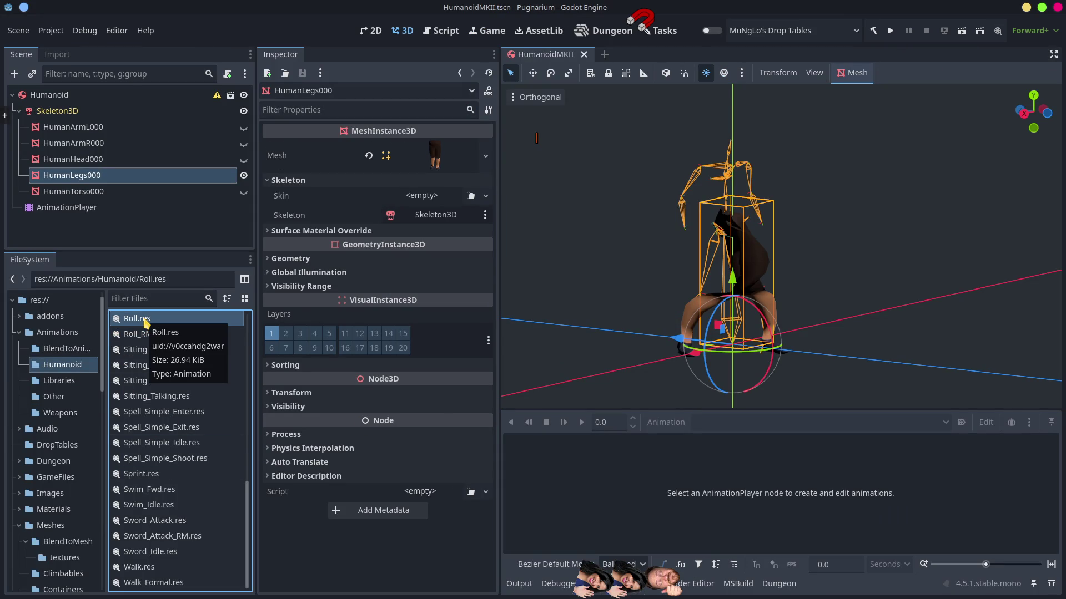
pyautogui.click(65, 210)
pyautogui.moveTo(618, 450)
pyautogui.mouseDown()
pyautogui.moveTo(682, 471)
pyautogui.moveTo(599, 456)
pyautogui.moveTo(682, 482)
pyautogui.moveTo(628, 484)
pyautogui.moveTo(689, 485)
pyautogui.moveTo(632, 486)
pyautogui.moveTo(666, 484)
pyautogui.mouseUp()
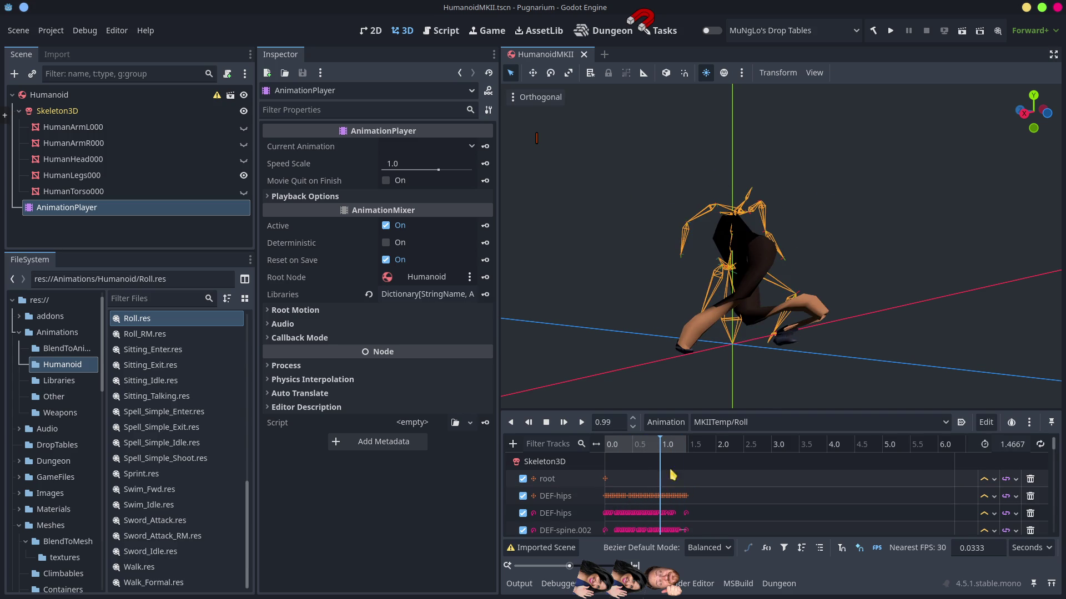
pyautogui.click(666, 423)
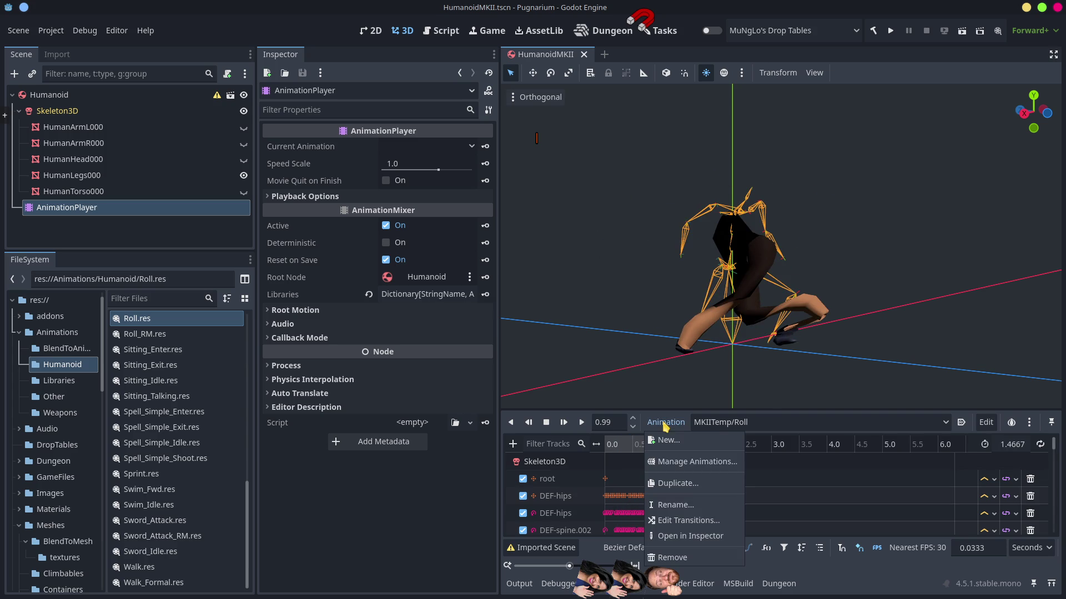
# Cancel the Roll rename and enable the Animation Player Refactor plugin.
pyautogui.click(672, 505)
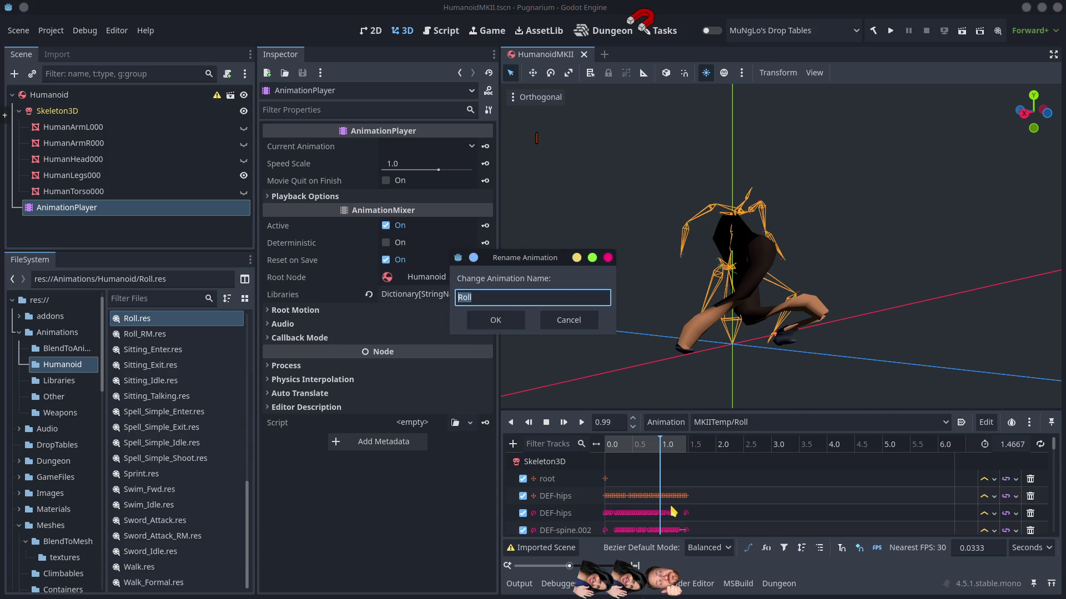
pyautogui.click(570, 320)
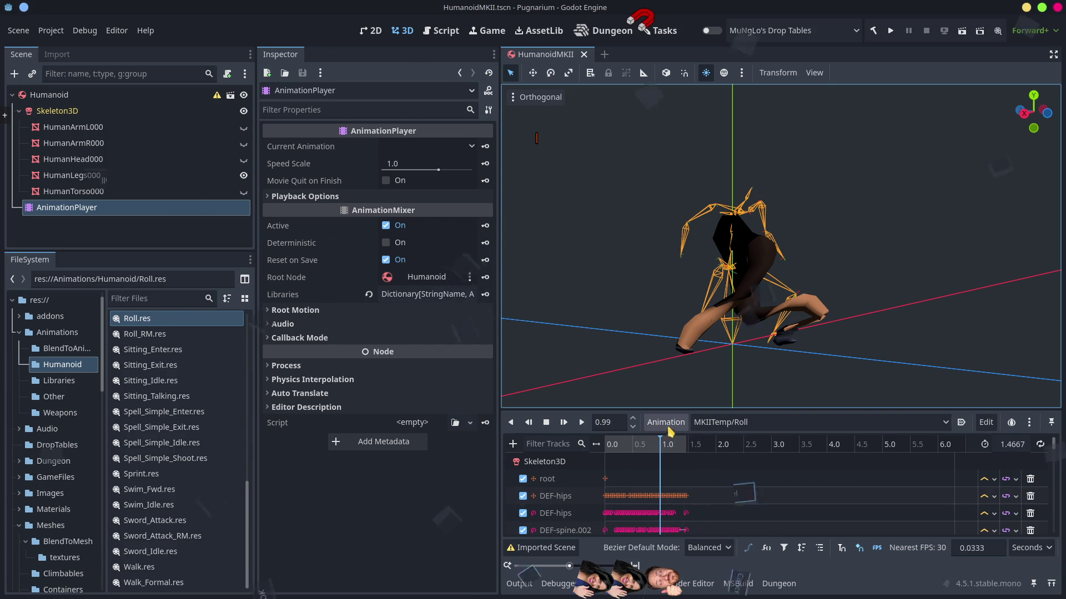
pyautogui.click(666, 423)
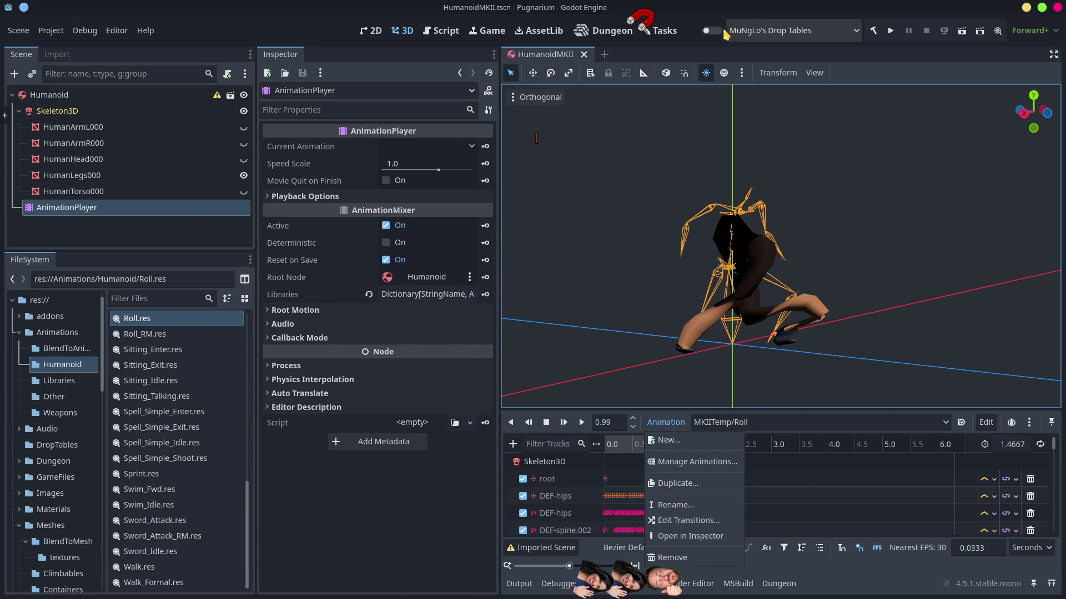
pyautogui.click(789, 34)
pyautogui.click(789, 34)
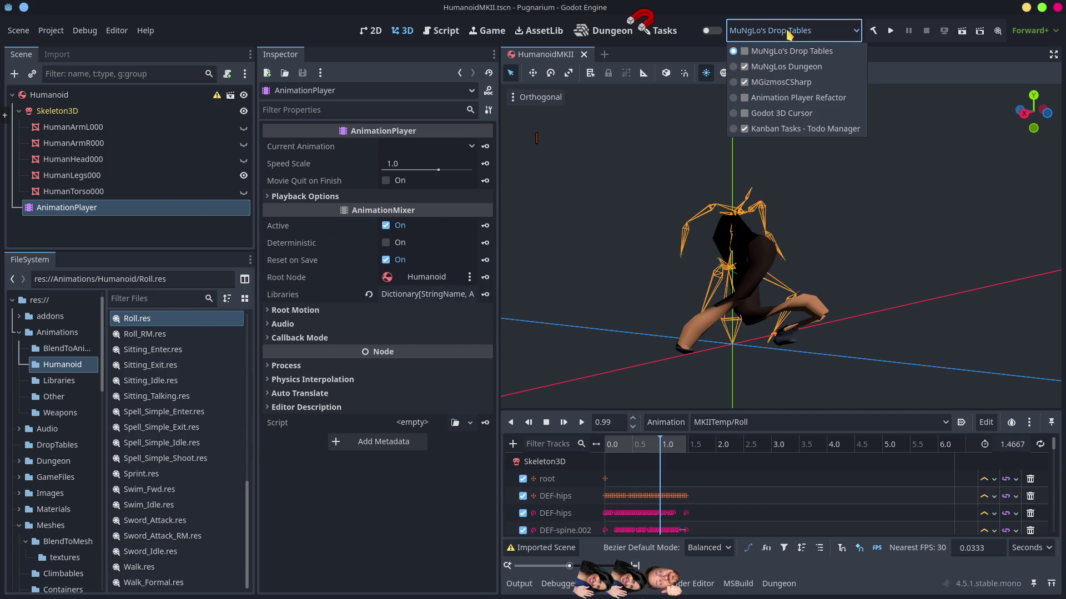
pyautogui.click(775, 99)
pyautogui.click(712, 31)
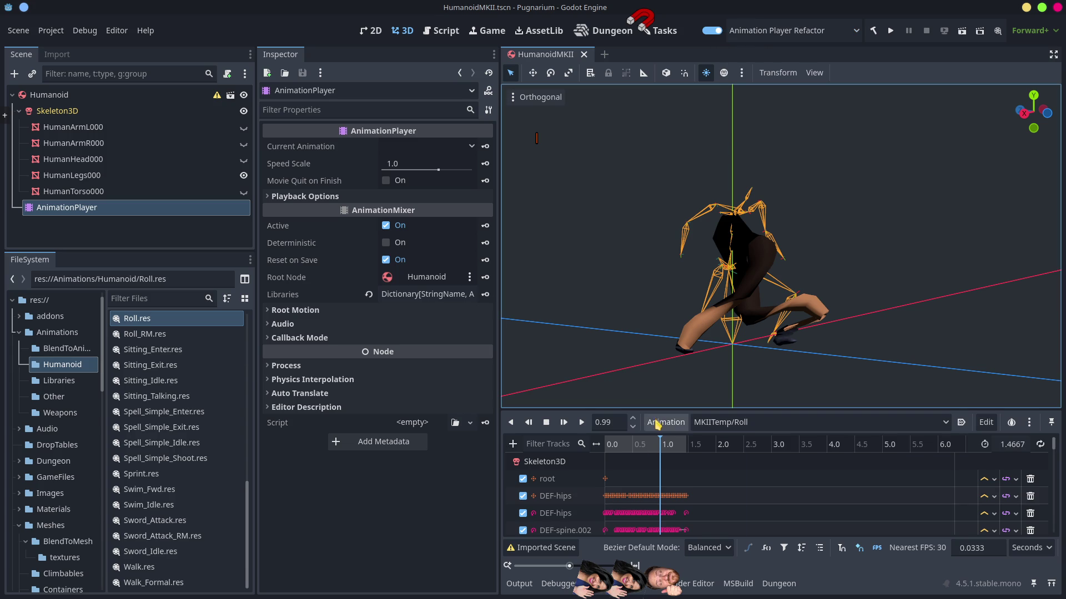
# Inspect the Refactor Animations window, close it, and scrub Roll to about 1.01 s.
pyautogui.click(664, 422)
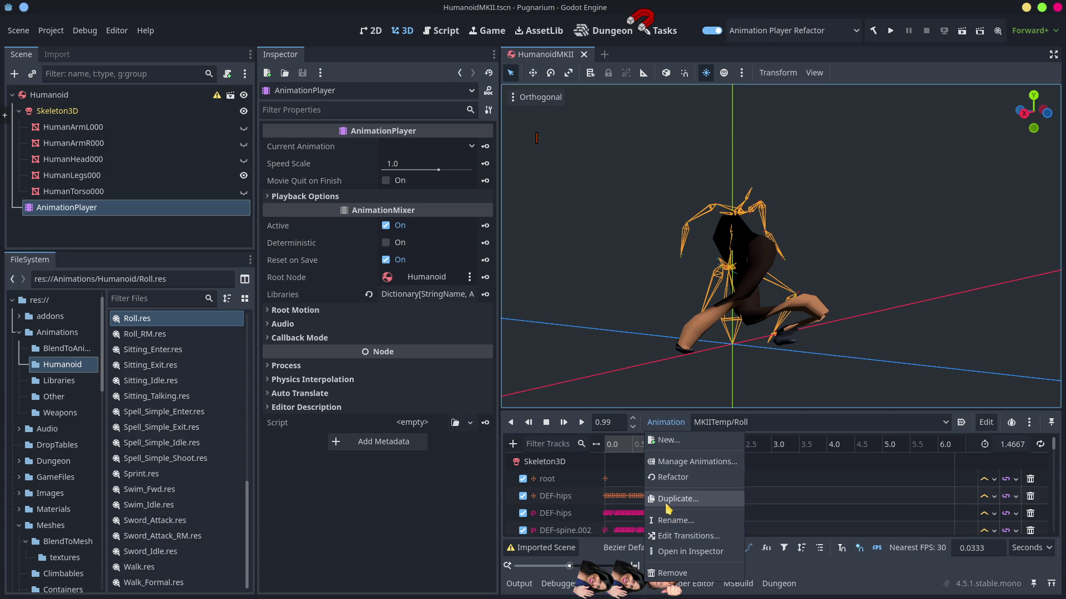
pyautogui.click(666, 481)
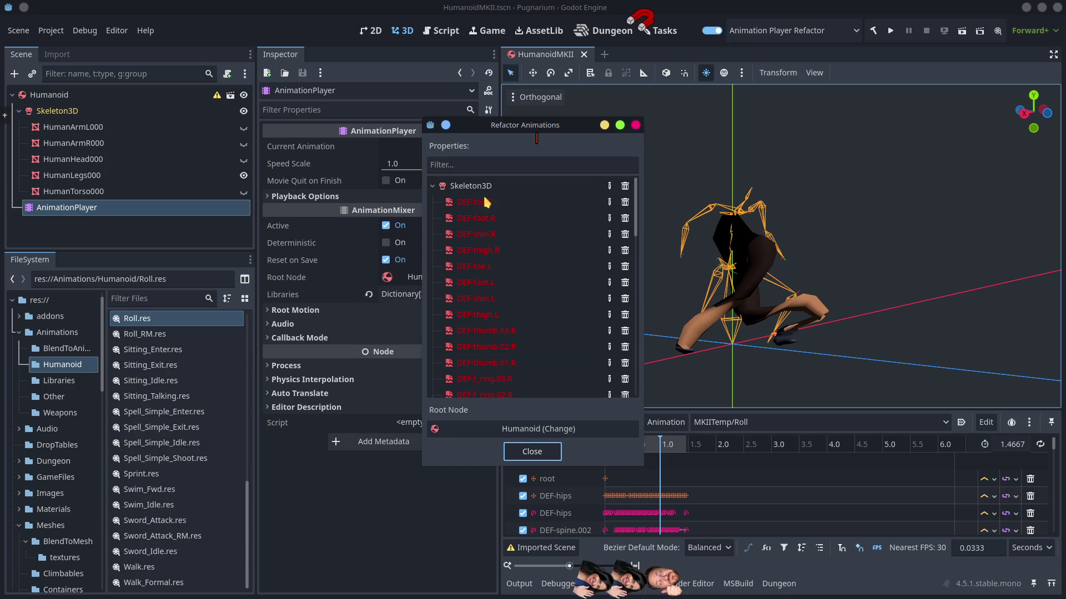
pyautogui.click(432, 186)
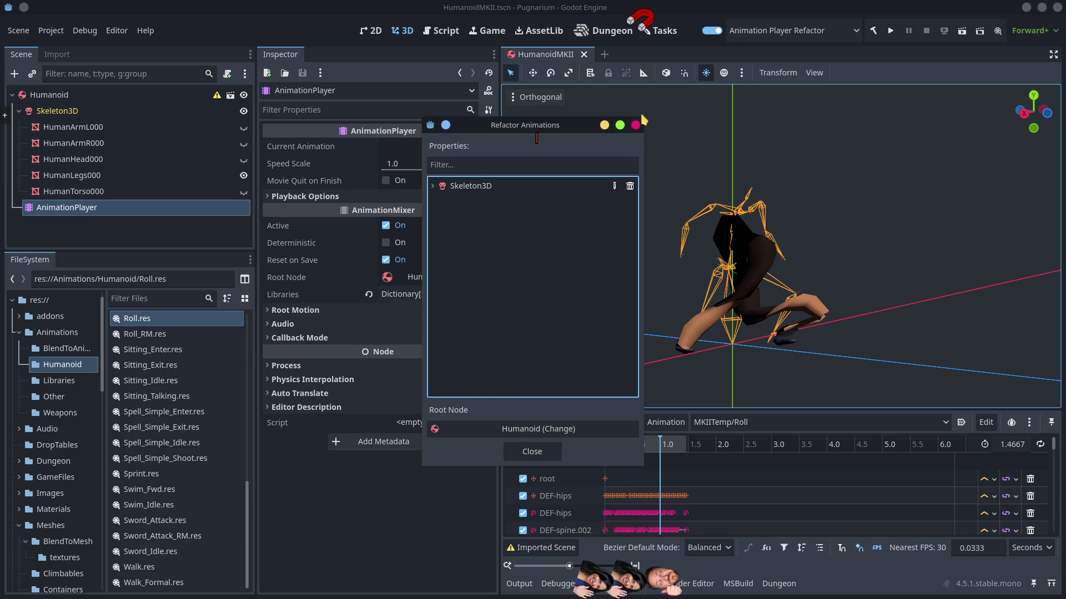
pyautogui.click(636, 125)
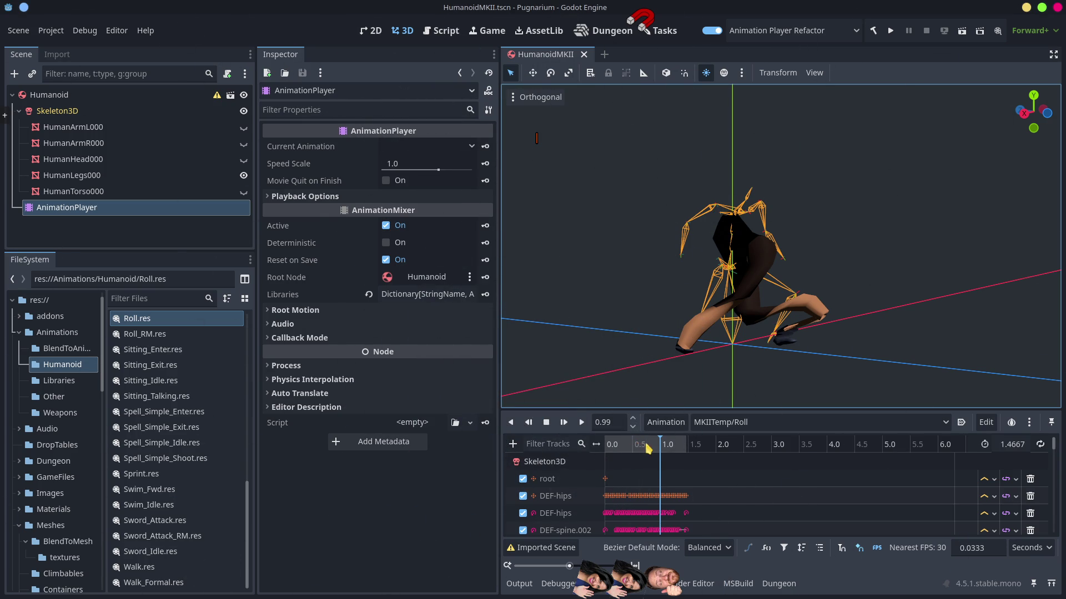
pyautogui.click(603, 444)
pyautogui.moveTo(603, 444)
pyautogui.mouseDown()
pyautogui.moveTo(685, 455)
pyautogui.moveTo(608, 444)
pyautogui.moveTo(662, 468)
pyautogui.mouseUp()
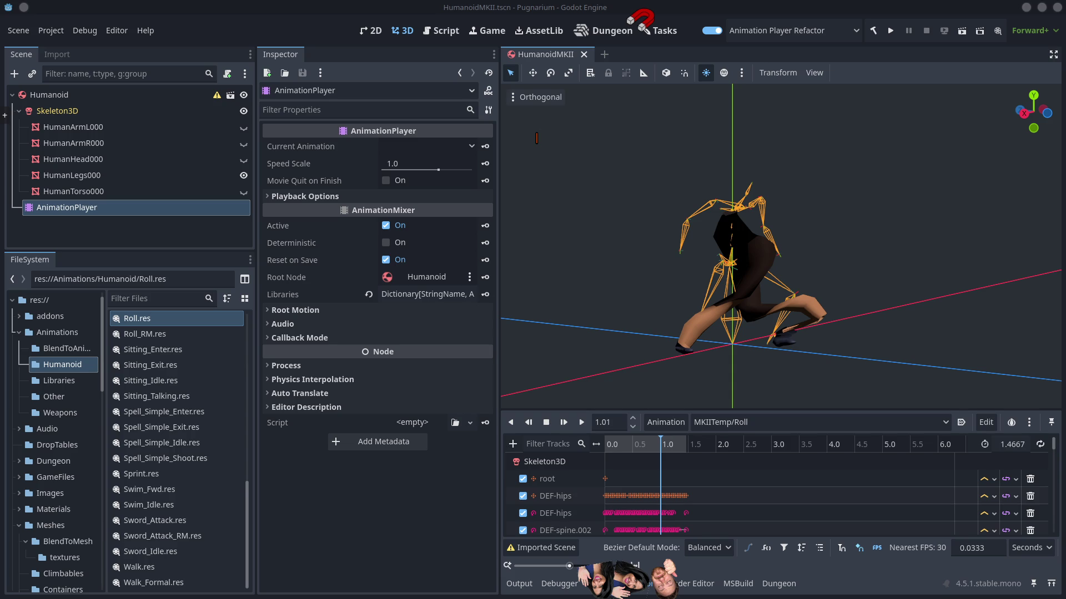
pyautogui.hotkey('alt', 'Tab')
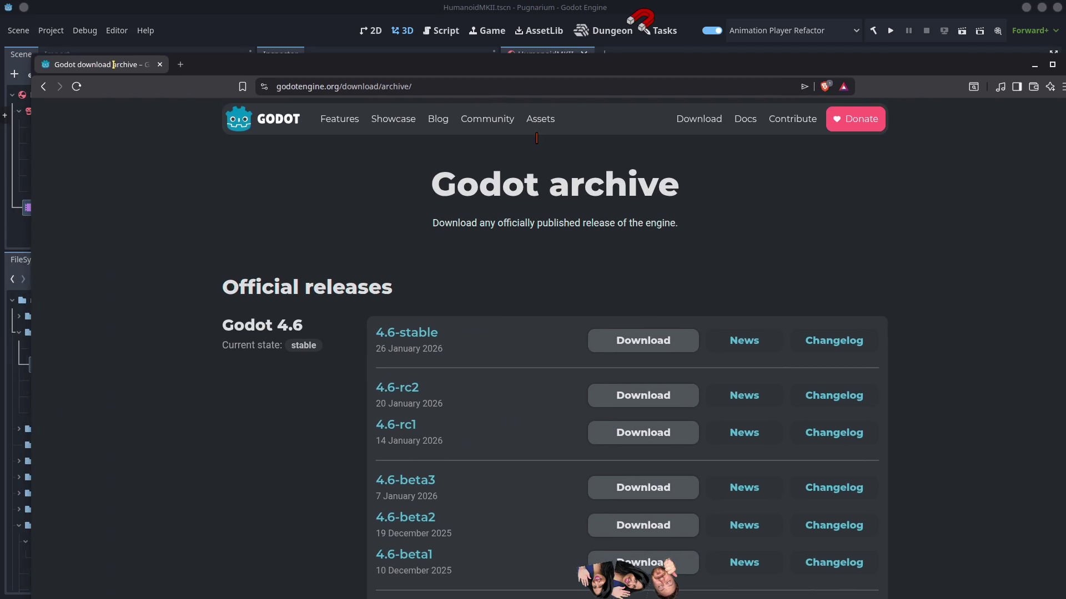
# Maximize the Brave window on the Godot download archive and open the 4.6-rc1 changelog.
pyautogui.moveTo(249, 68); pyautogui.dragTo(244, 62)
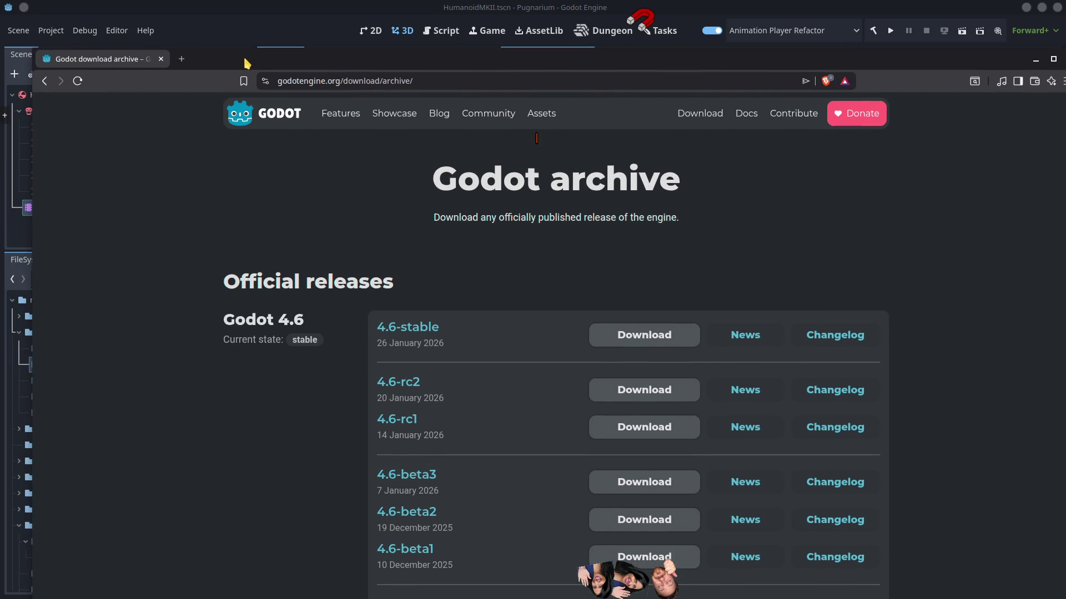
pyautogui.doubleClick(244, 64)
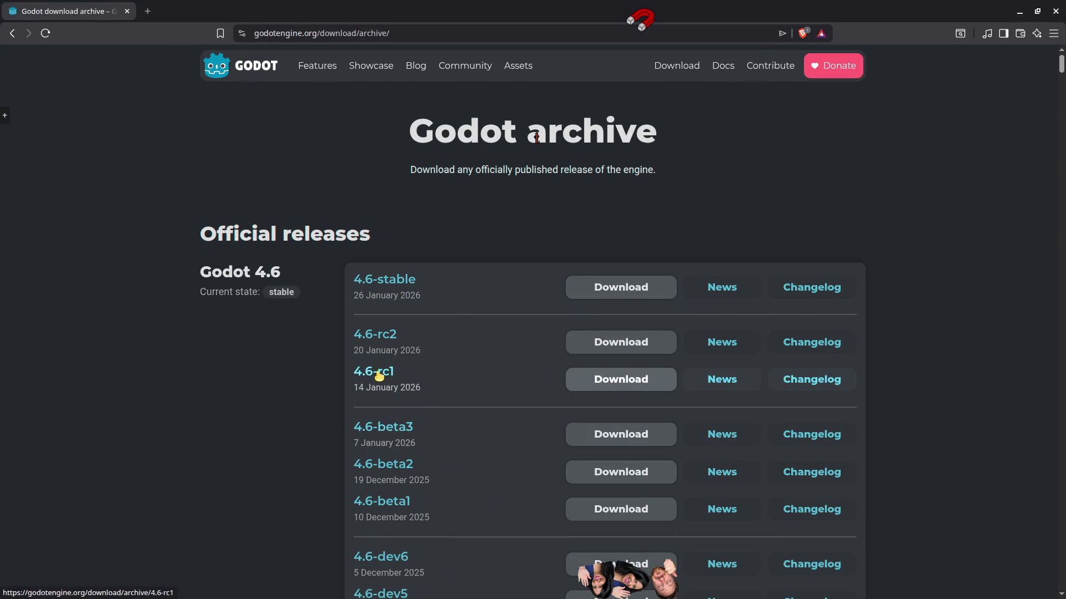
pyautogui.click(781, 390)
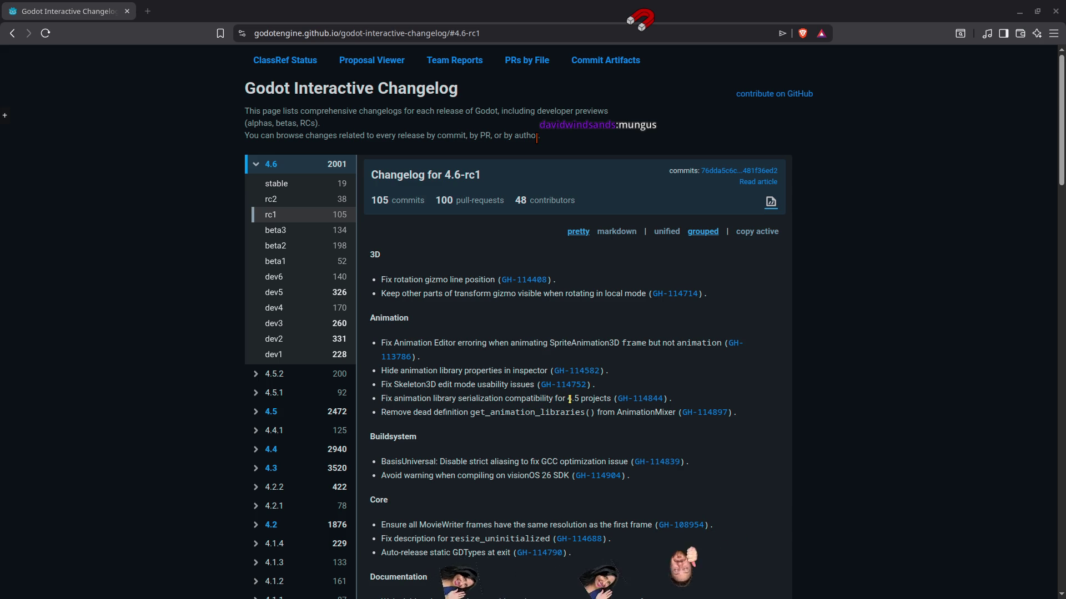
# Highlight the GH-114844 serialization fix and 'Remove dead definition' entries in the 4.6-rc1 changelog.
pyautogui.moveTo(566, 398); pyautogui.dragTo(687, 403)
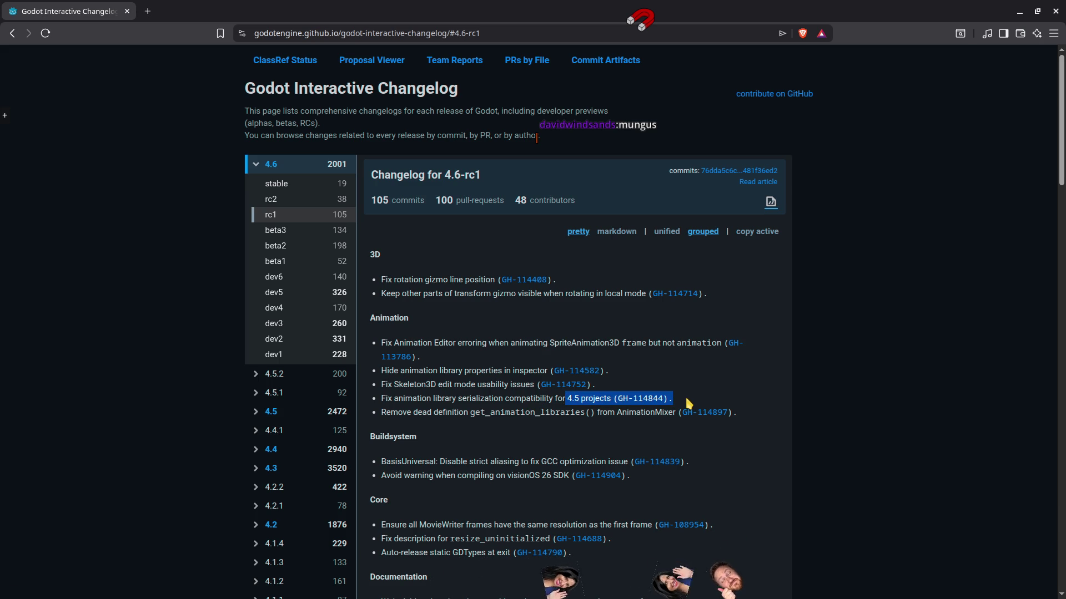
pyautogui.click(686, 400)
pyautogui.moveTo(381, 412)
pyautogui.mouseDown()
pyautogui.moveTo(566, 411)
pyautogui.moveTo(480, 412)
pyautogui.mouseUp()
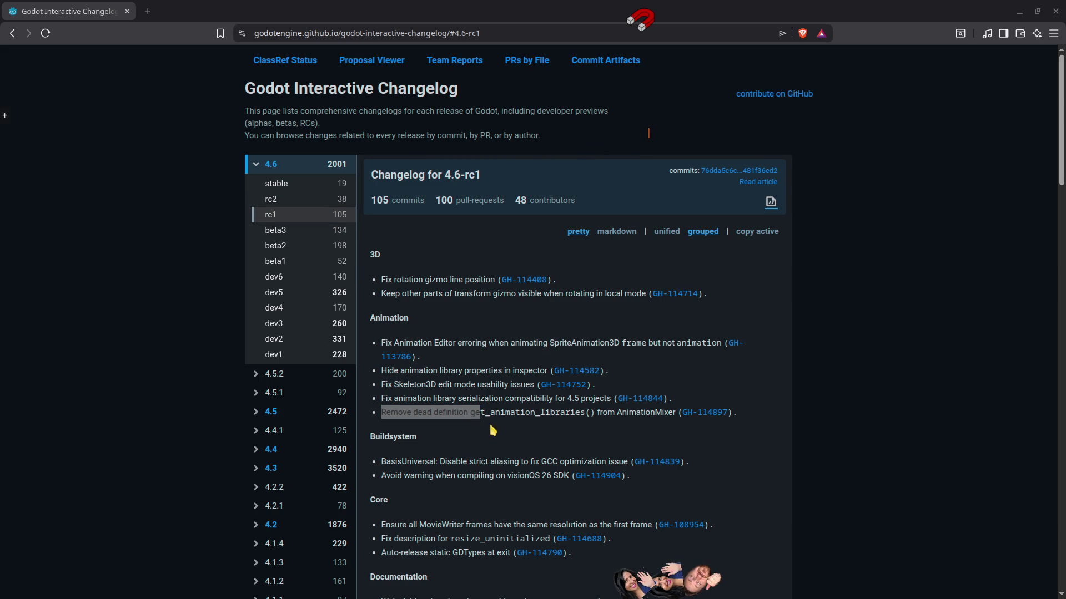
pyautogui.click(472, 442)
# Scroll to the Editor section and open pull request GH-114682 in a new tab, then view it.
pyautogui.scroll(-3, 471, 442)
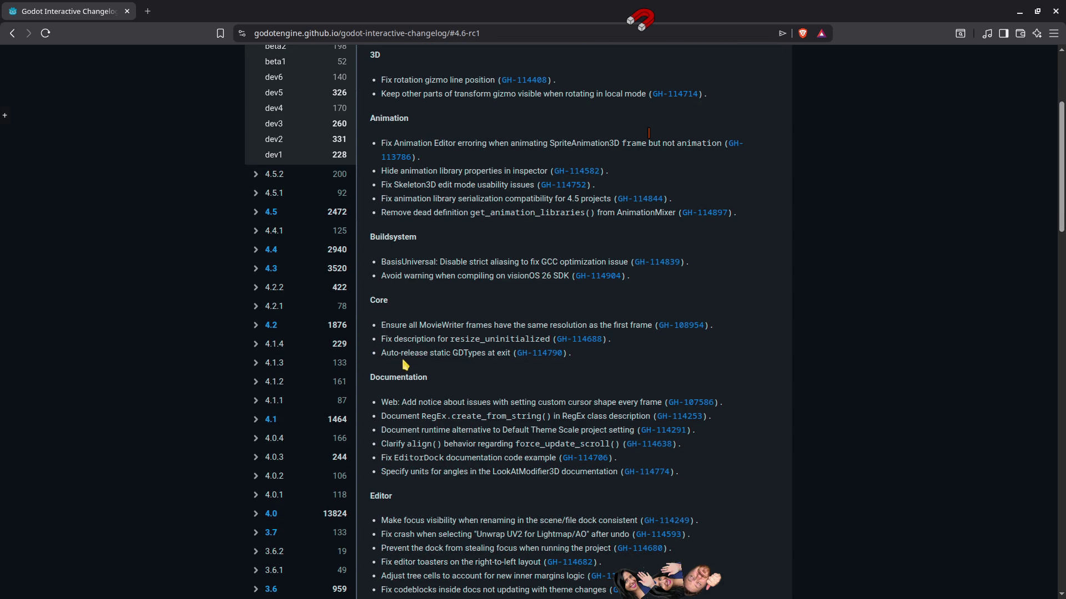
pyautogui.scroll(-4, 471, 388)
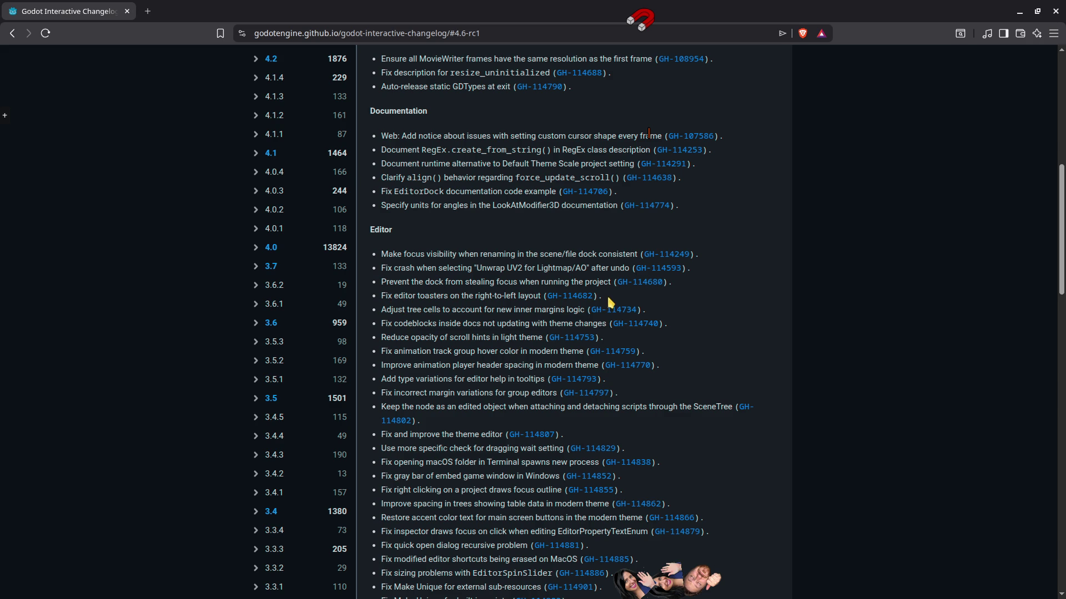
pyautogui.middleClick(565, 297)
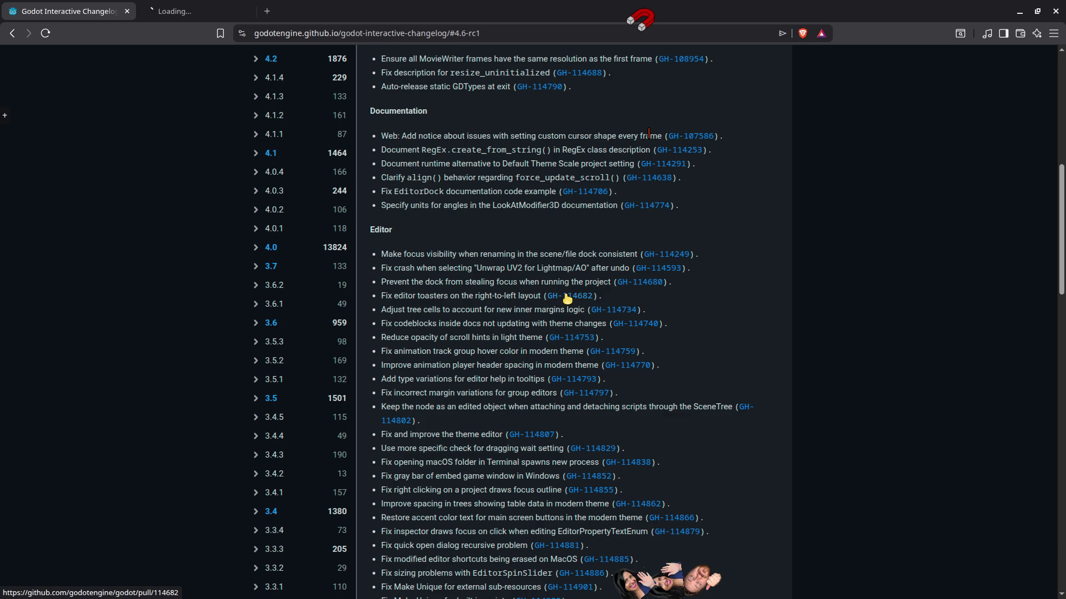
pyautogui.click(211, 11)
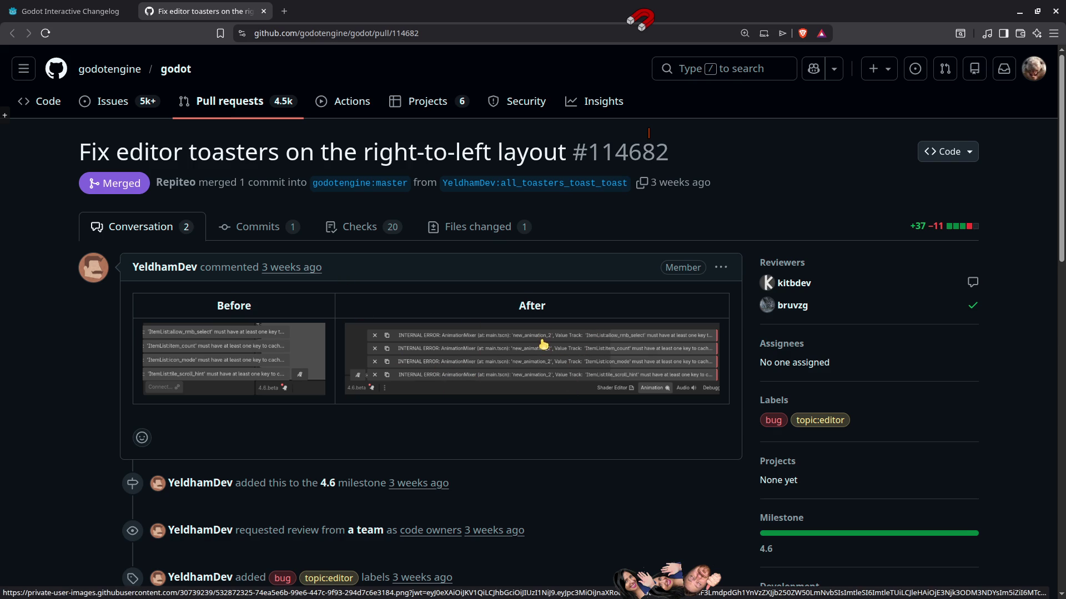
# Read PR #114682 on right-to-left editor toasters, then close its tab.
pyautogui.scroll(-3, 550, 344)
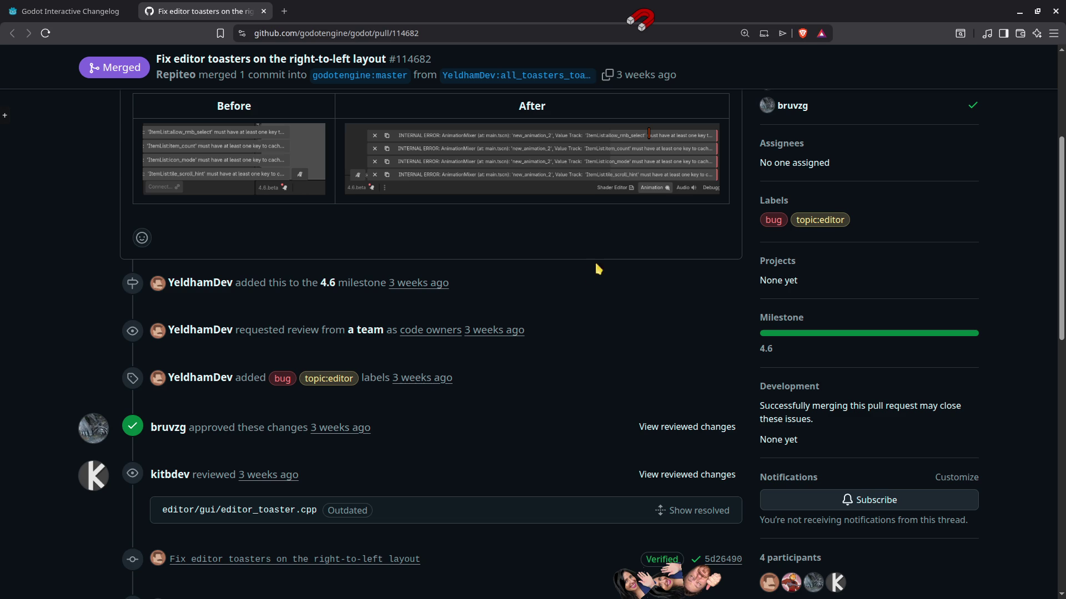
pyautogui.middleClick(230, 12)
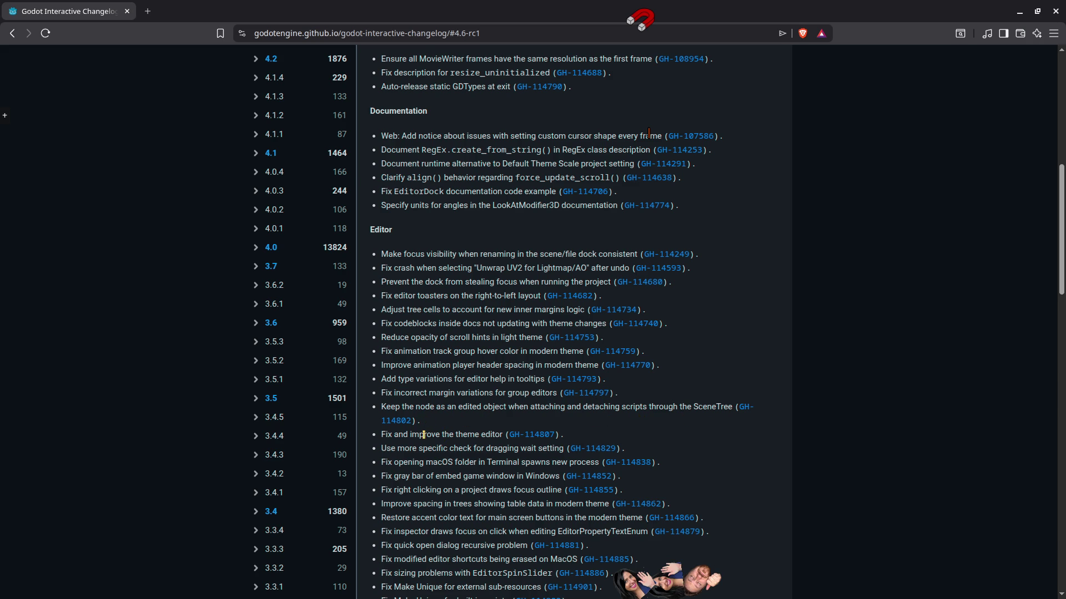
# Highlight 'Fix and improve the theme editor' and open GH-114807 in a new tab, then view it.
pyautogui.scroll(-3, 412, 437)
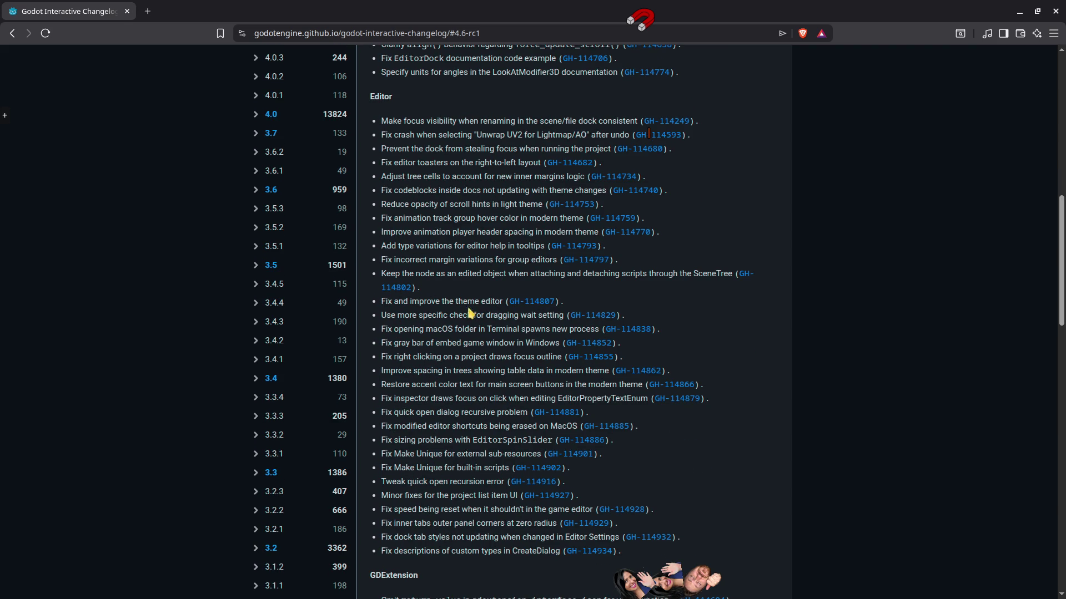
pyautogui.moveTo(383, 303)
pyautogui.mouseDown()
pyautogui.moveTo(473, 312)
pyautogui.moveTo(502, 302)
pyautogui.mouseUp()
pyautogui.middleClick(534, 309)
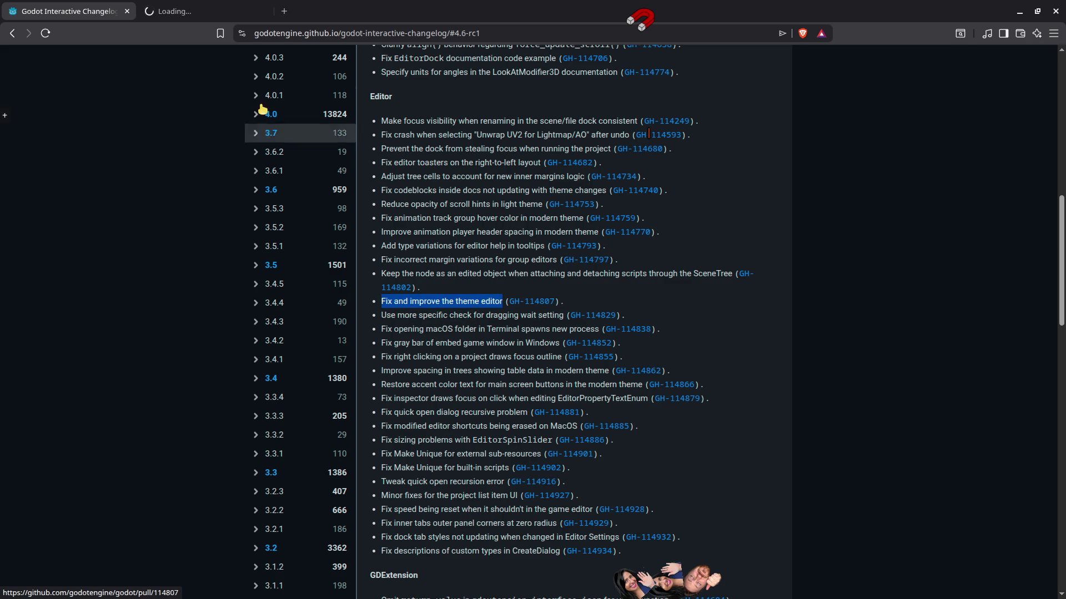
pyautogui.hotkey('ctrl', 'Tab')
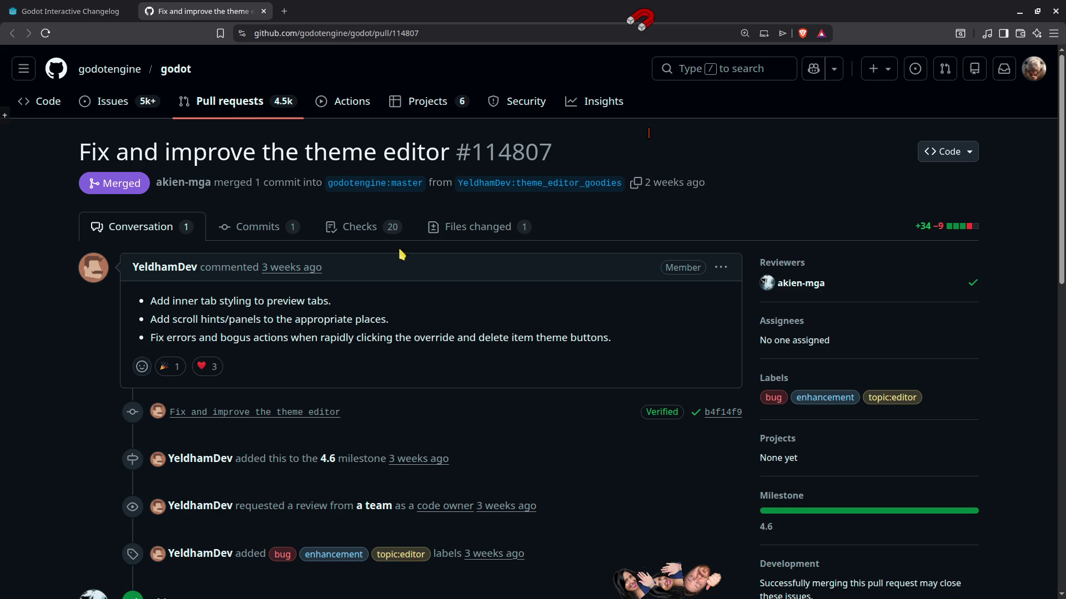
# Close the theme editor pull request #114807 tab.
pyautogui.middleClick(173, 19)
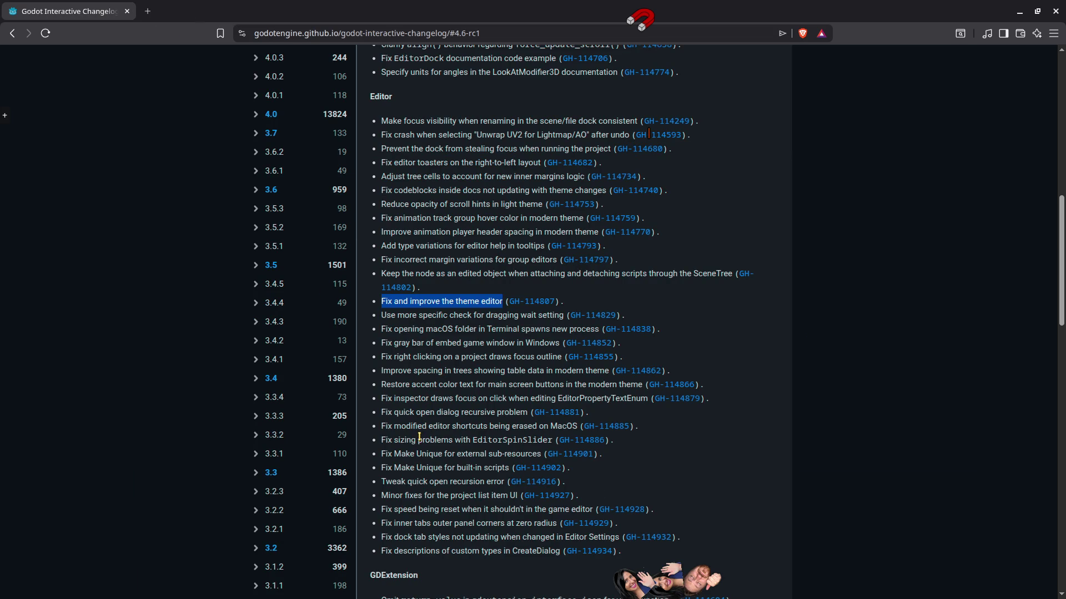
# Scroll the 4.6-rc1 changelog to the XR section and open GH-114781 in a new tab.
pyautogui.scroll(-2, 426, 479)
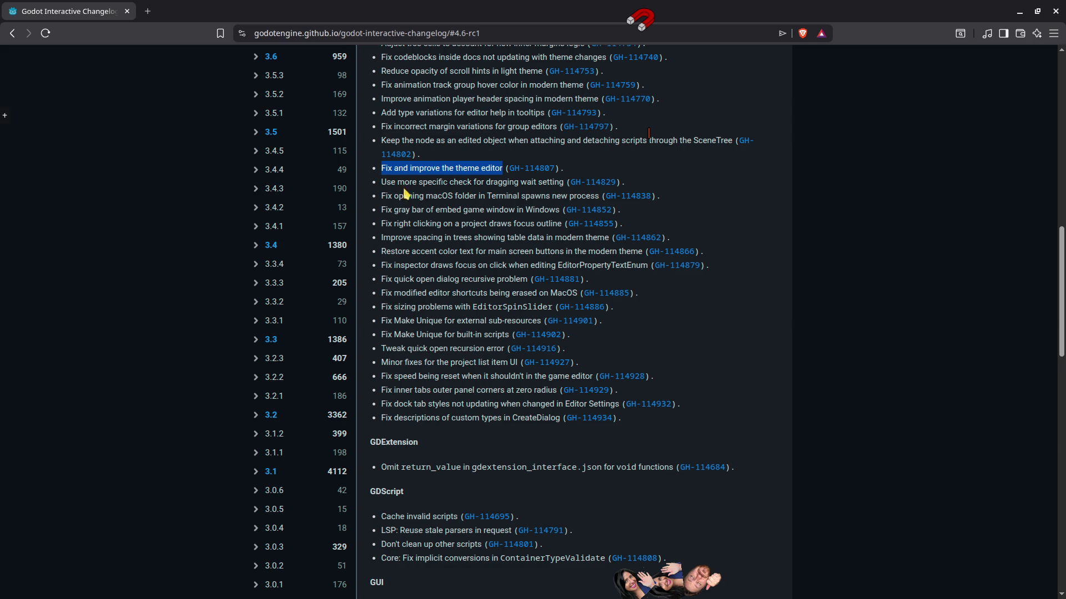
pyautogui.scroll(2, 410, 195)
pyautogui.scroll(-1, 438, 227)
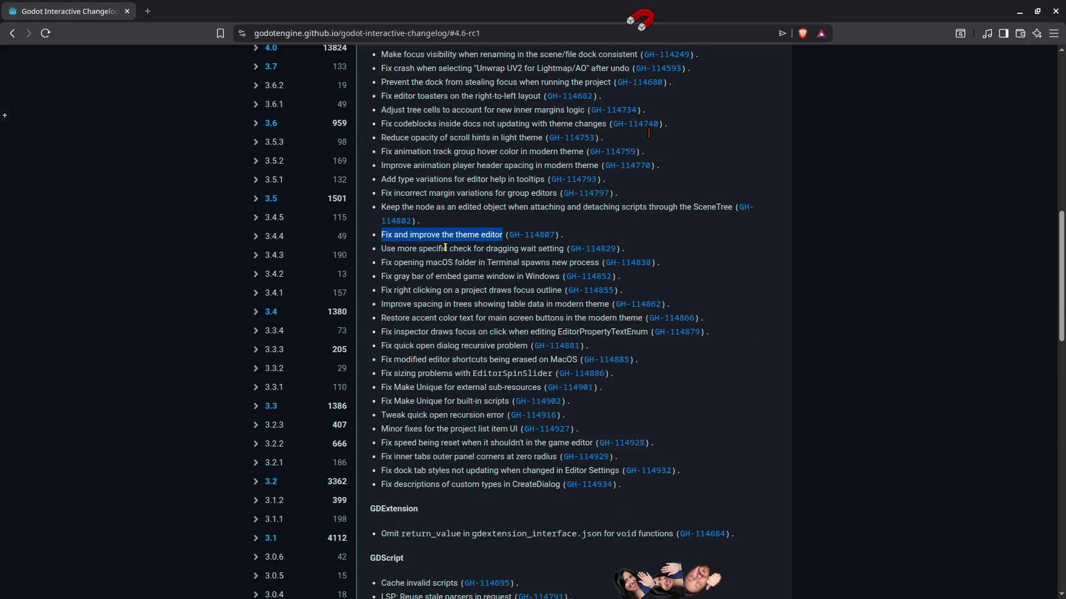
pyautogui.scroll(-2, 490, 388)
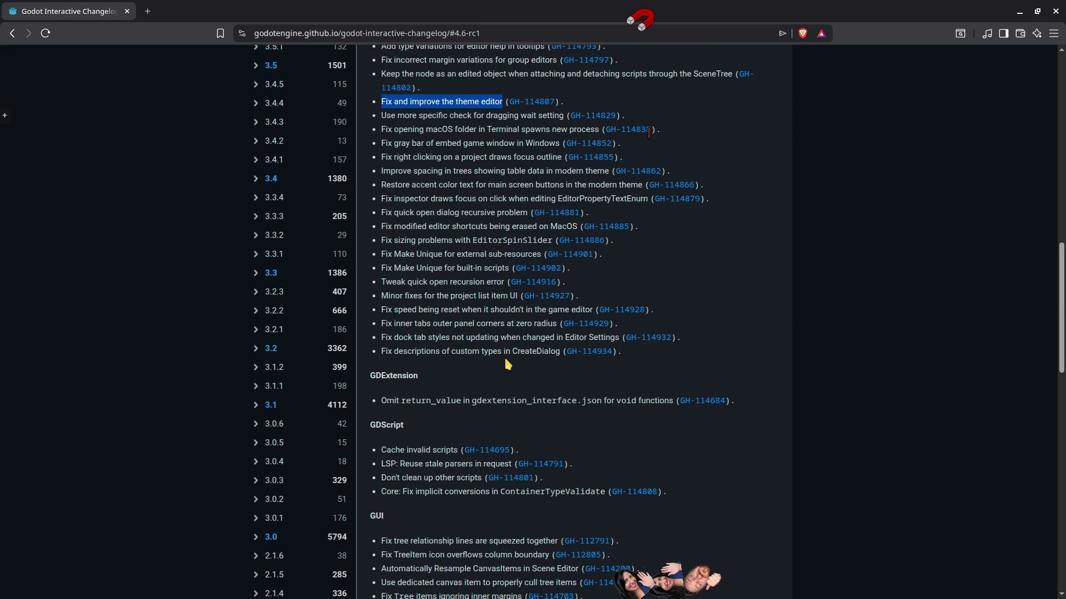
pyautogui.scroll(-3, 411, 374)
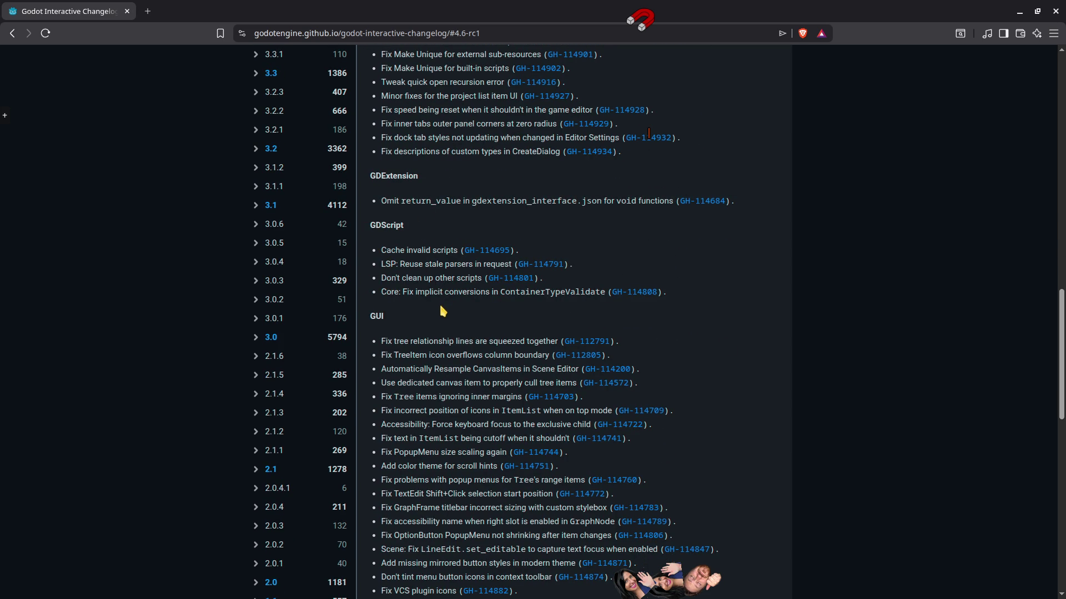
pyautogui.scroll(-2, 442, 312)
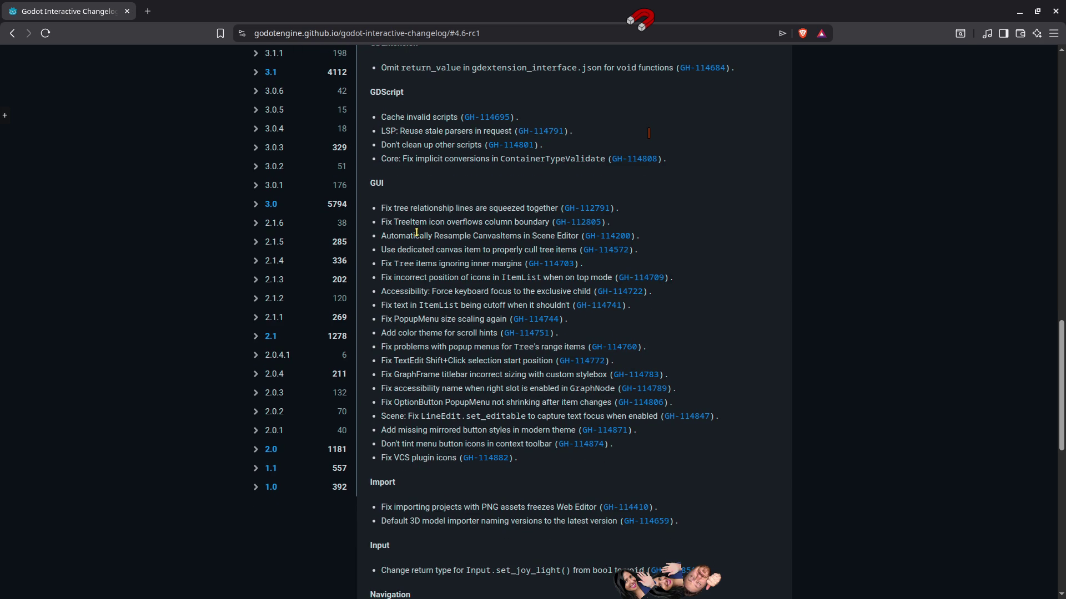
pyautogui.scroll(-3, 416, 232)
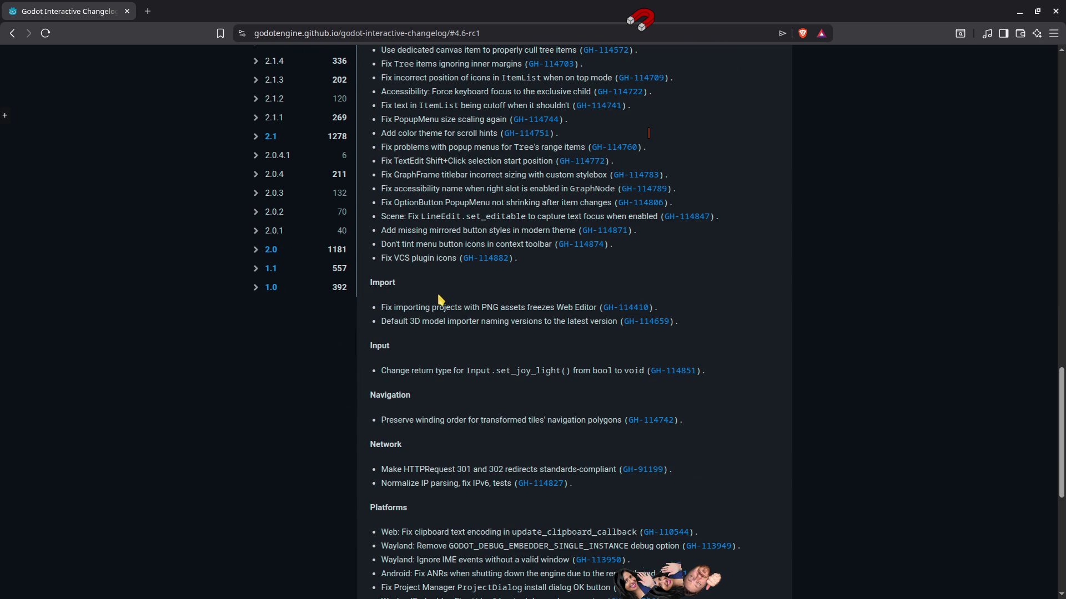
pyautogui.scroll(-3, 440, 355)
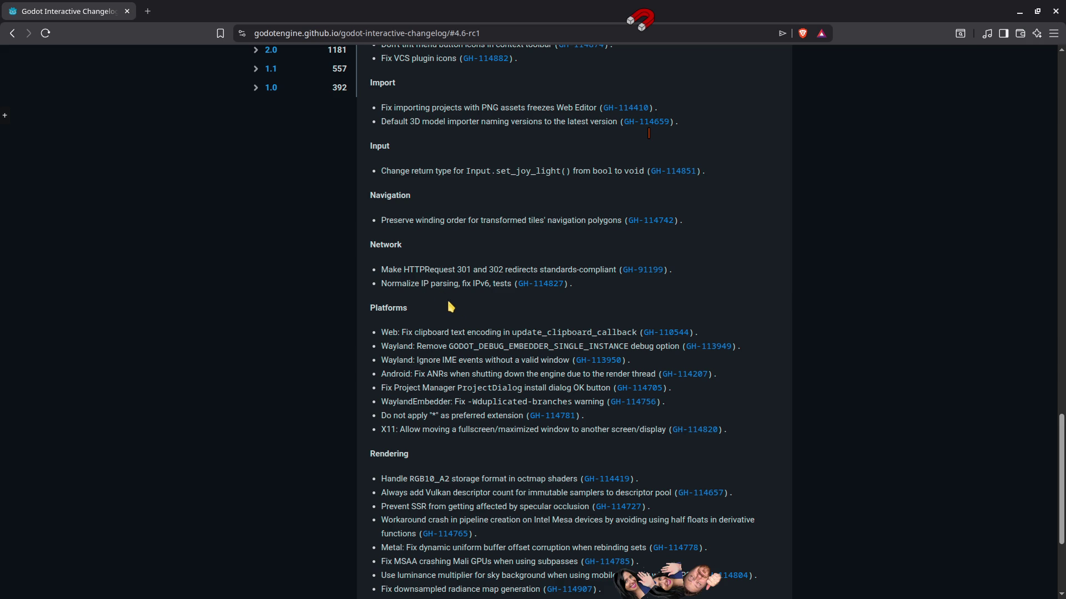
pyautogui.scroll(-3, 461, 312)
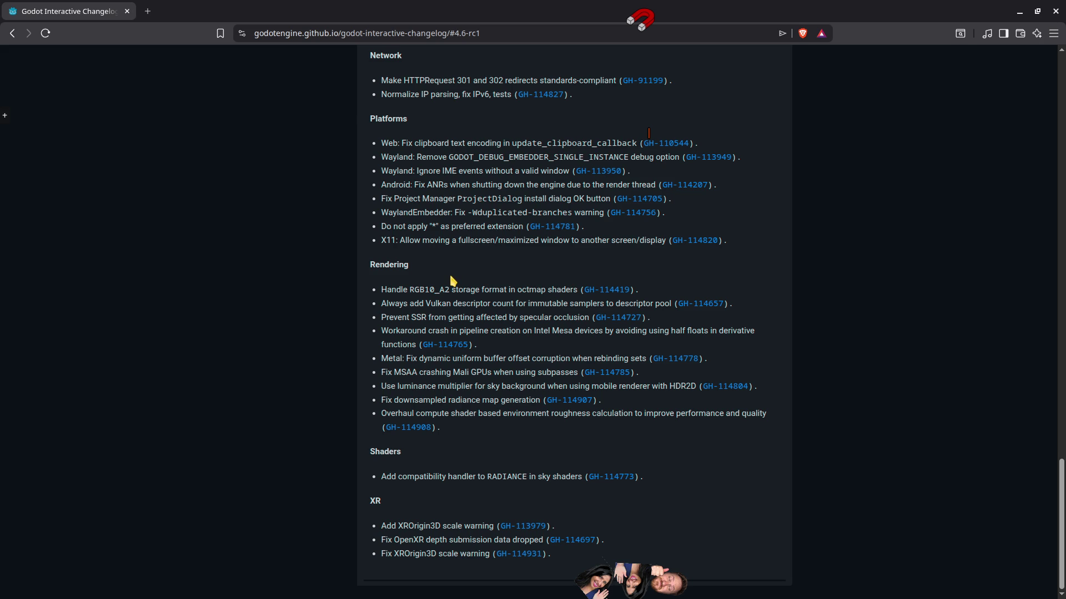
pyautogui.middleClick(543, 227)
pyautogui.click(182, 8)
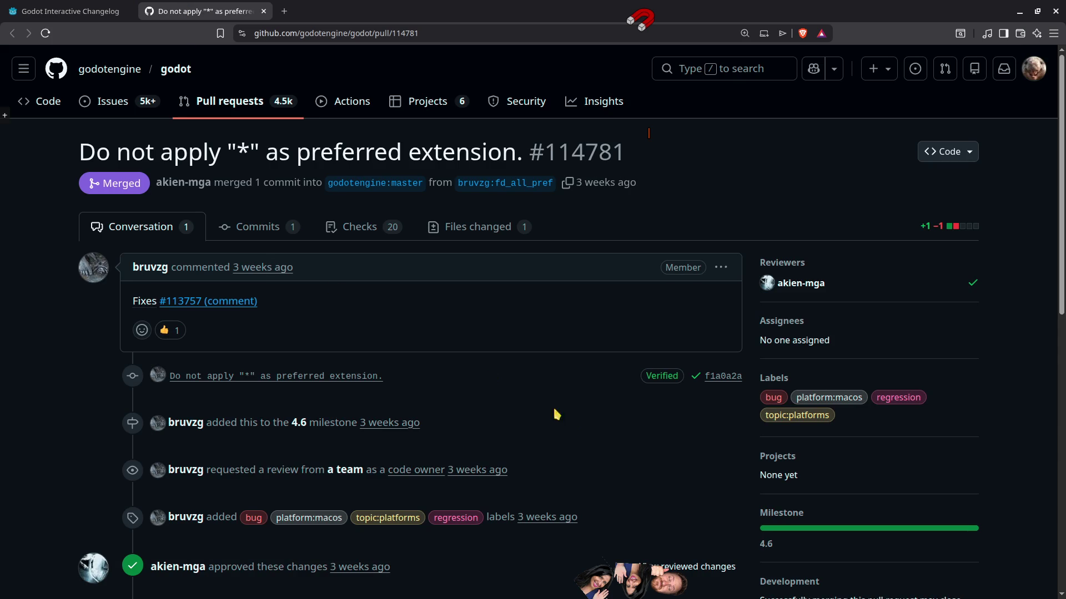
# Scroll through PR #114781 and open the linked #113757 comment in a new tab.
pyautogui.scroll(-3, 532, 398)
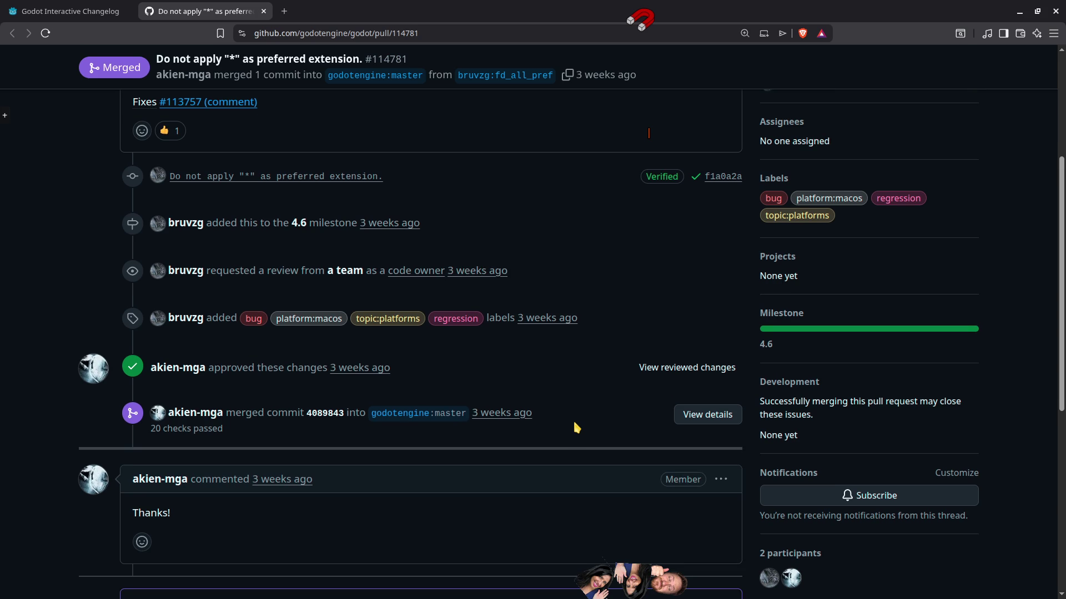
pyautogui.scroll(3, 576, 427)
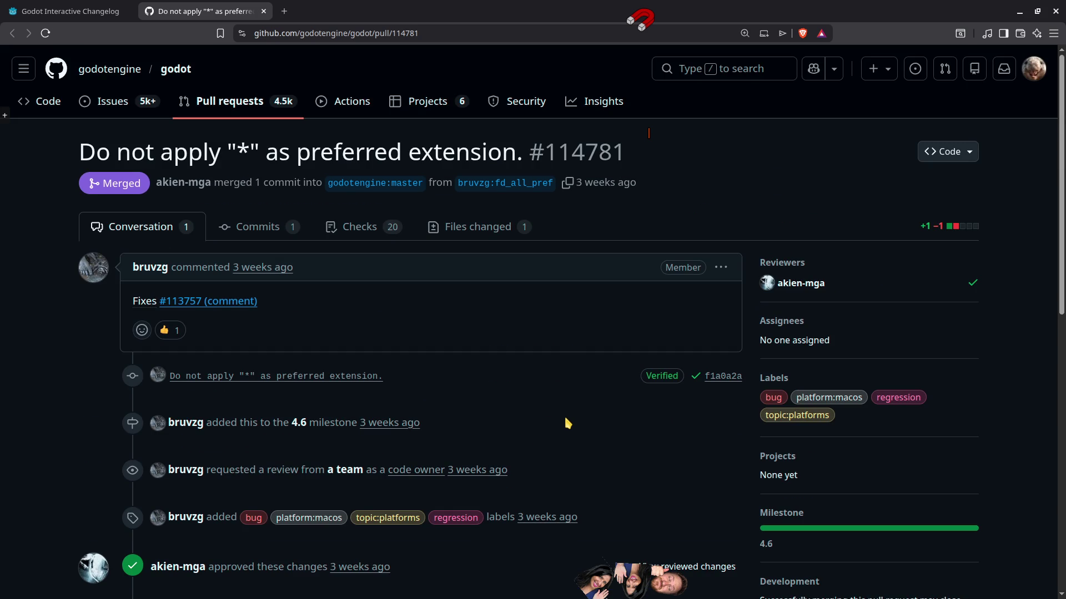
pyautogui.middleClick(221, 303)
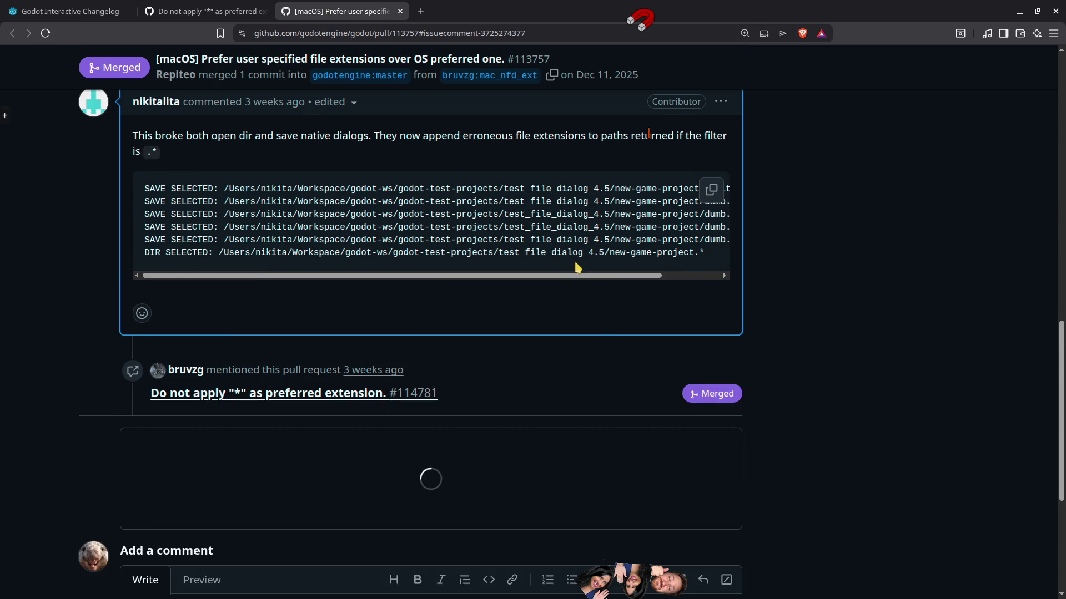
pyautogui.scroll(1, 376, 265)
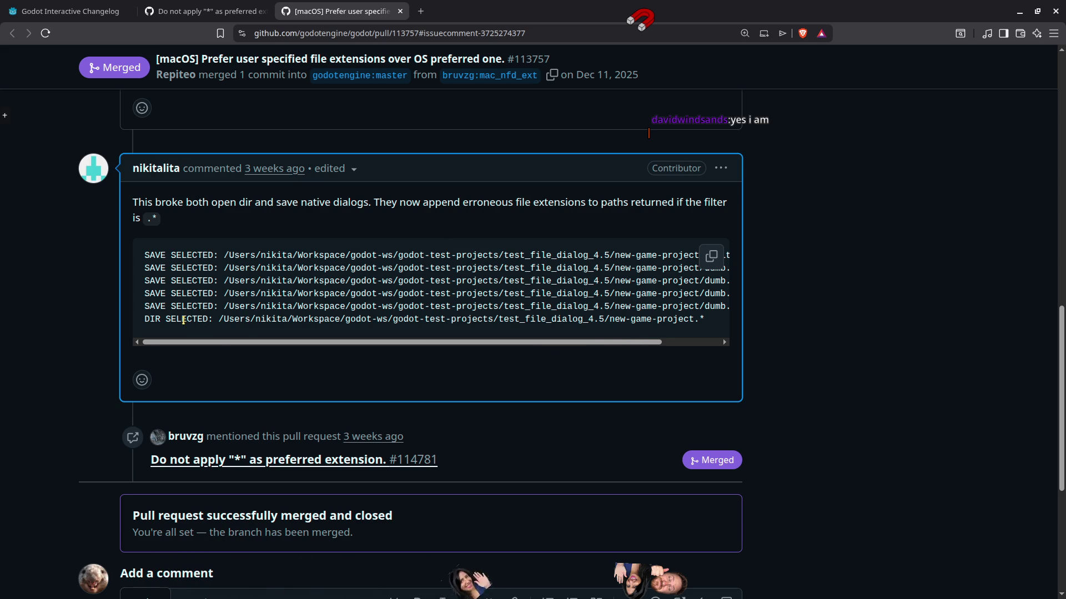
# Select the asterisk ending the DIR SELECTED path, then close both GitHub tabs.
pyautogui.doubleClick(702, 320)
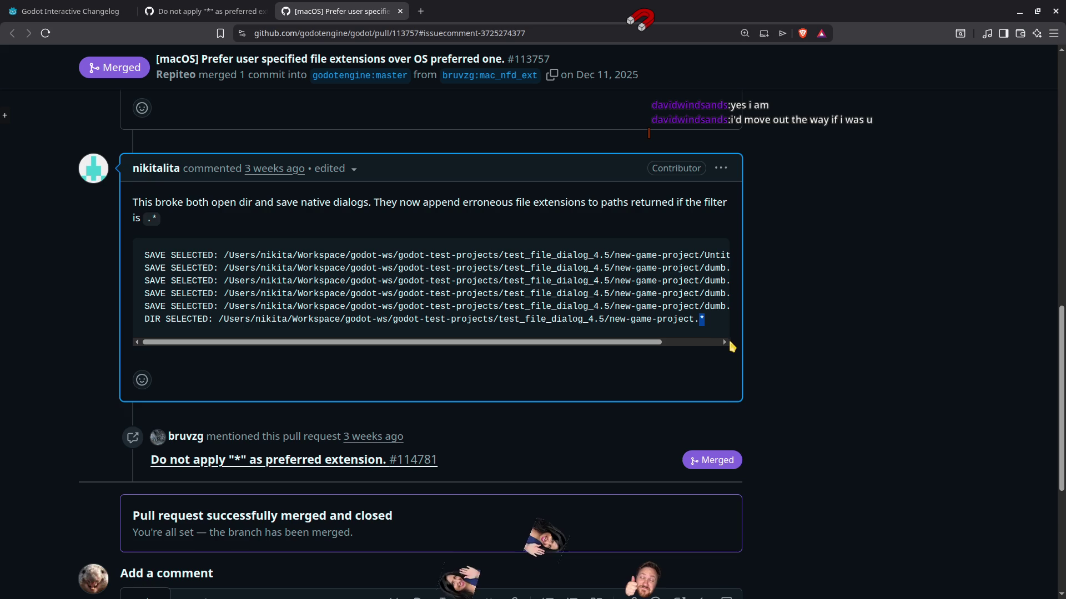
pyautogui.click(358, 33)
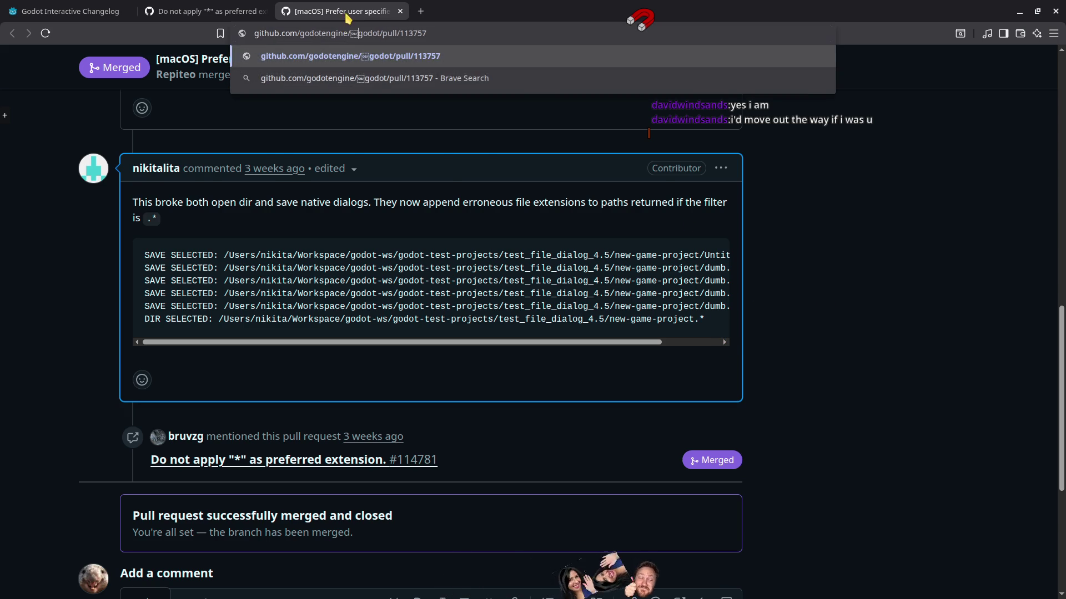
pyautogui.middleClick(345, 17)
pyautogui.middleClick(201, 11)
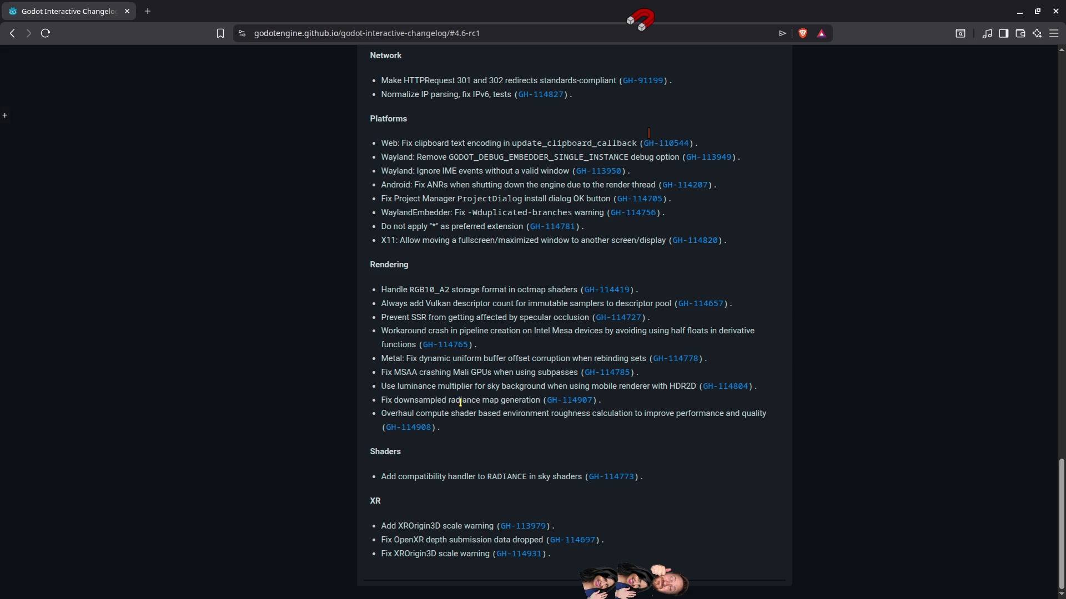
pyautogui.moveTo(384, 413)
pyautogui.mouseDown()
pyautogui.moveTo(473, 415)
pyautogui.moveTo(482, 431)
pyautogui.mouseUp()
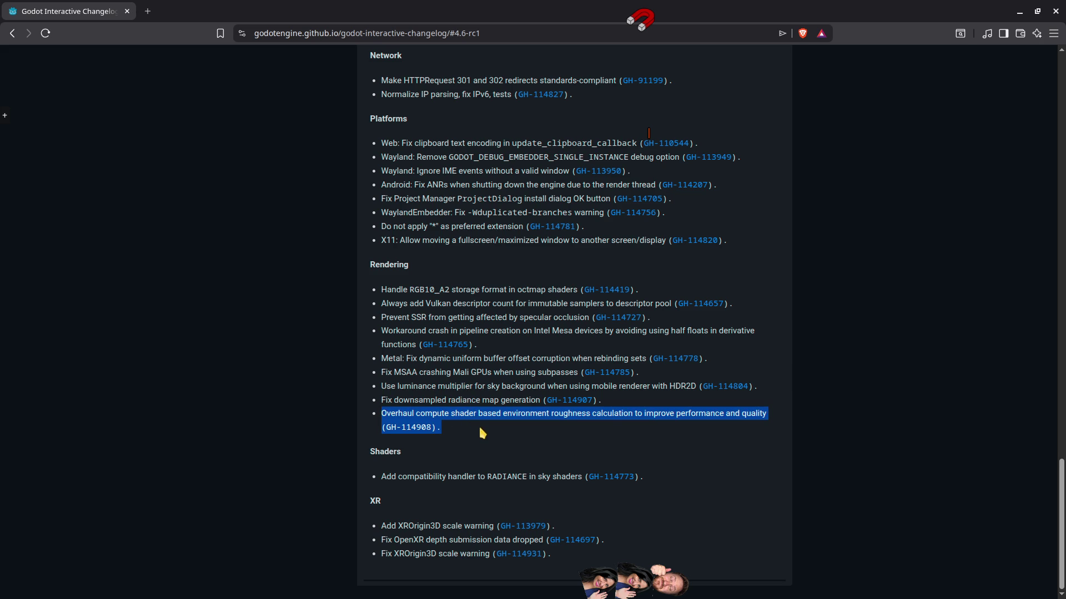
pyautogui.click(505, 440)
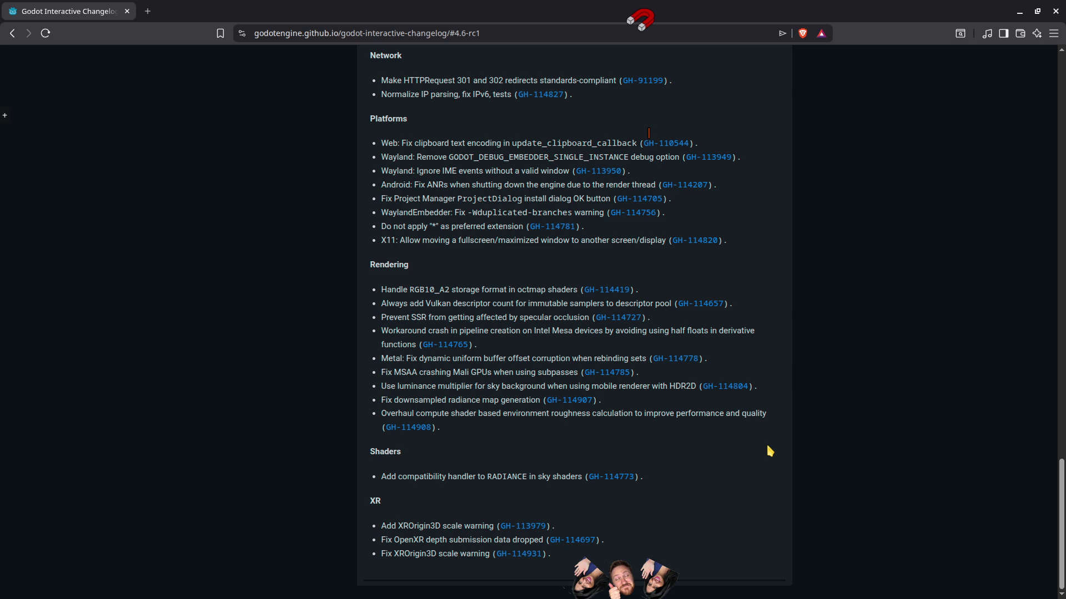
pyautogui.scroll(20, 770, 451)
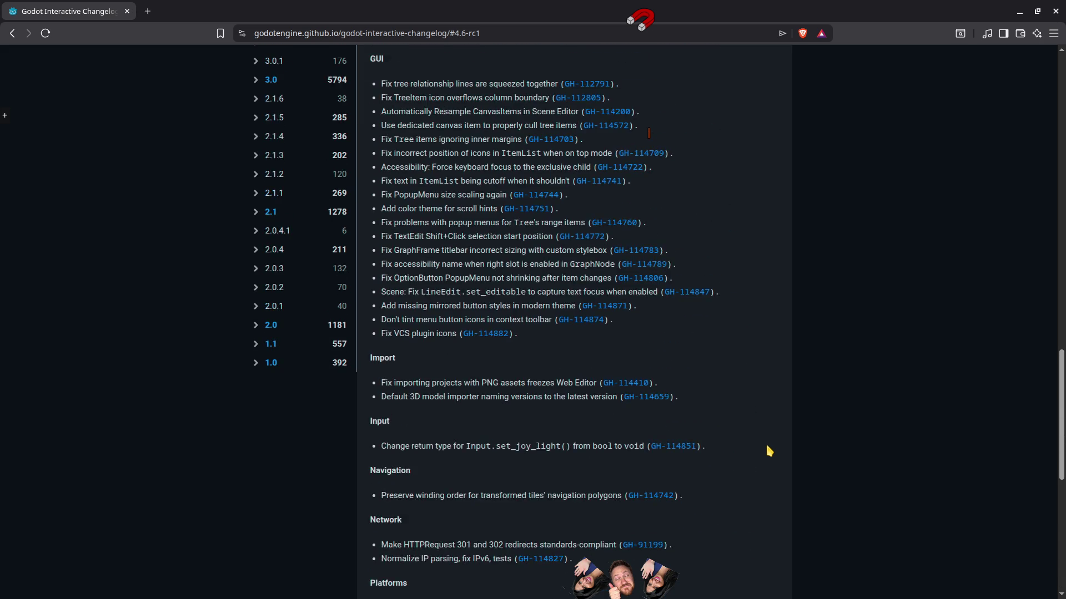
pyautogui.scroll(8, 769, 451)
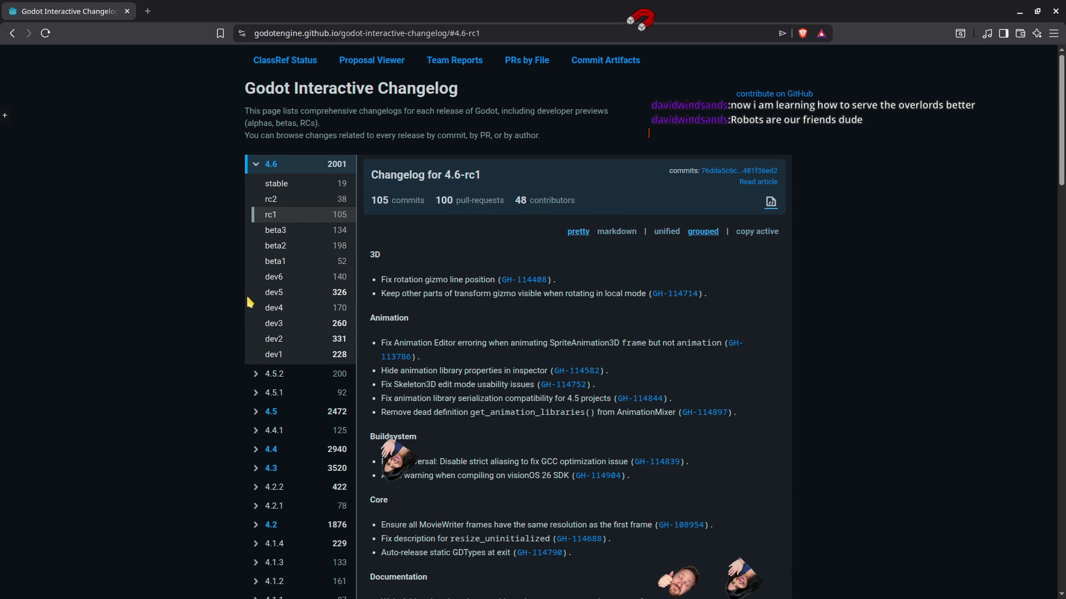
pyautogui.click(274, 200)
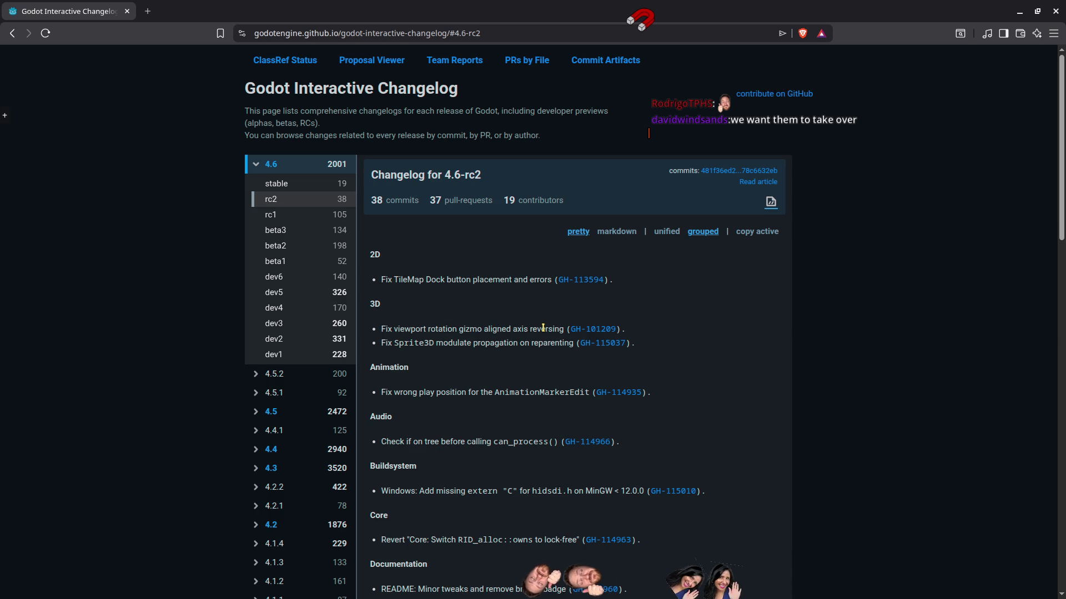
# Open GH-101209 from the 4.6-rc2 3D section in a new tab.
pyautogui.middleClick(587, 331)
# Play PR #101209's demo video through to 0:08, then close the tab.
pyautogui.click(190, 8)
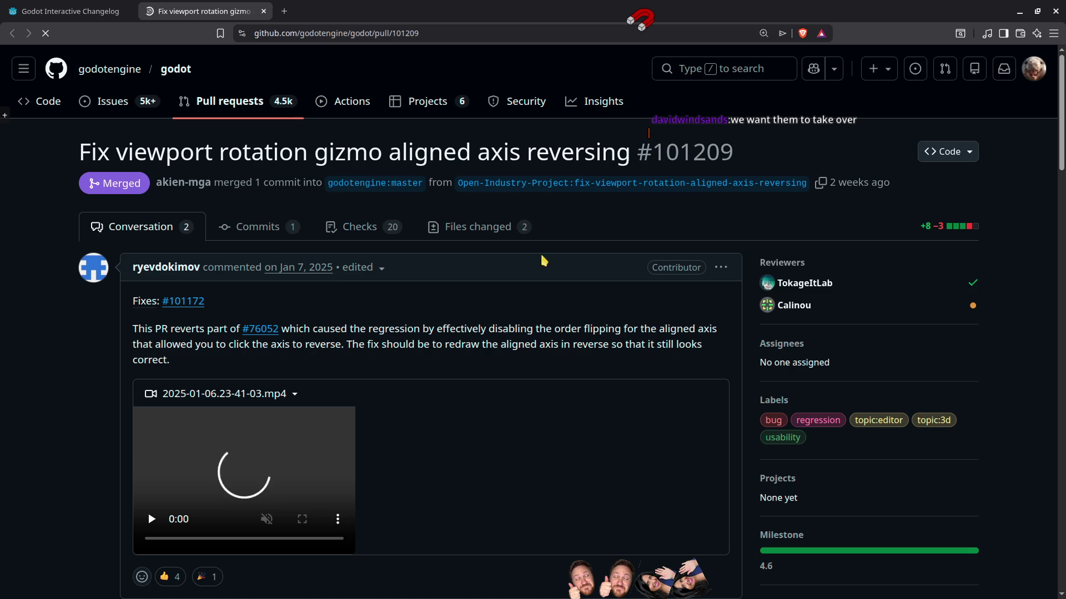
pyautogui.scroll(-5, 482, 419)
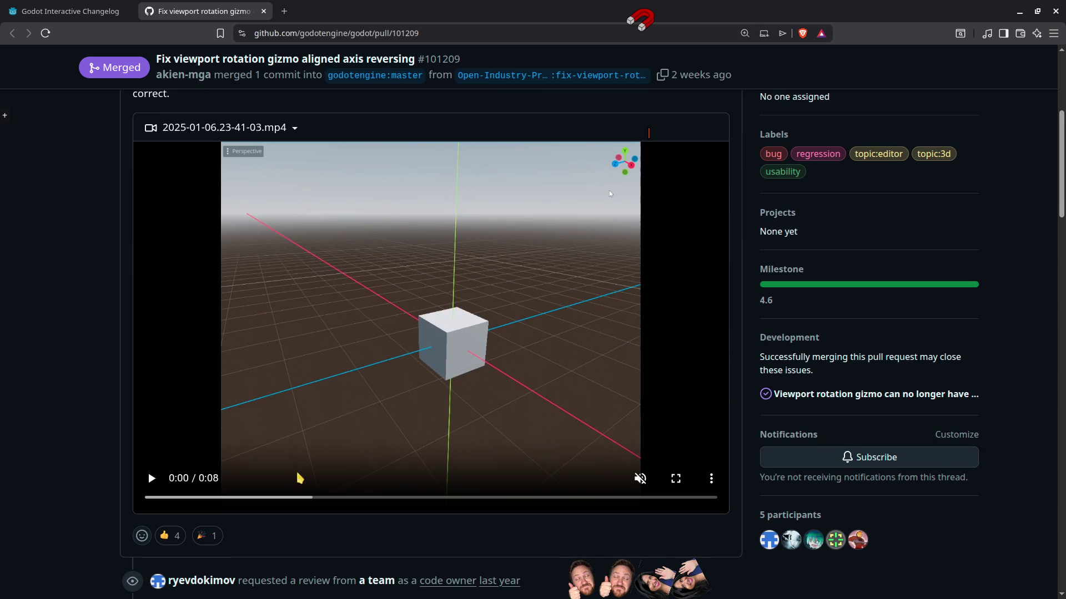
pyautogui.click(151, 479)
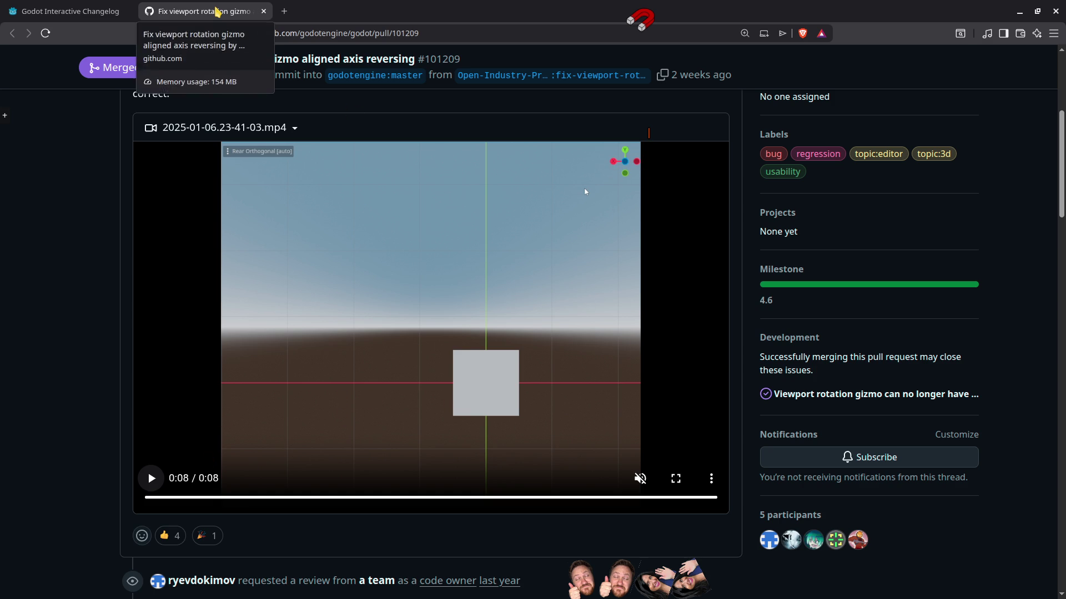
pyautogui.middleClick(217, 11)
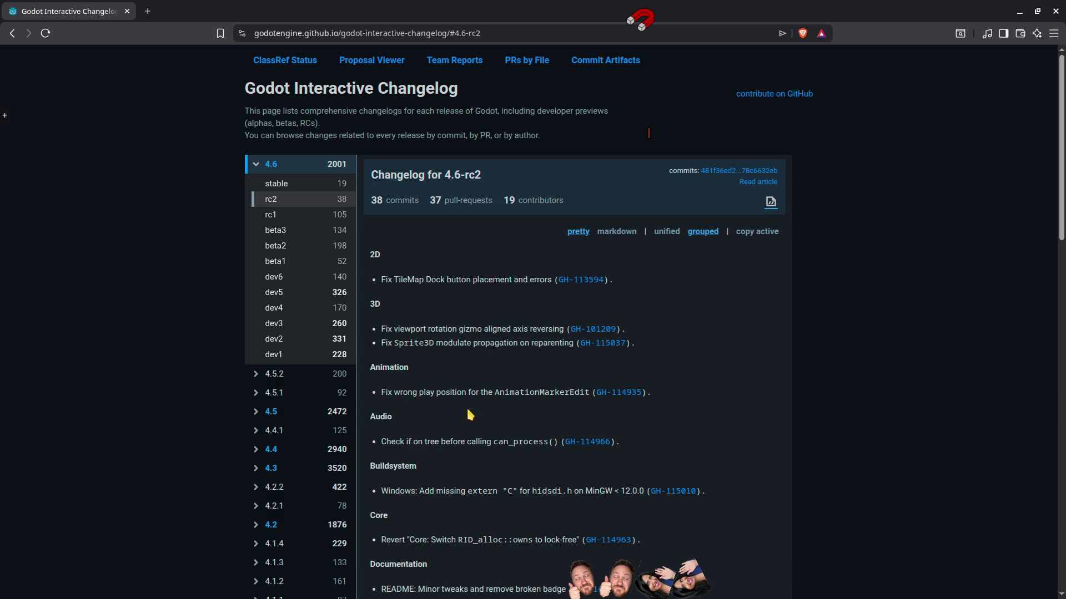
# Scroll the rc2 changelog slightly and open GH-114935 for the AnimationMarkerEdit fix.
pyautogui.scroll(-3, 460, 416)
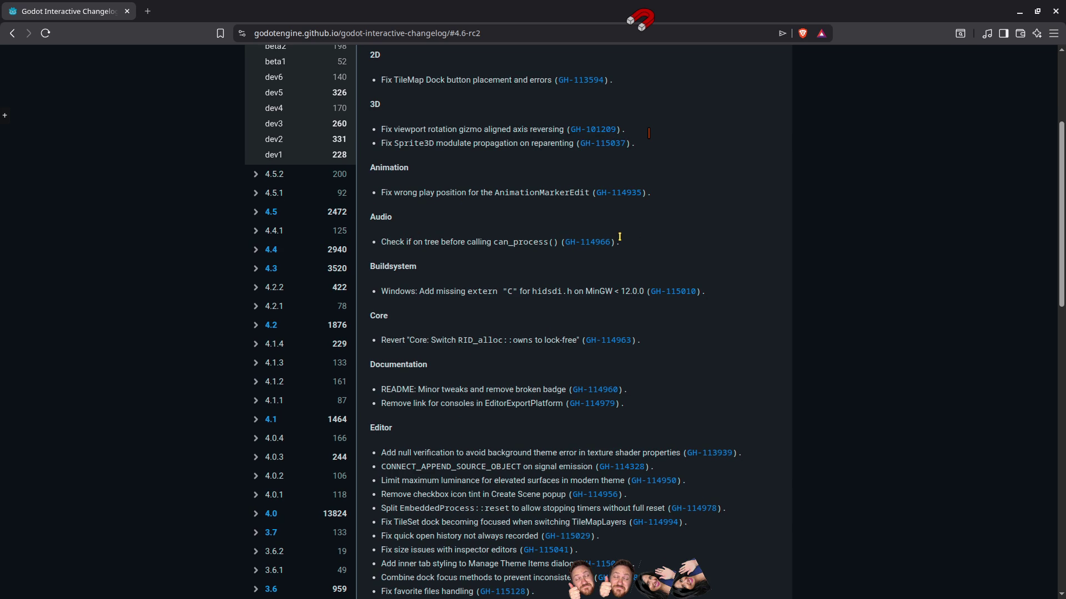
pyautogui.click(620, 195)
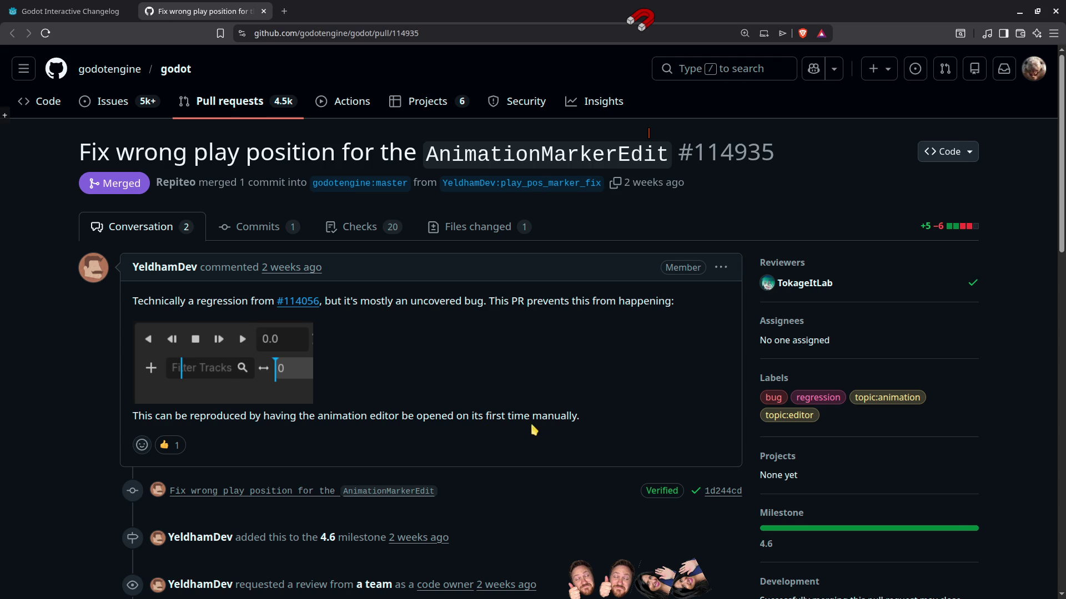
# Scroll through PR #114935 and back up, then close its tab.
pyautogui.scroll(-5, 533, 430)
pyautogui.scroll(-5, 515, 453)
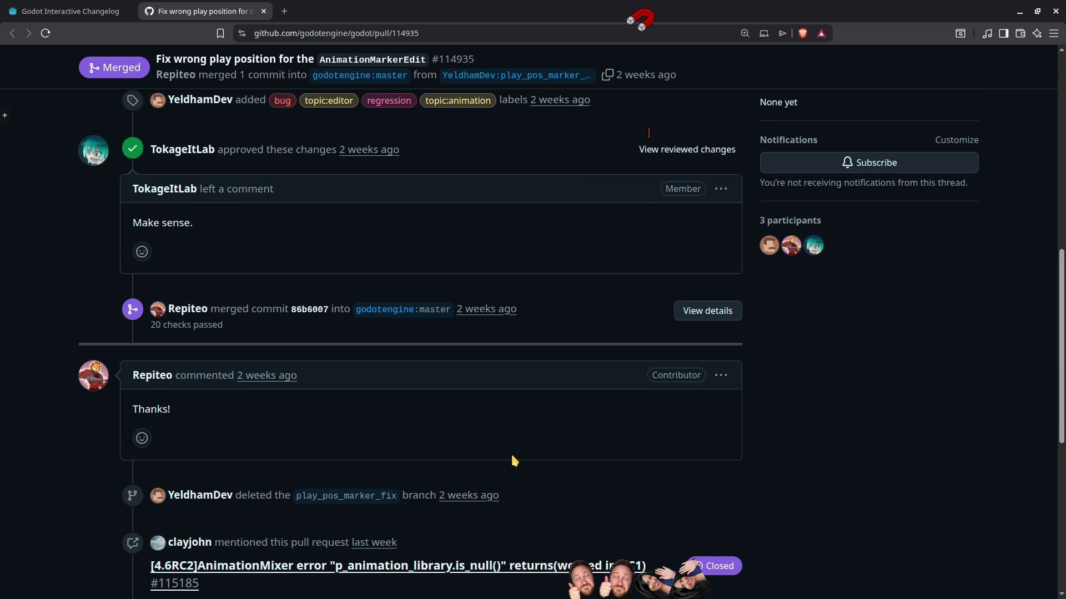
pyautogui.scroll(-5, 514, 460)
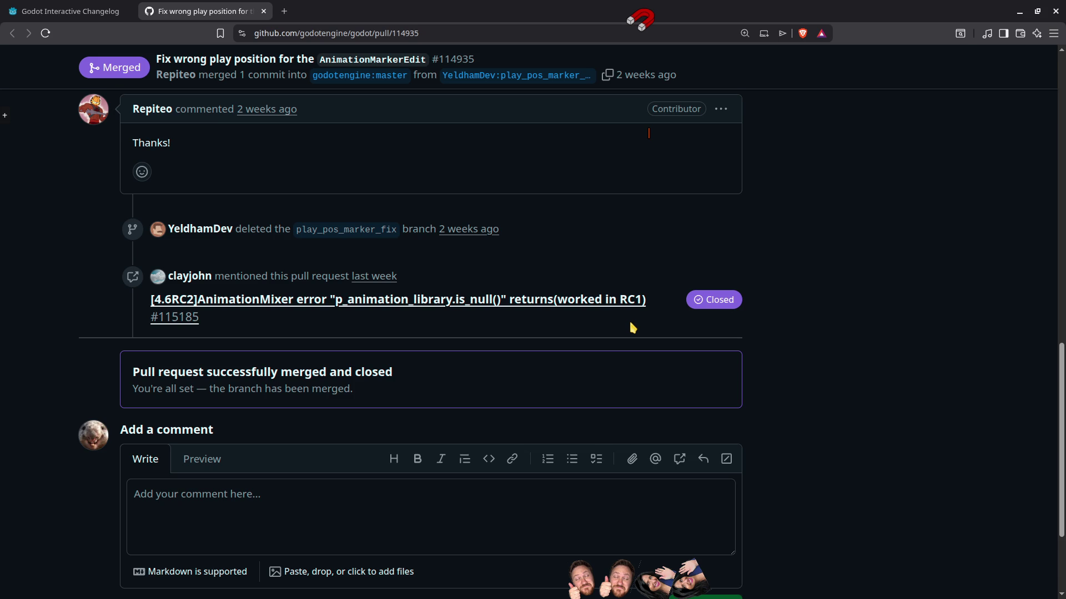
pyautogui.scroll(15, 655, 303)
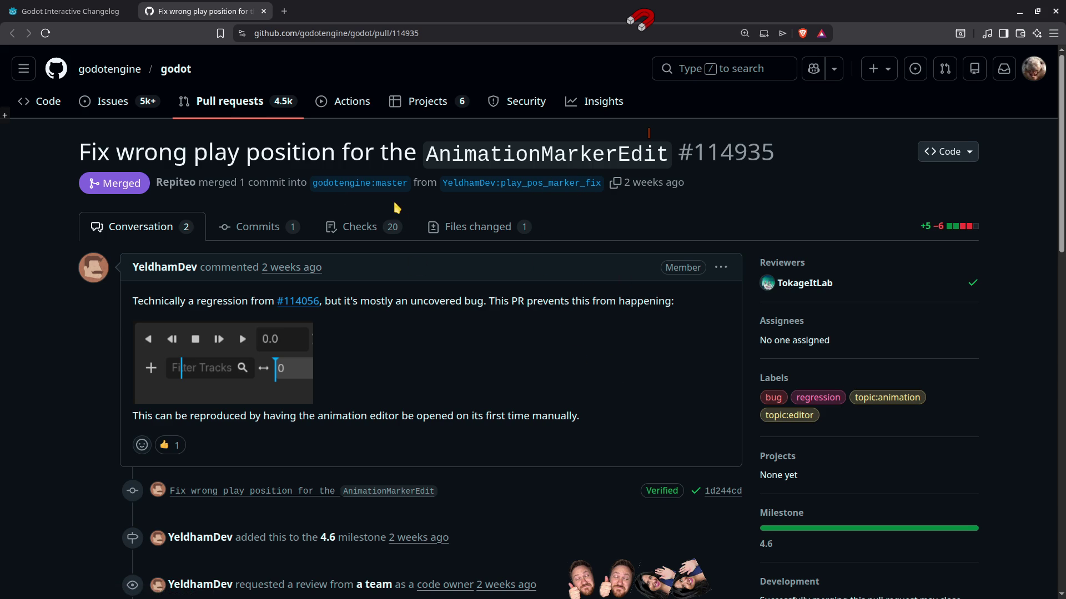
pyautogui.middleClick(230, 15)
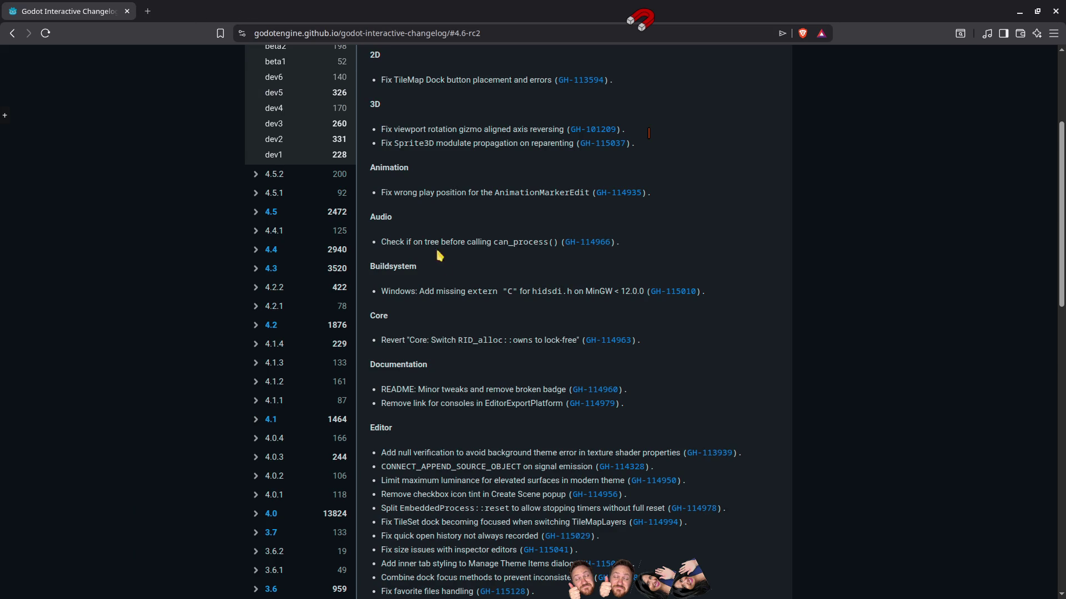
# Review the 4.6-rc2 changelog from the Core revert entry down to XR, then open 4.6-stable.
pyautogui.tripleClick(923, 339)
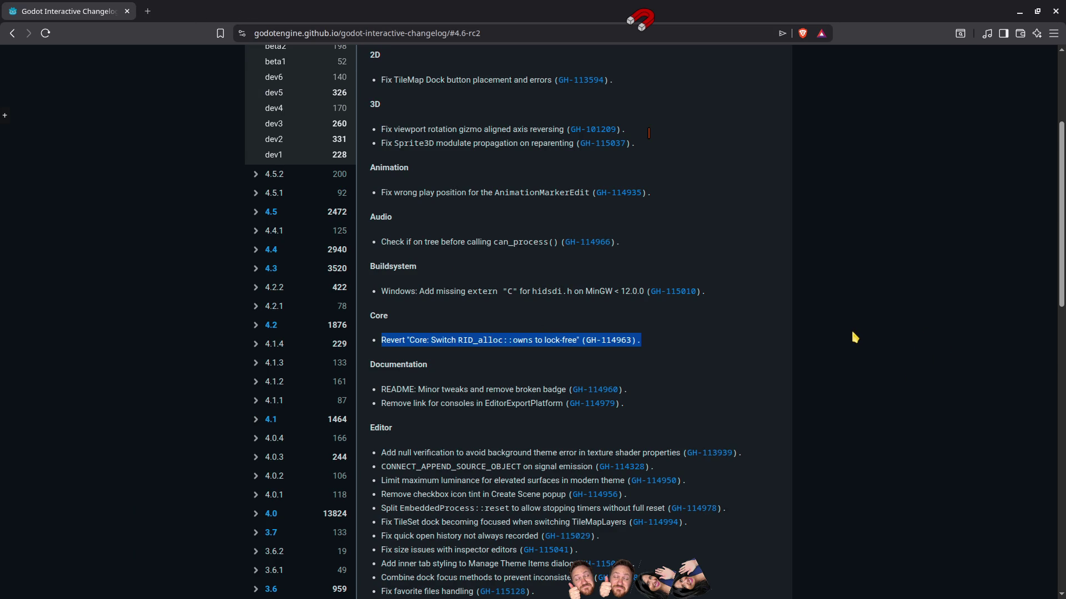
pyautogui.click(714, 326)
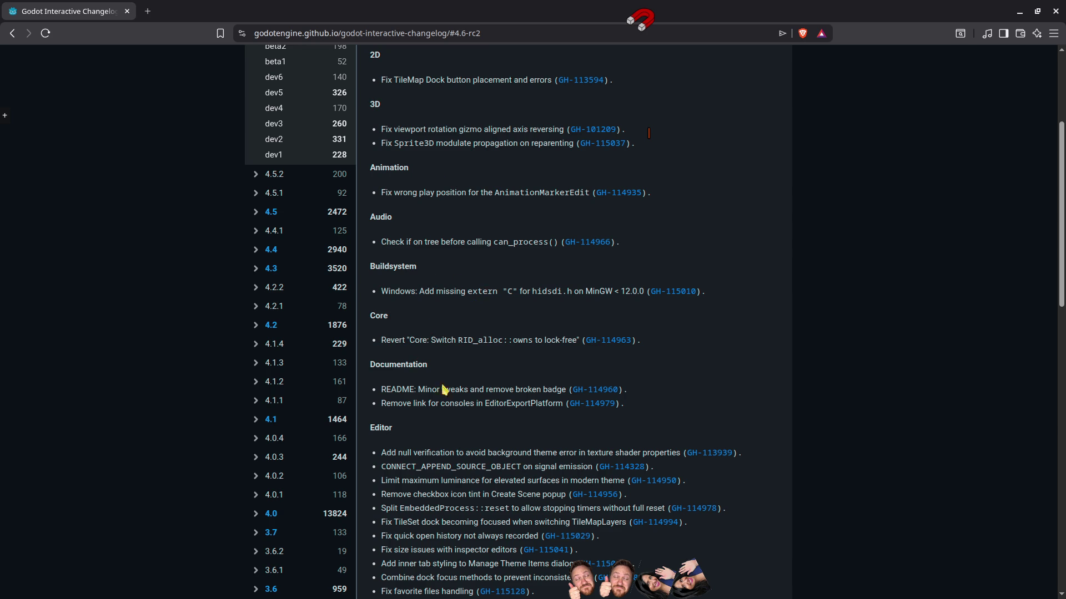
pyautogui.scroll(-3, 568, 438)
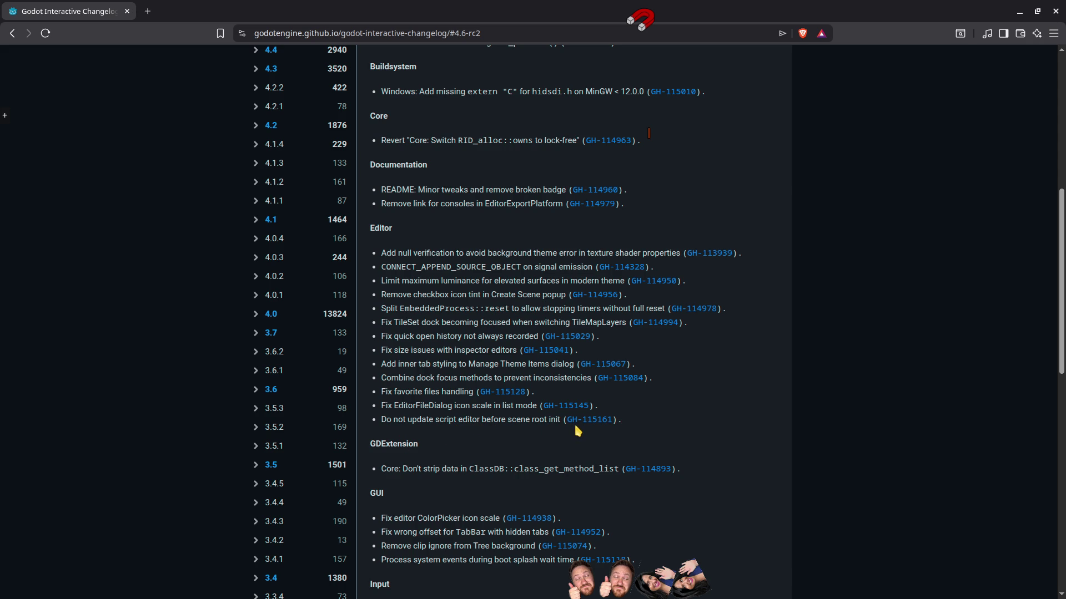
pyautogui.scroll(-3, 576, 427)
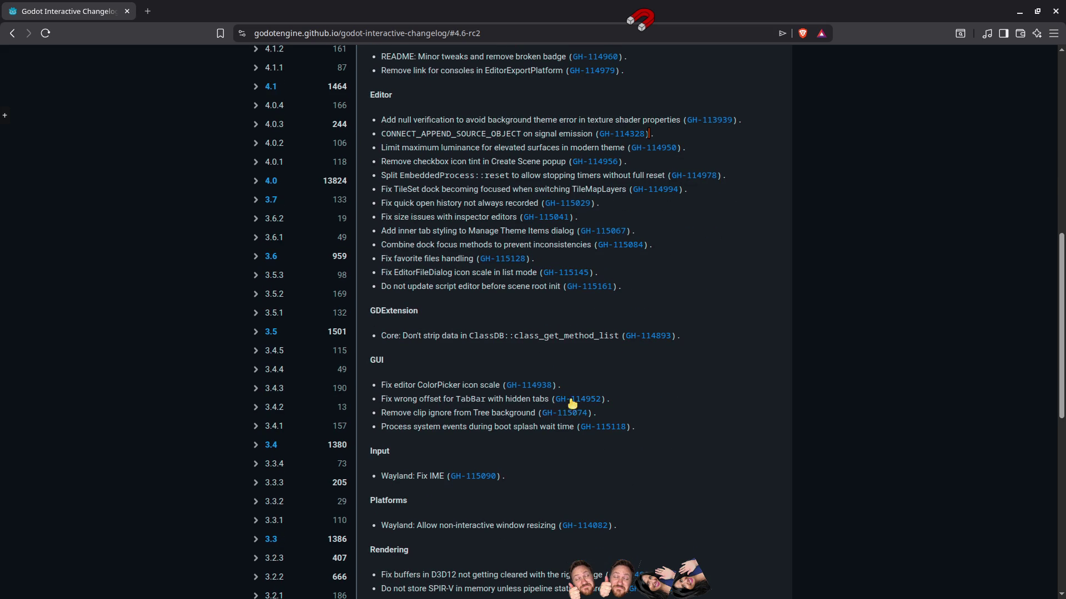
pyautogui.scroll(-2, 452, 355)
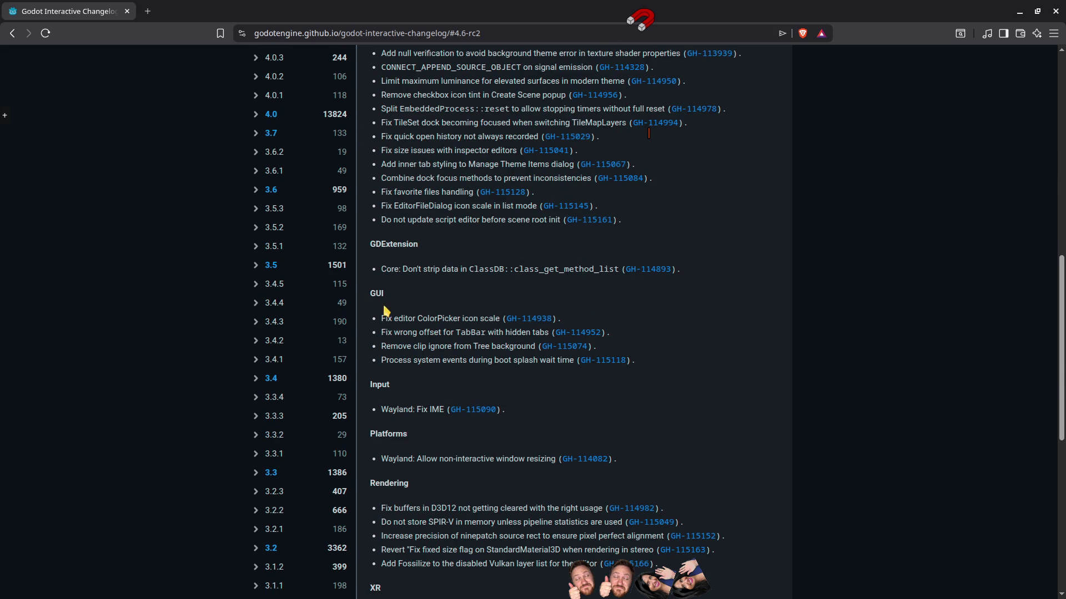
pyautogui.scroll(-2, 474, 300)
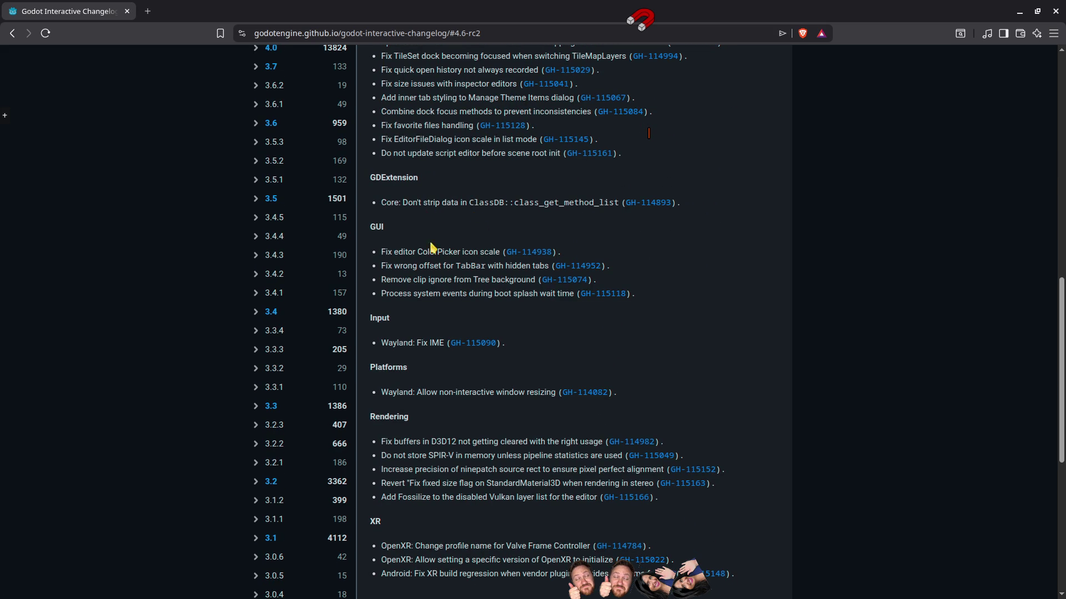
pyautogui.scroll(-4, 428, 299)
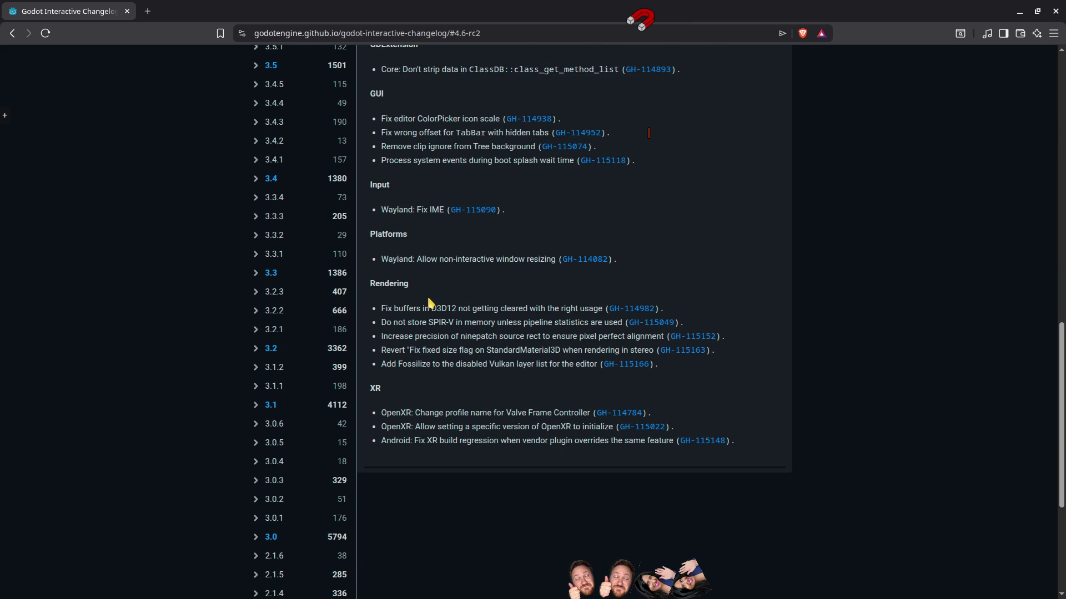
pyautogui.scroll(-2, 430, 303)
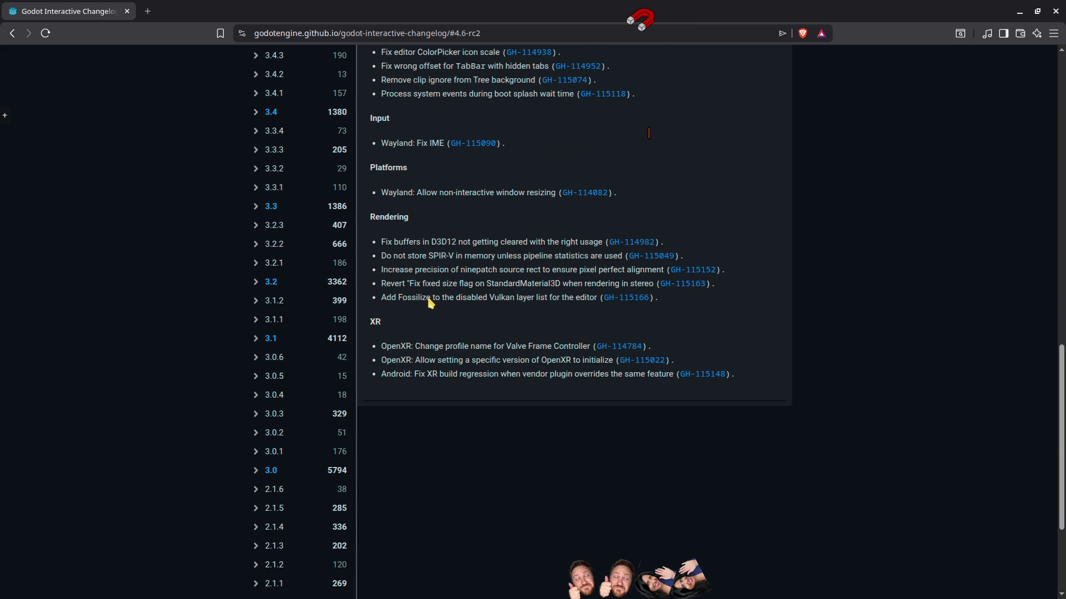
pyautogui.scroll(20, 440, 309)
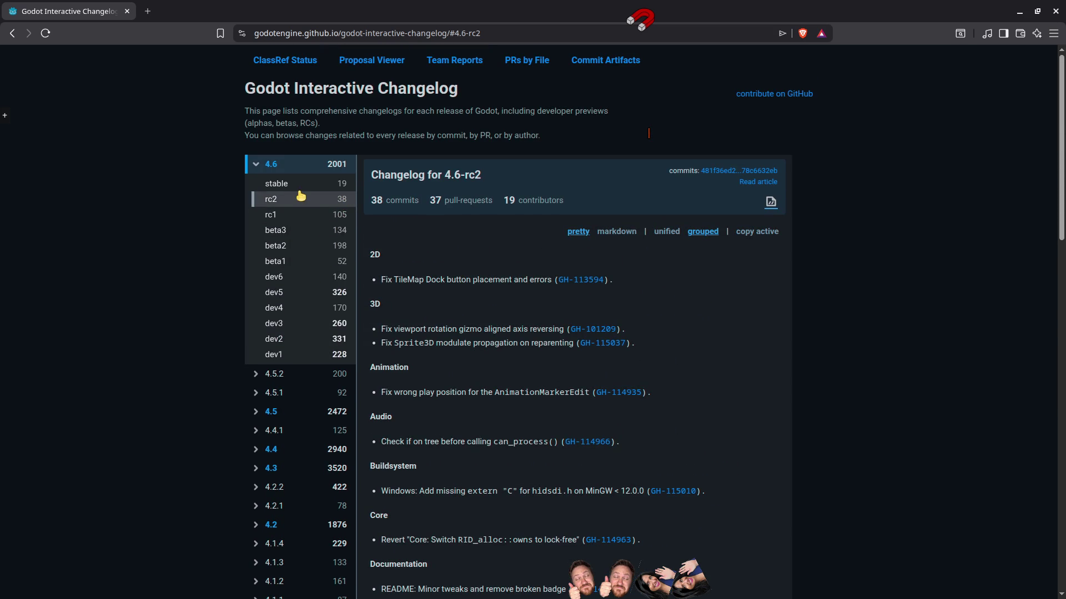
pyautogui.click(285, 185)
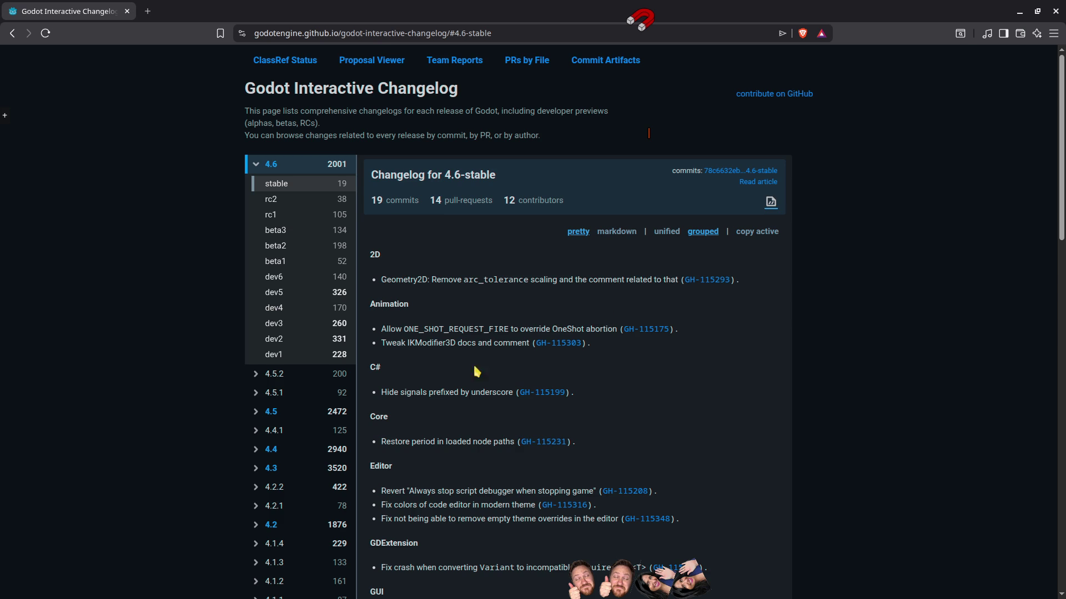
# Open pull request GH-115199, 'Hide signals prefixed by underscore', from the 4.6-stable changelog.
pyautogui.click(543, 396)
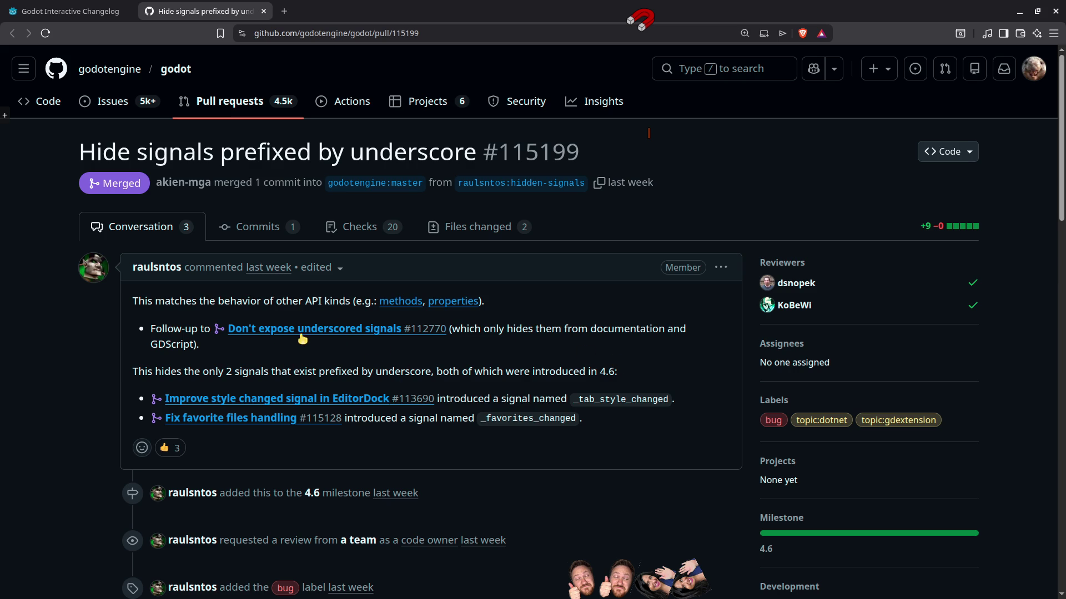
pyautogui.moveTo(326, 334)
pyautogui.scroll(-2, 652, 440)
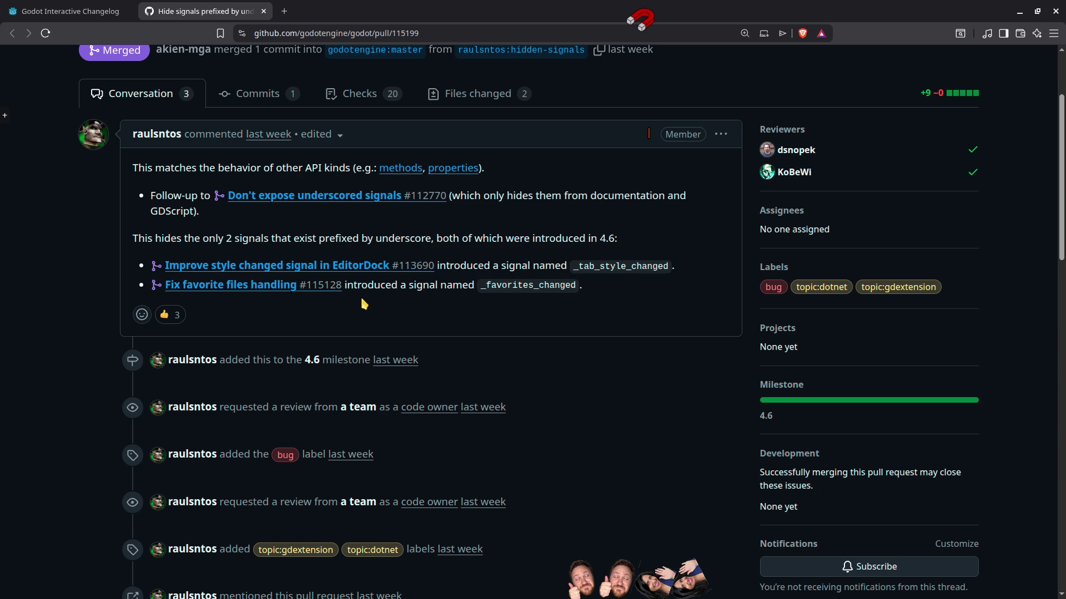
pyautogui.doubleClick(615, 269)
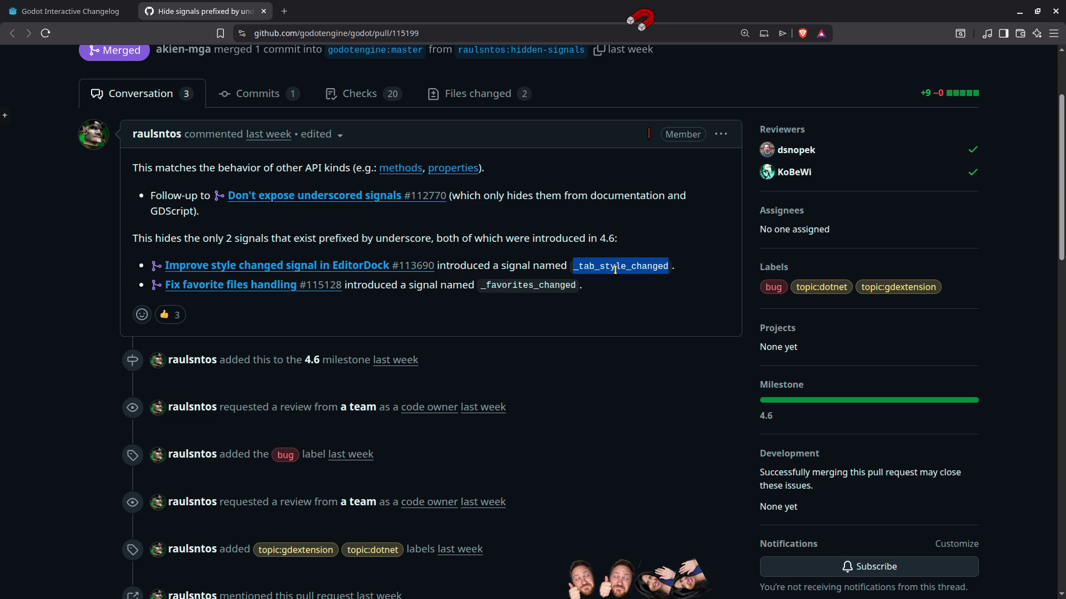
pyautogui.click(540, 287)
pyautogui.doubleClick(541, 287)
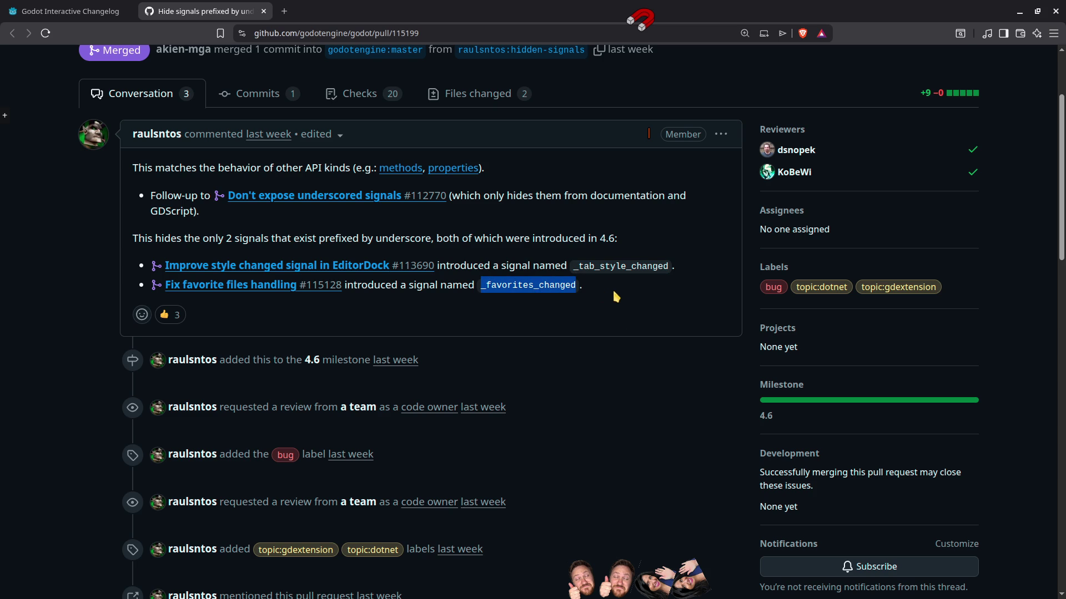
pyautogui.click(617, 294)
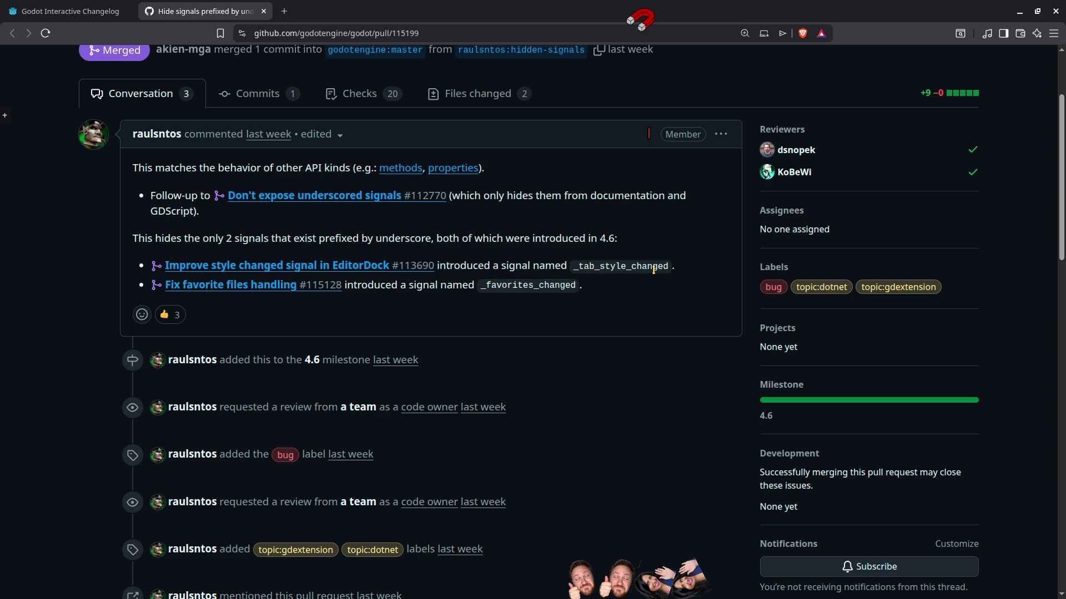
pyautogui.moveTo(685, 272); pyautogui.dragTo(600, 270)
pyautogui.click(616, 296)
pyautogui.middleClick(208, 11)
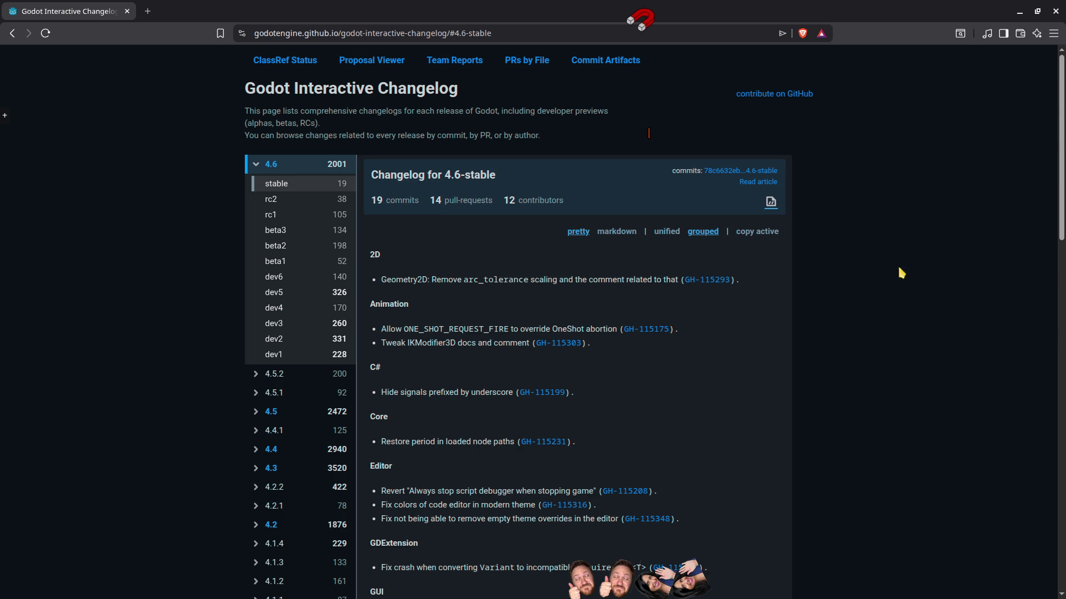
# Scroll the 4.6-stable changelog to Platforms, highlight 'Wayland', then switch to 4.6-beta3.
pyautogui.scroll(-5, 908, 307)
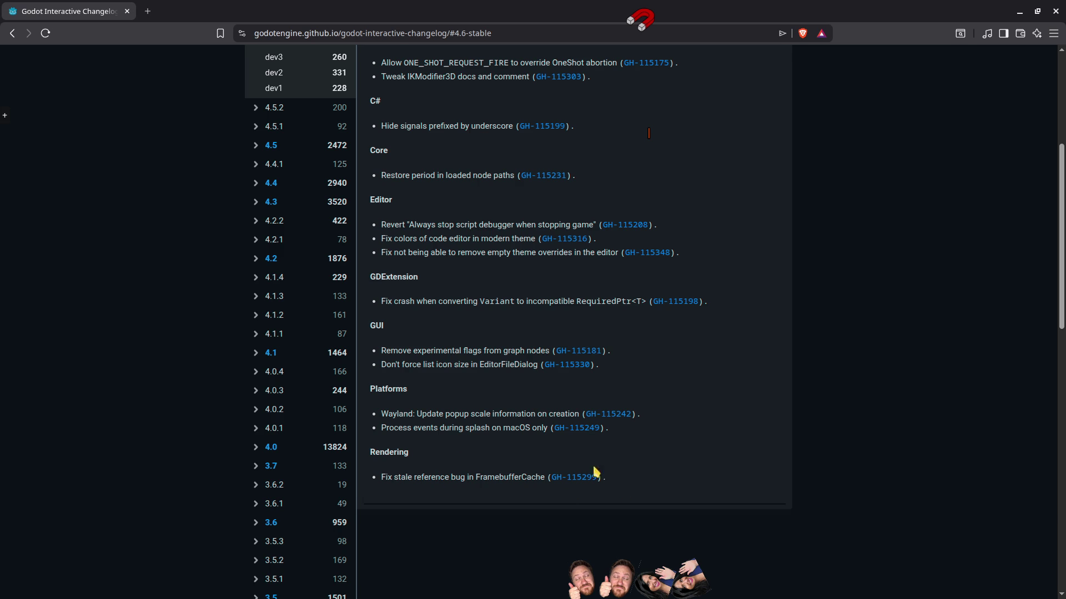
pyautogui.doubleClick(410, 417)
pyautogui.scroll(5, 529, 344)
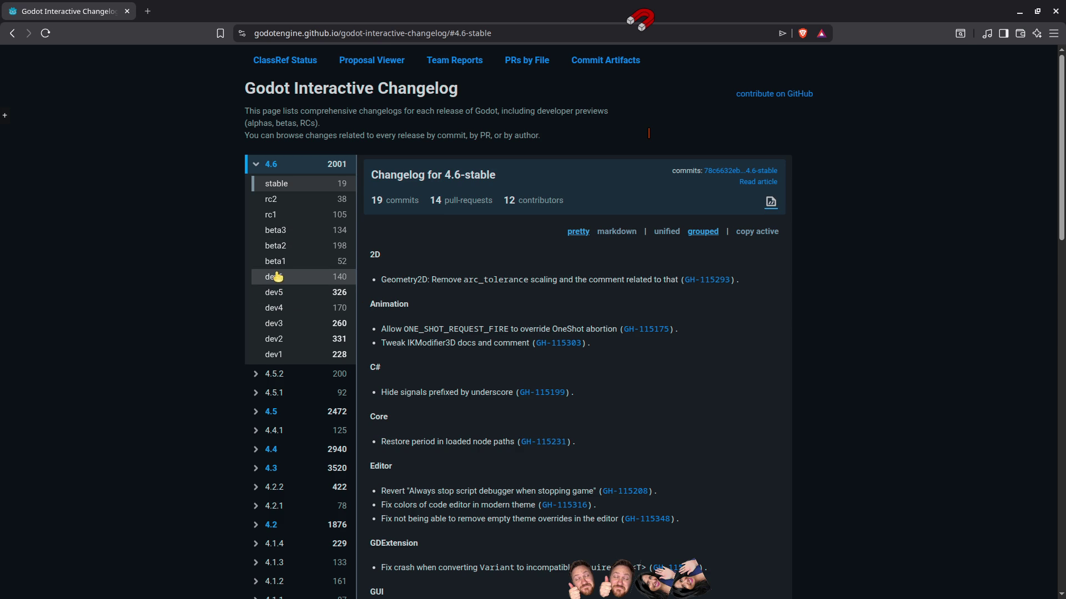
pyautogui.click(288, 235)
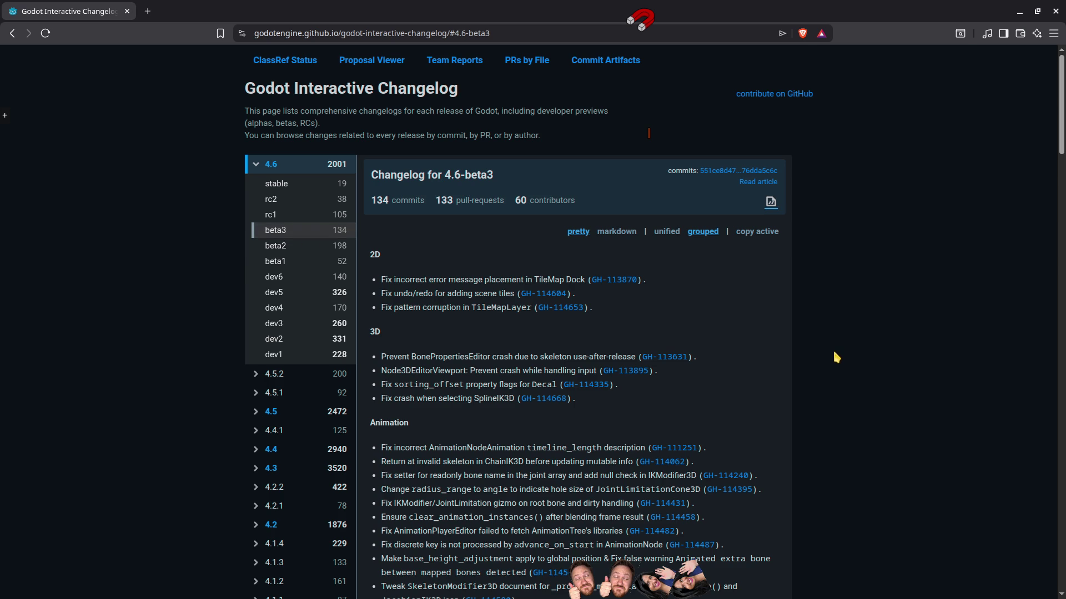
# Glance over the 4.6-beta3 changelog, then switch to the 4.6-beta2 changelog.
pyautogui.scroll(-10, 836, 357)
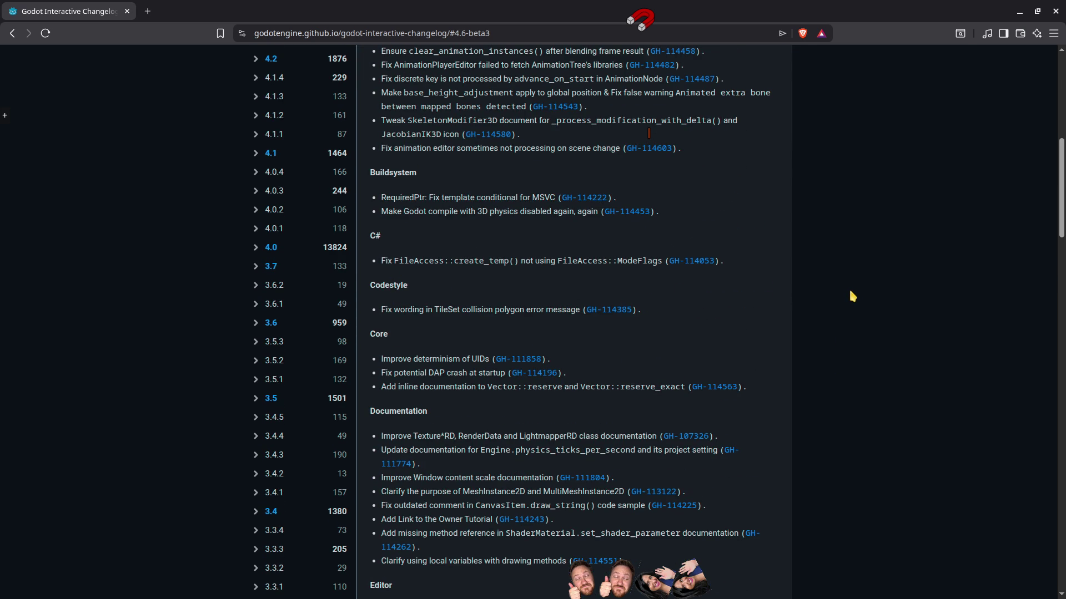
pyautogui.scroll(8, 866, 300)
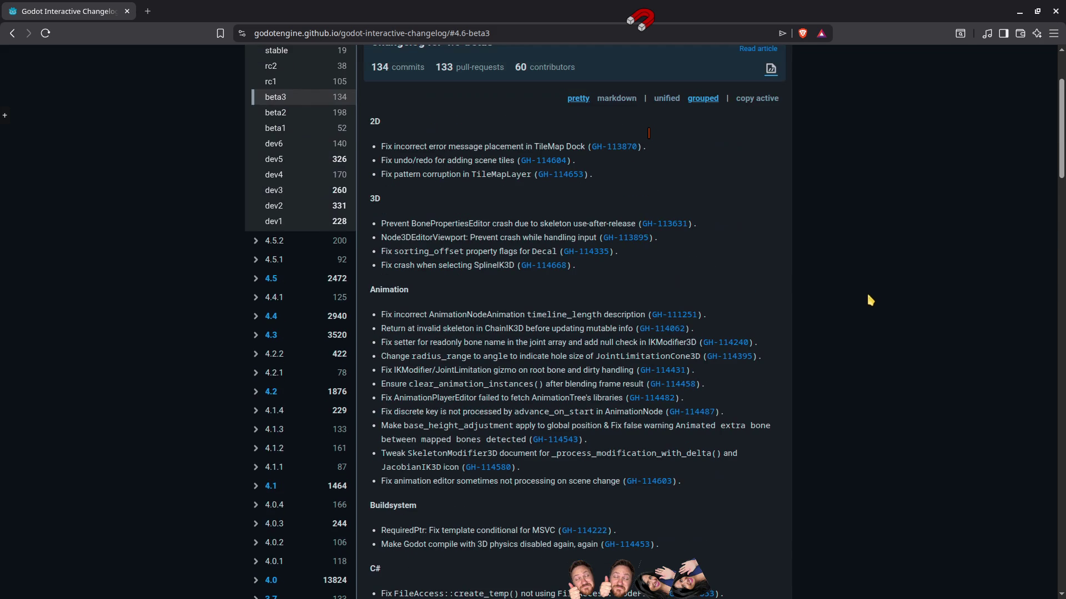
pyautogui.click(317, 129)
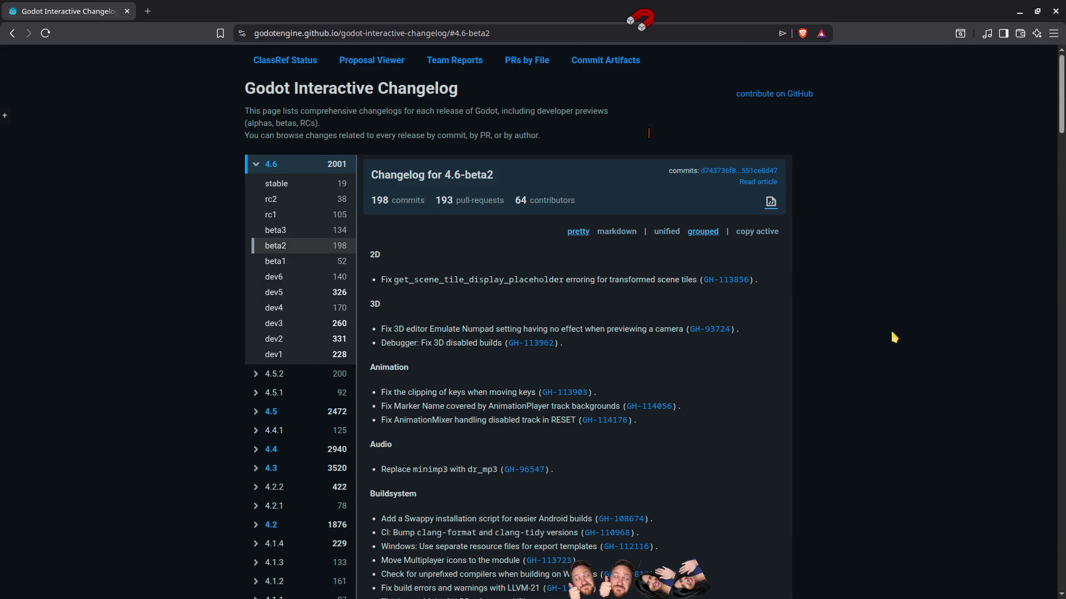
# Scroll the 4.6-beta2 changelog from Editor fixes through Thirdparty updates down to XR.
pyautogui.scroll(-13, 895, 333)
pyautogui.scroll(-15, 895, 333)
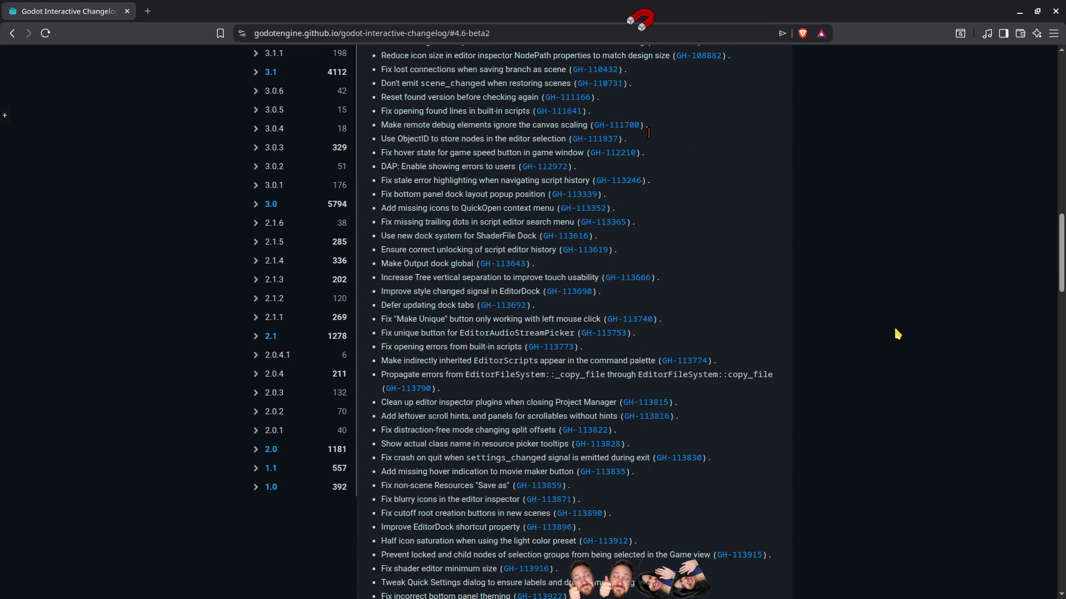
pyautogui.scroll(-12, 898, 337)
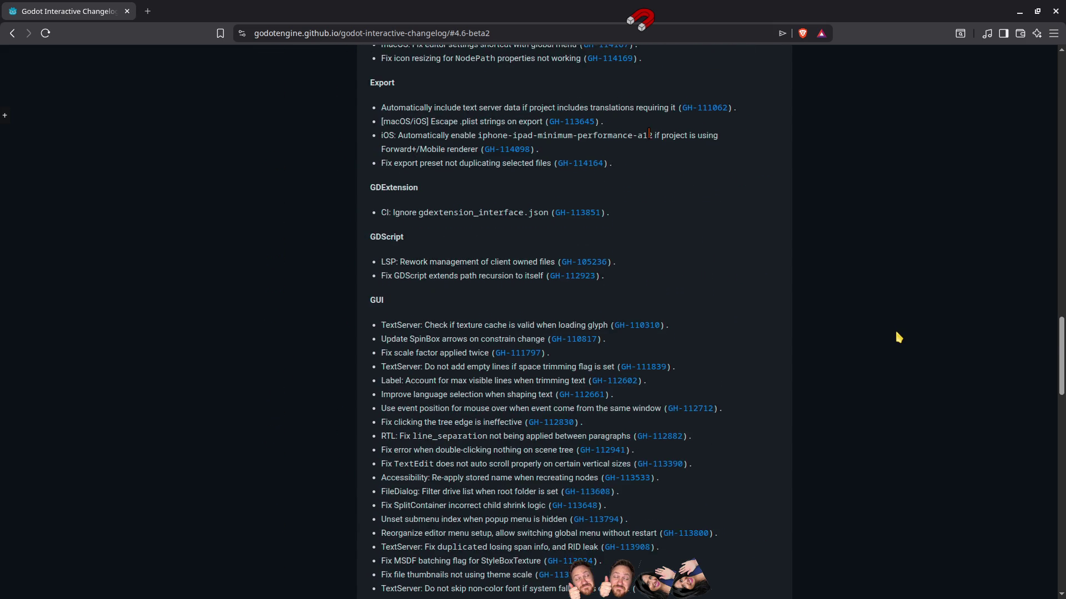
pyautogui.scroll(-6, 891, 348)
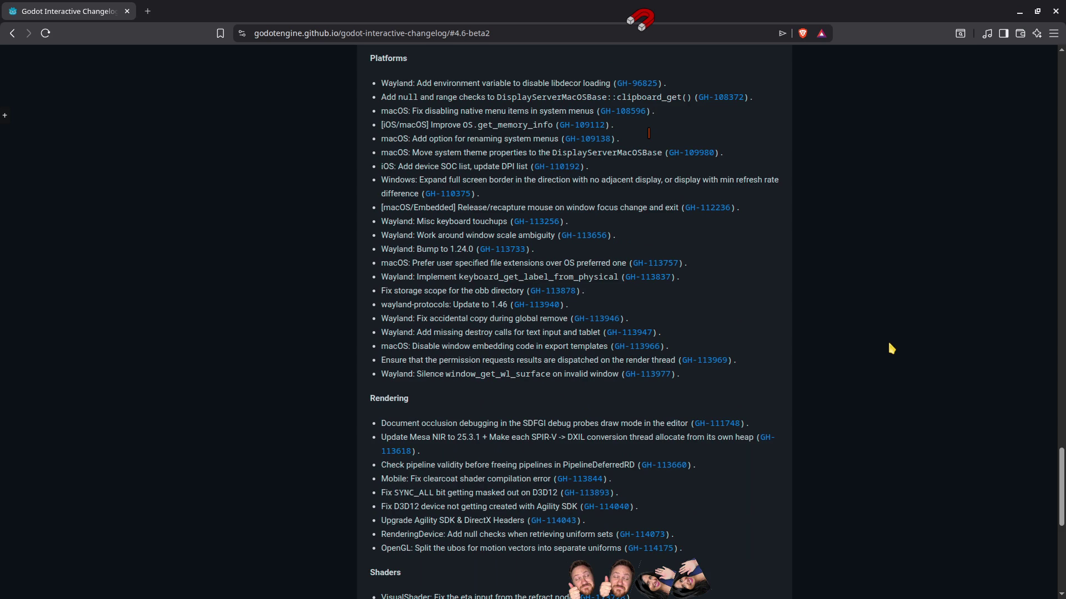
pyautogui.scroll(-1, 887, 340)
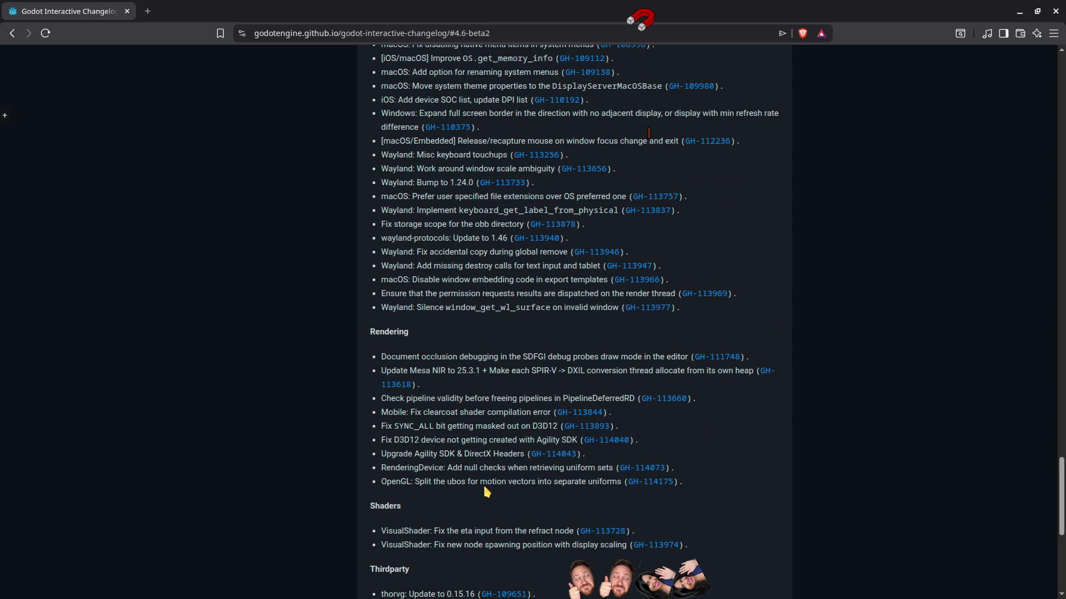
pyautogui.scroll(-5, 487, 492)
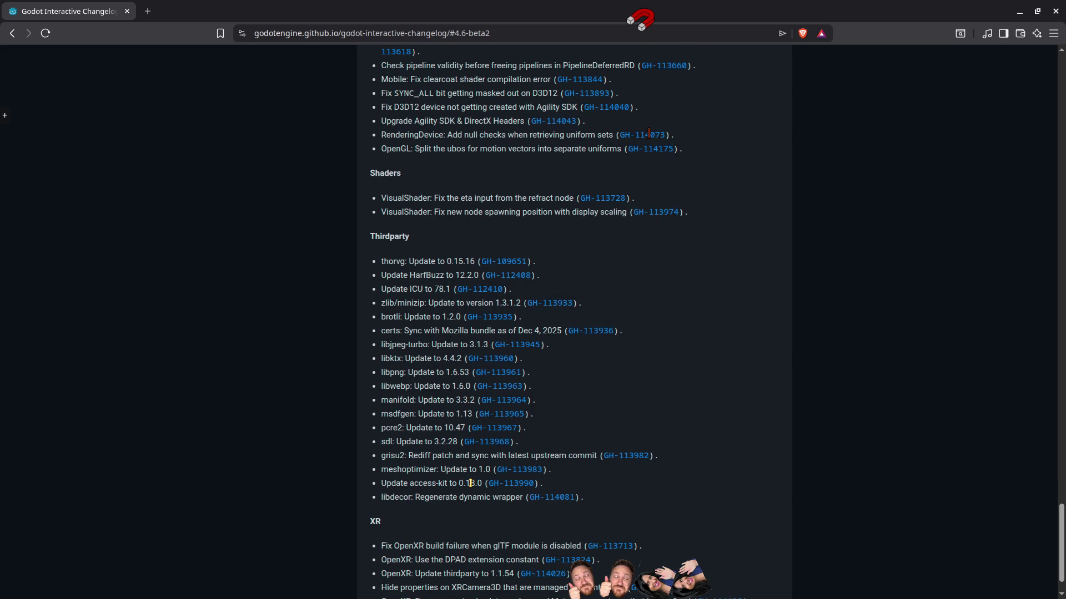
pyautogui.scroll(-1, 470, 483)
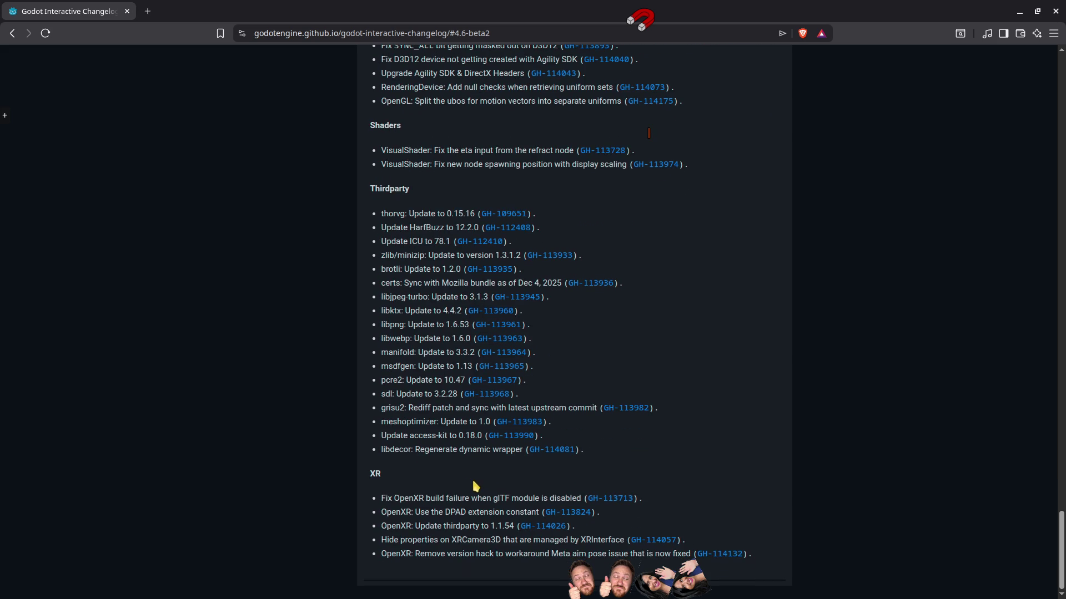